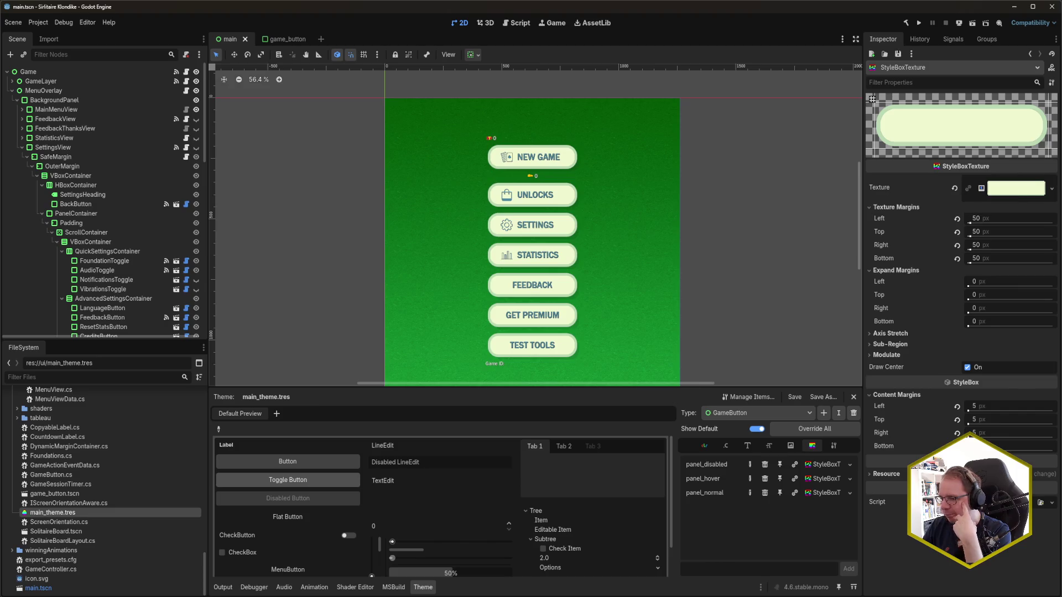
# Step: Switch from the Godot theme editor to JetBrains Rider
pyautogui.hotkey('alt', 'Tab')
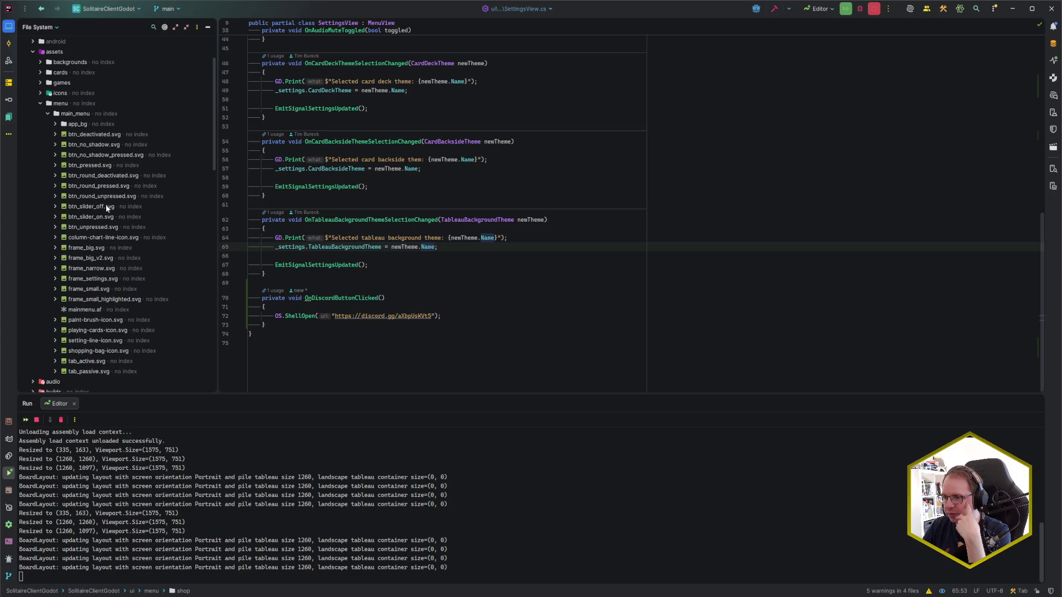
# Step: View btn_unpressed.svg as an enlarged, image-only preview in Rider, then return to Godot
pyautogui.doubleClick(95, 225)
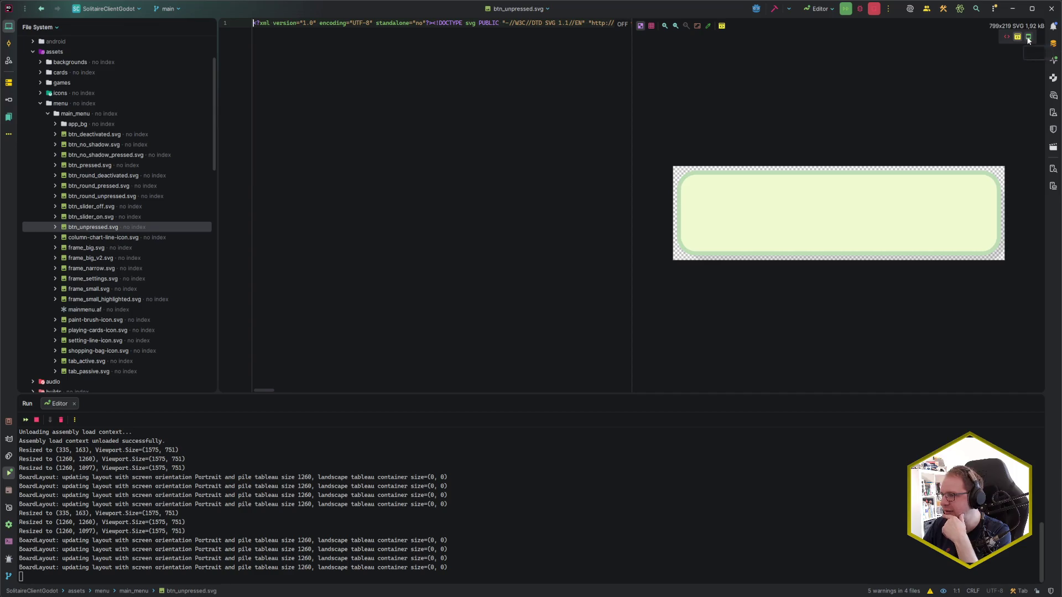
pyautogui.click(1028, 37)
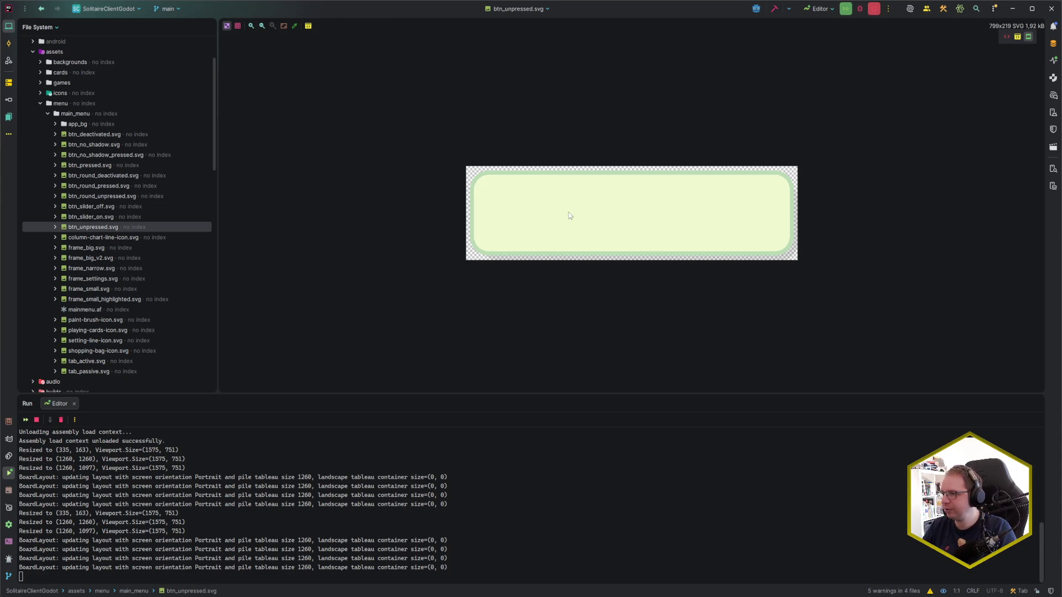
pyautogui.scroll(2, 569, 215)
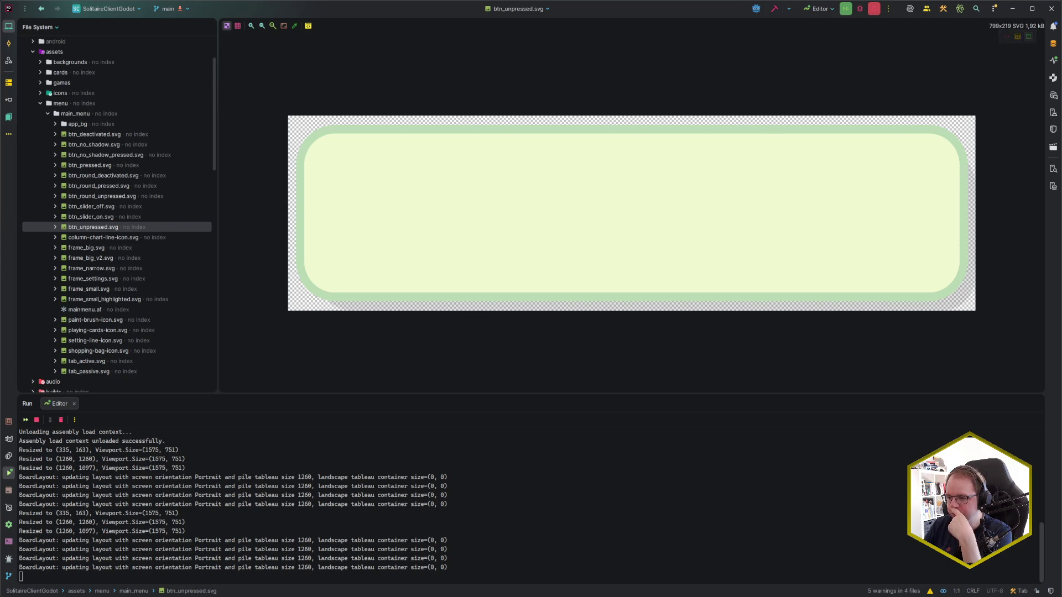
pyautogui.hotkey('alt', 'Tab')
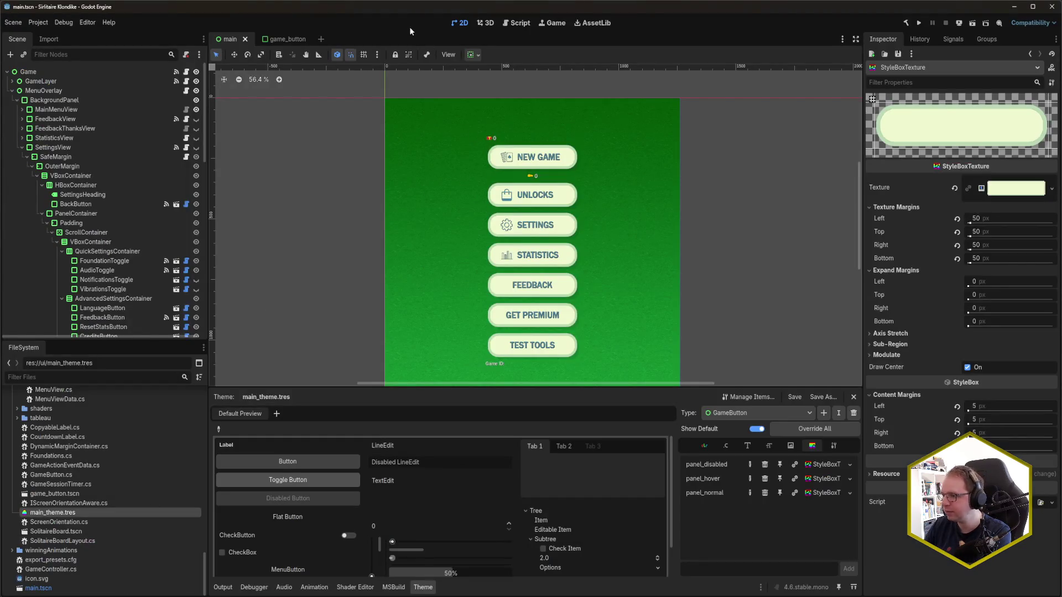
# Step: Run the Solitaire Klondike game, move its window to inspect the menu buttons, then close it
pyautogui.press('F5')
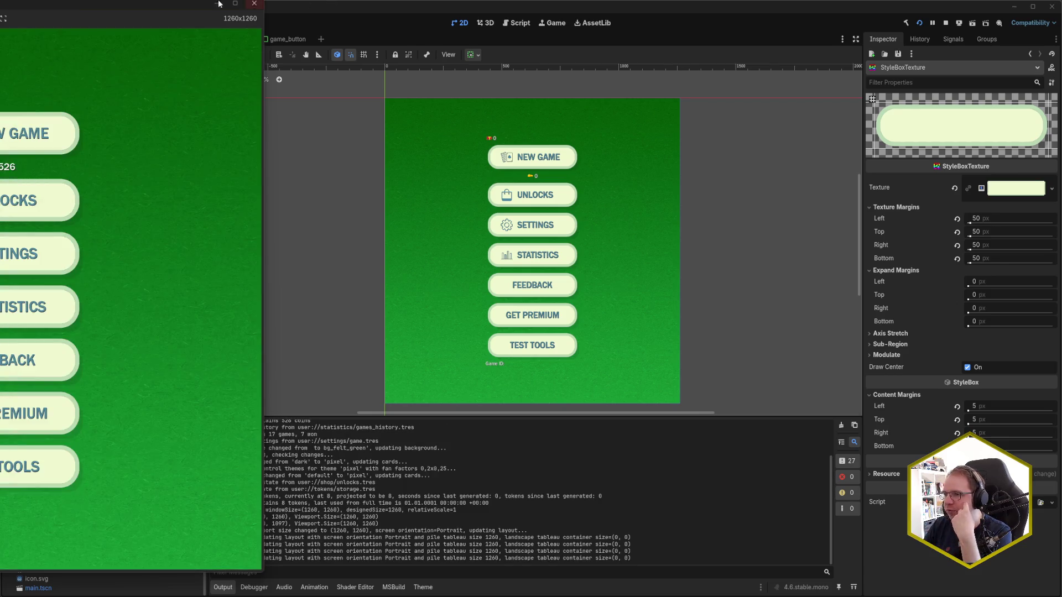
pyautogui.moveTo(116, 3)
pyautogui.mouseDown()
pyautogui.moveTo(354, 32)
pyautogui.moveTo(570, 30)
pyautogui.mouseUp()
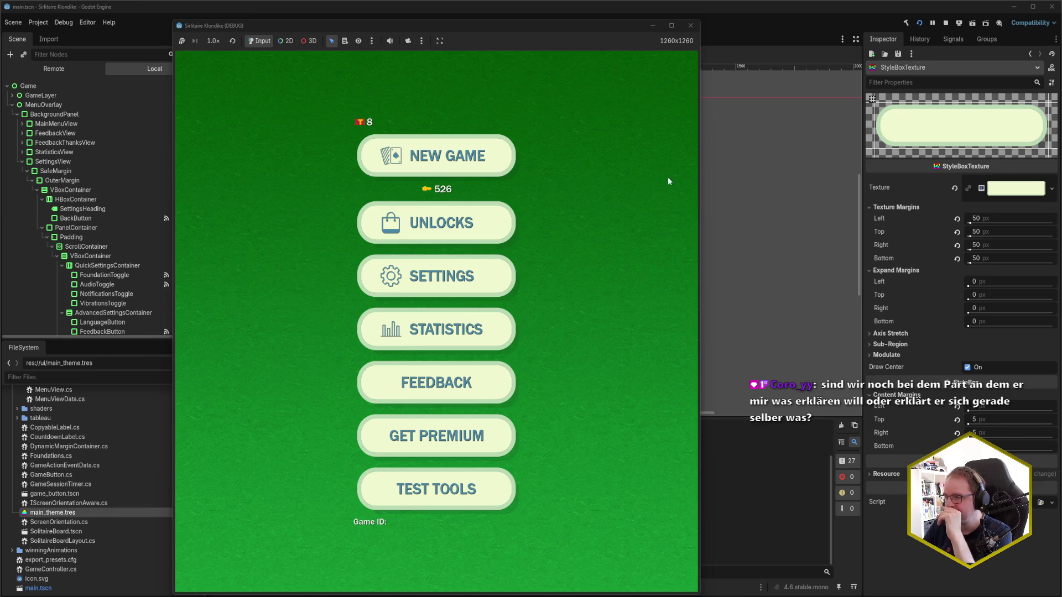
pyautogui.click(691, 26)
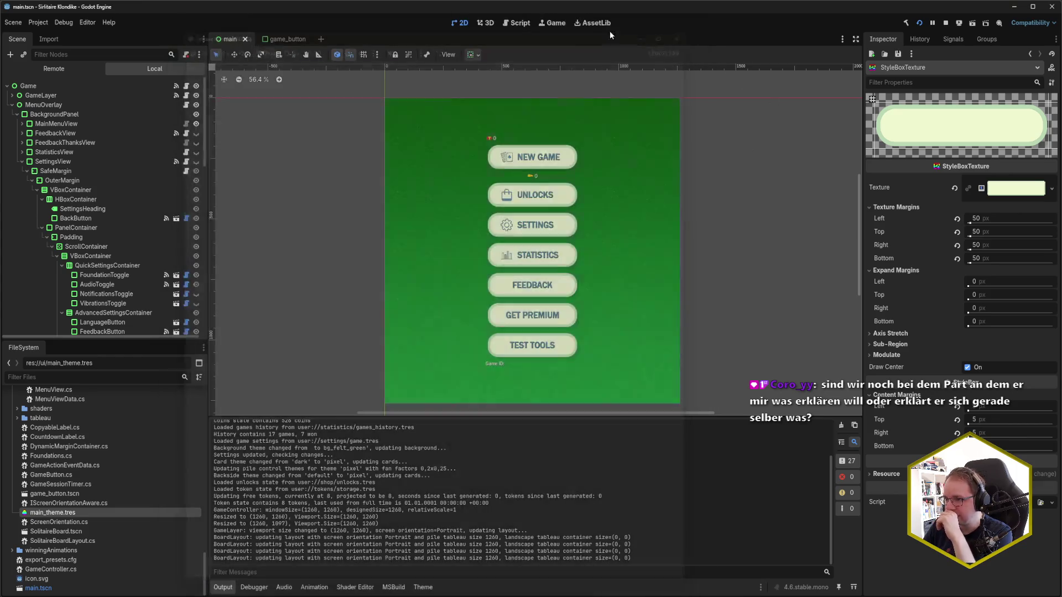
# Step: Select btn_unpressed.svg in FileSystem, then reopen the Theme editor on GameButton's panel_normal StyleBoxTexture
pyautogui.scroll(10, 78, 459)
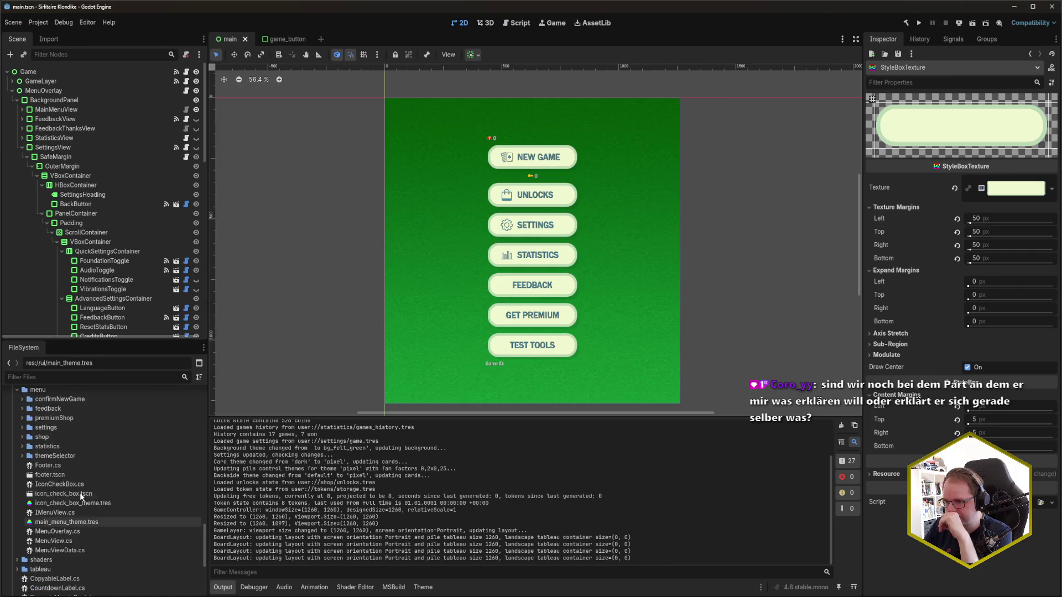
pyautogui.scroll(2, 81, 475)
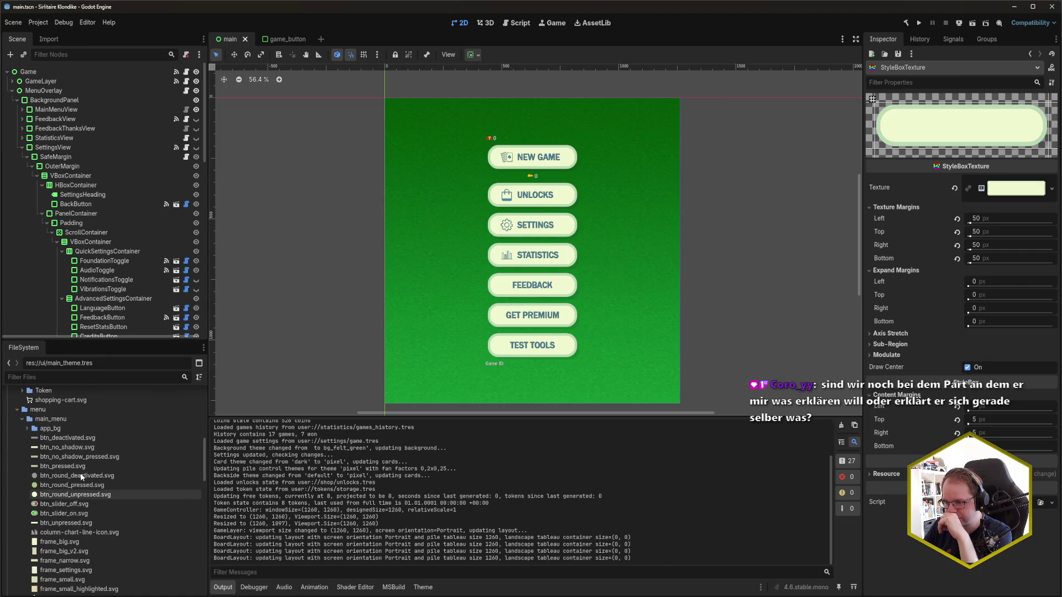
pyautogui.click(82, 473)
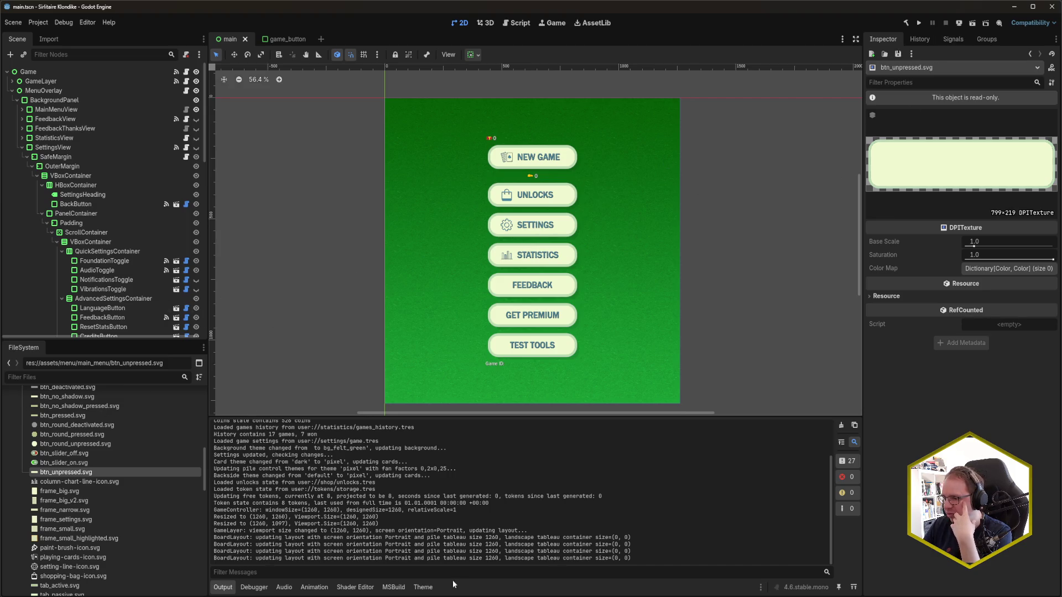
pyautogui.click(423, 587)
pyautogui.click(812, 493)
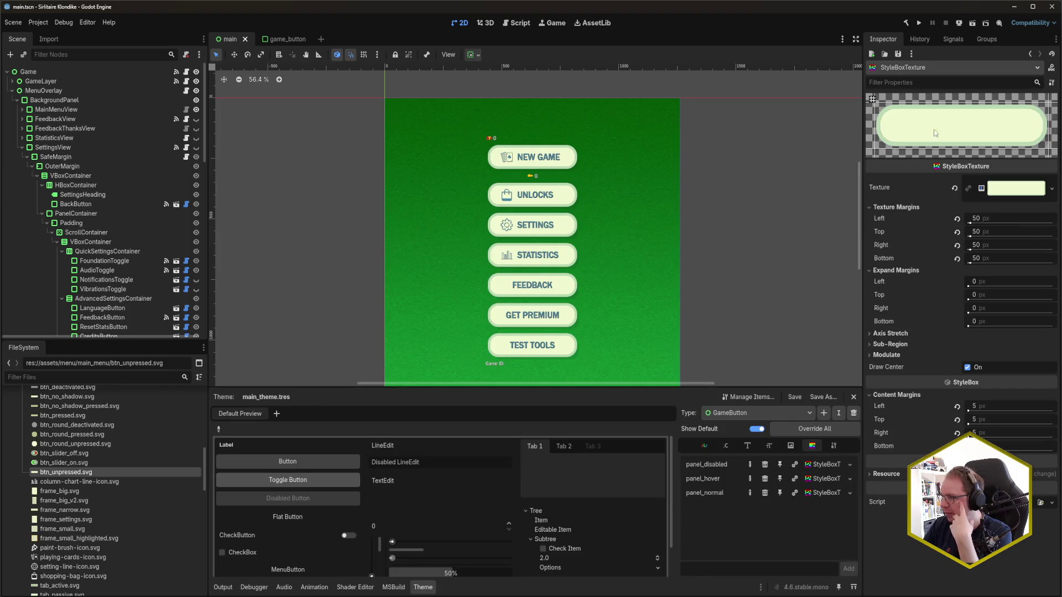
pyautogui.click(821, 478)
pyautogui.click(821, 465)
pyautogui.click(825, 493)
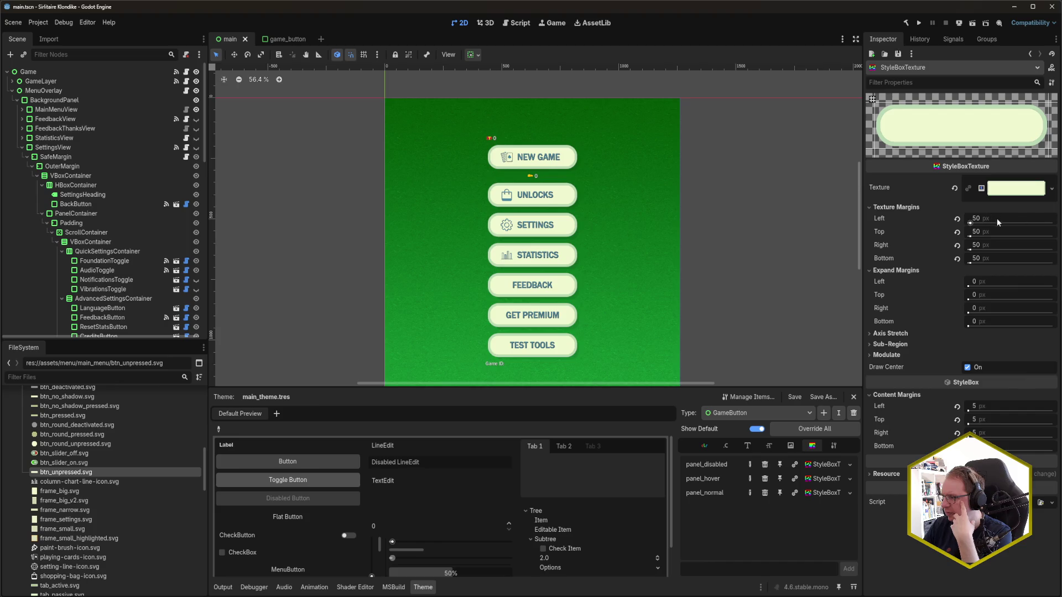
pyautogui.click(1024, 217)
pyautogui.press('Return')
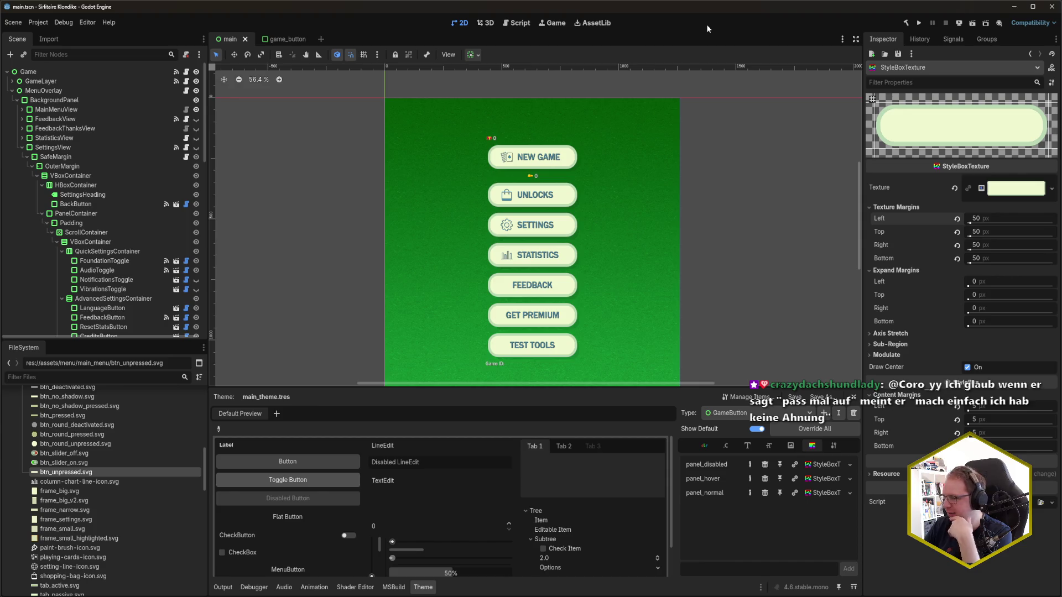
pyautogui.click(828, 479)
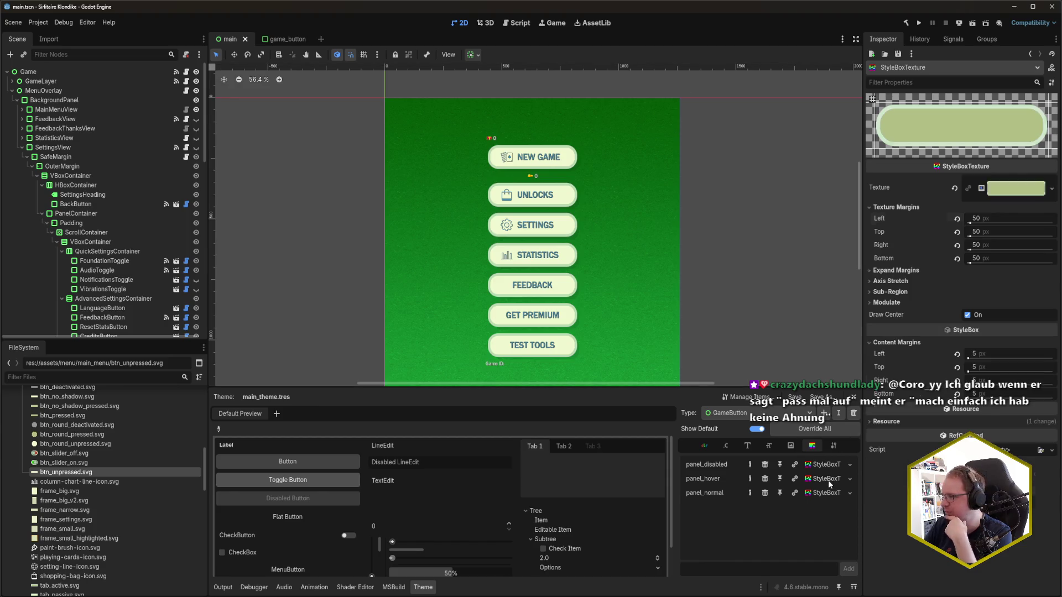
pyautogui.click(808, 464)
pyautogui.click(823, 493)
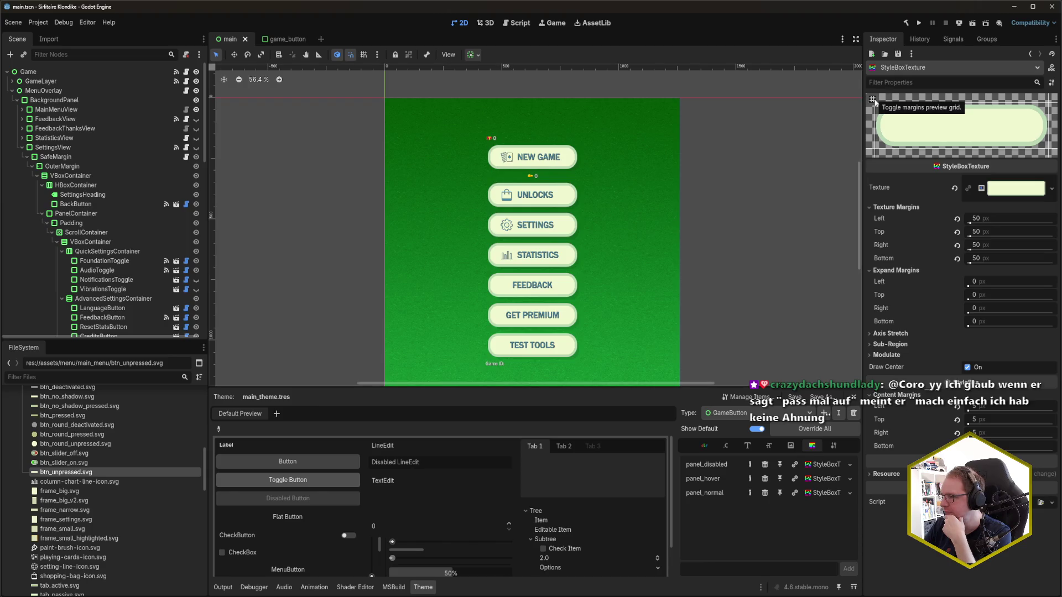
pyautogui.click(872, 99)
pyautogui.click(872, 100)
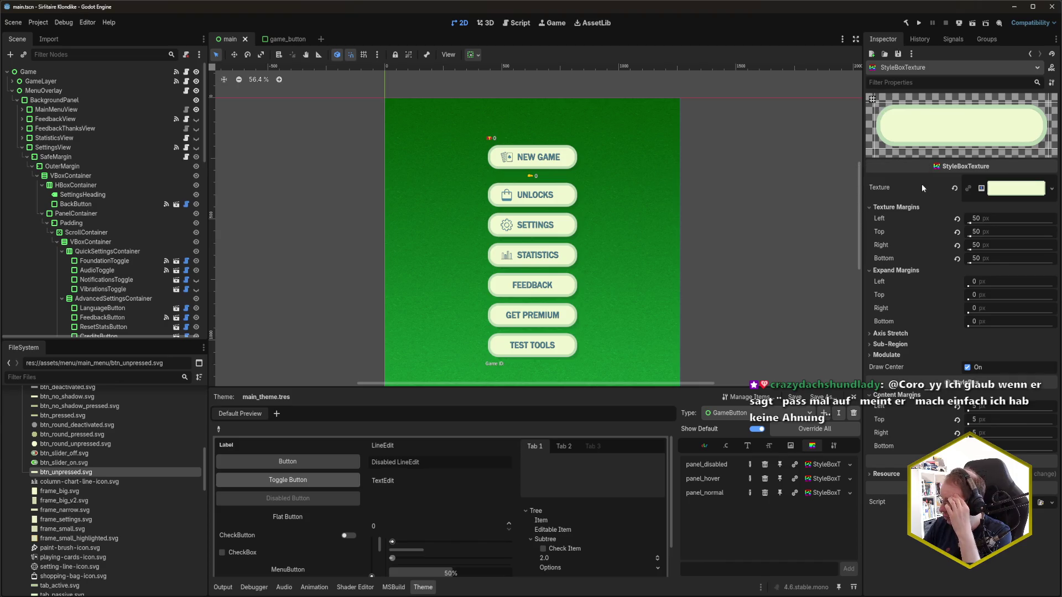
pyautogui.click(957, 406)
pyautogui.click(957, 419)
pyautogui.click(956, 433)
pyautogui.click(957, 446)
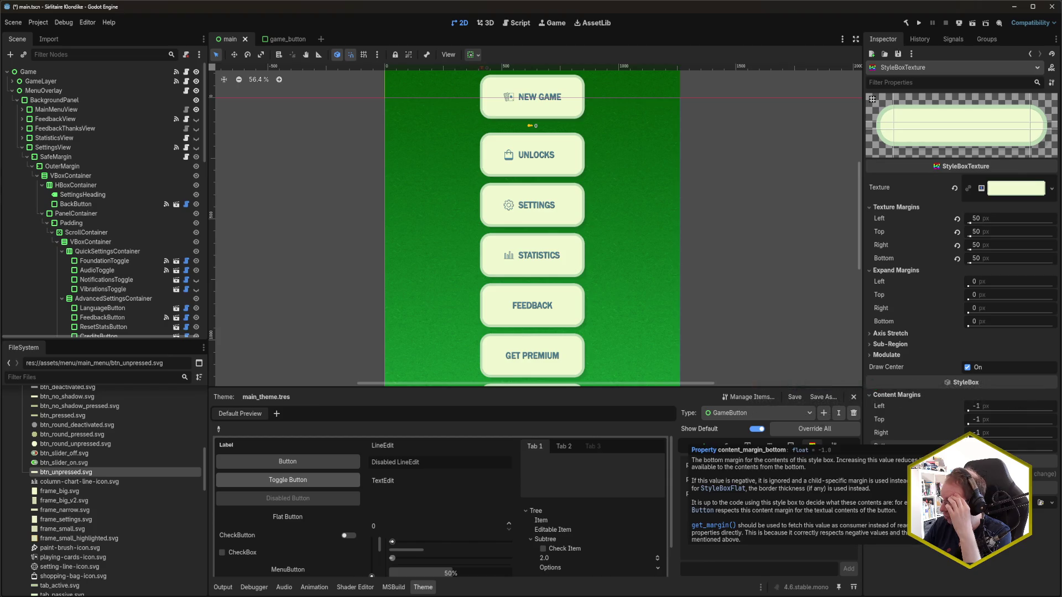
pyautogui.click(990, 407)
pyautogui.write('5')
pyautogui.press('Tab')
pyautogui.press('Tab')
pyautogui.write('5')
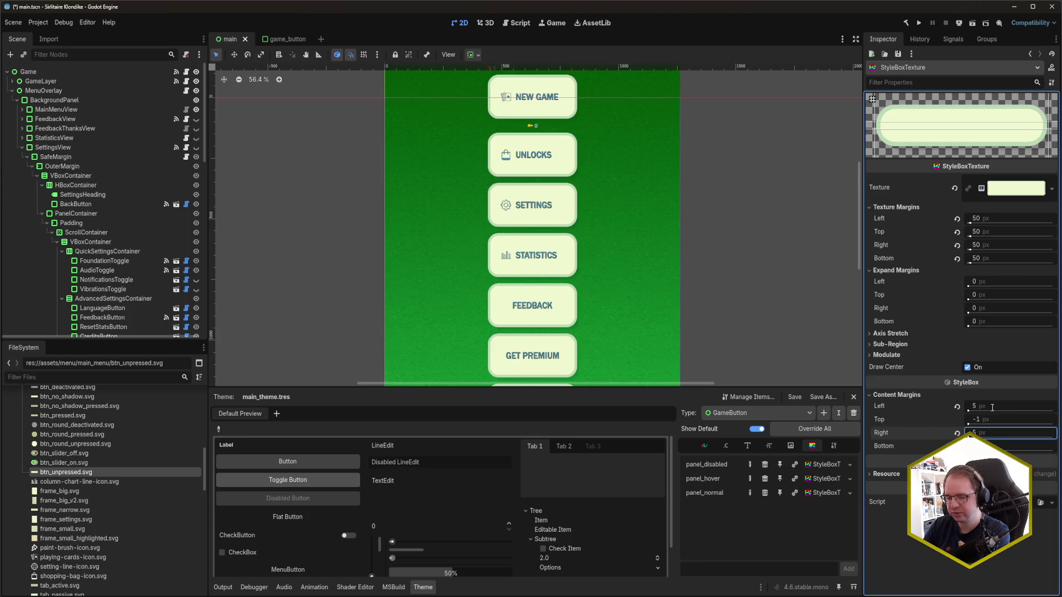
pyautogui.hotkey('shift', 'Tab')
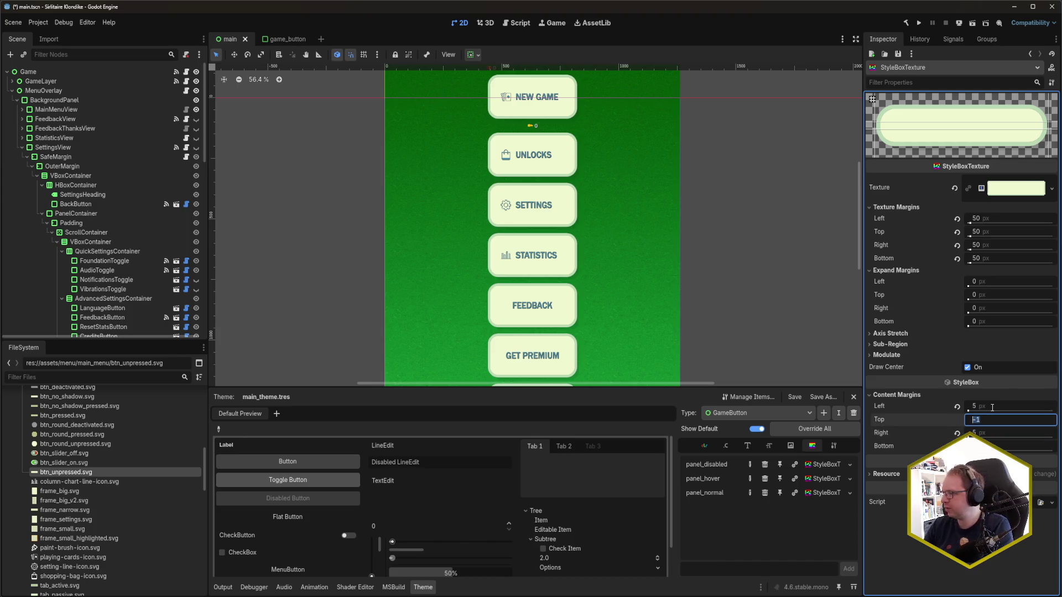
pyautogui.write('10')
pyautogui.press('Tab')
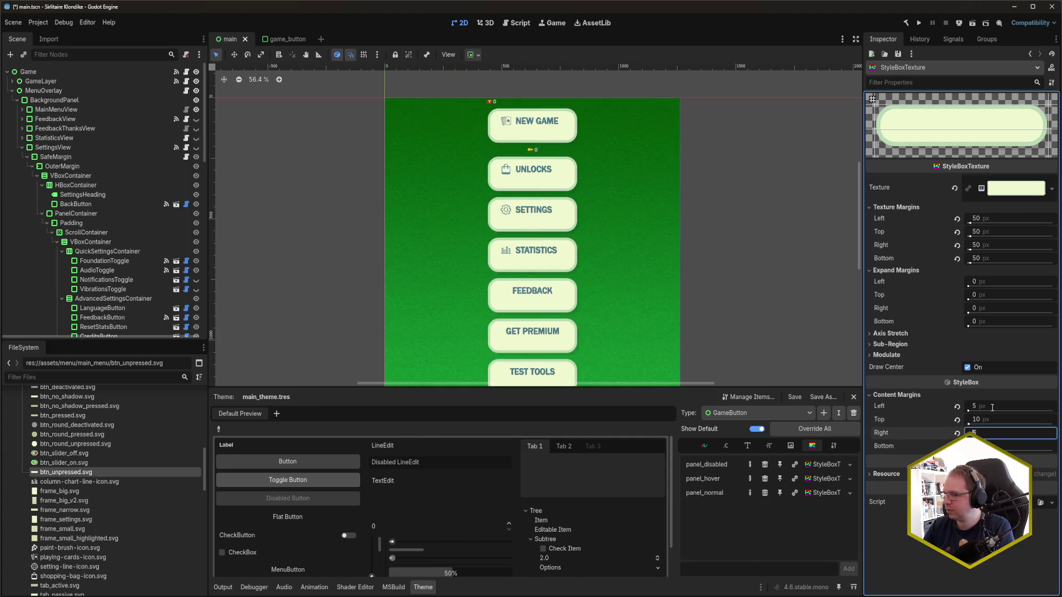
pyautogui.press('Tab')
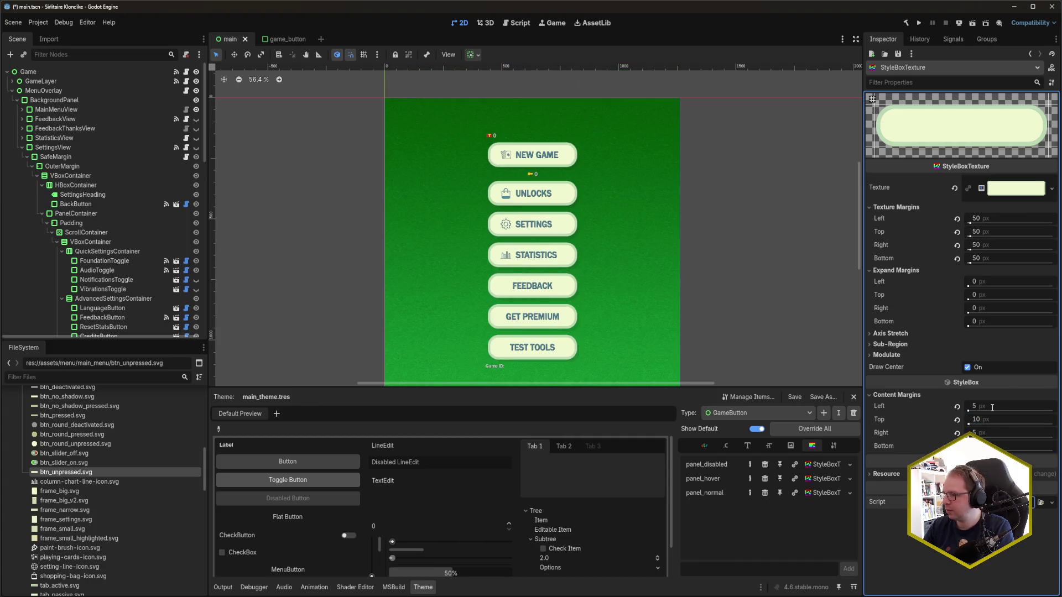
pyautogui.write('20')
pyautogui.press('Tab')
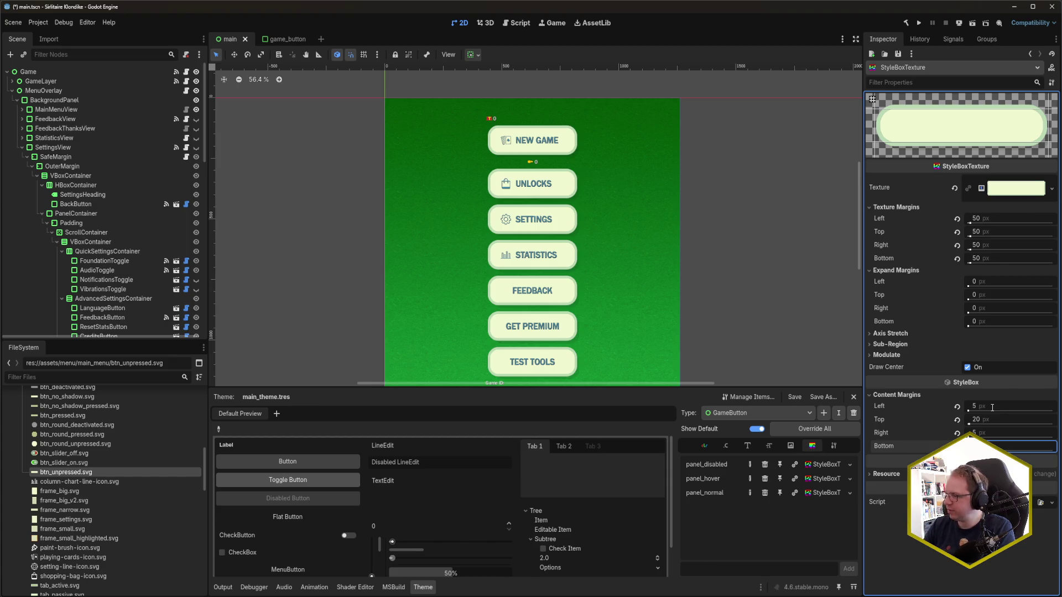
pyautogui.press('Return')
pyautogui.click(957, 433)
pyautogui.click(957, 420)
pyautogui.click(956, 406)
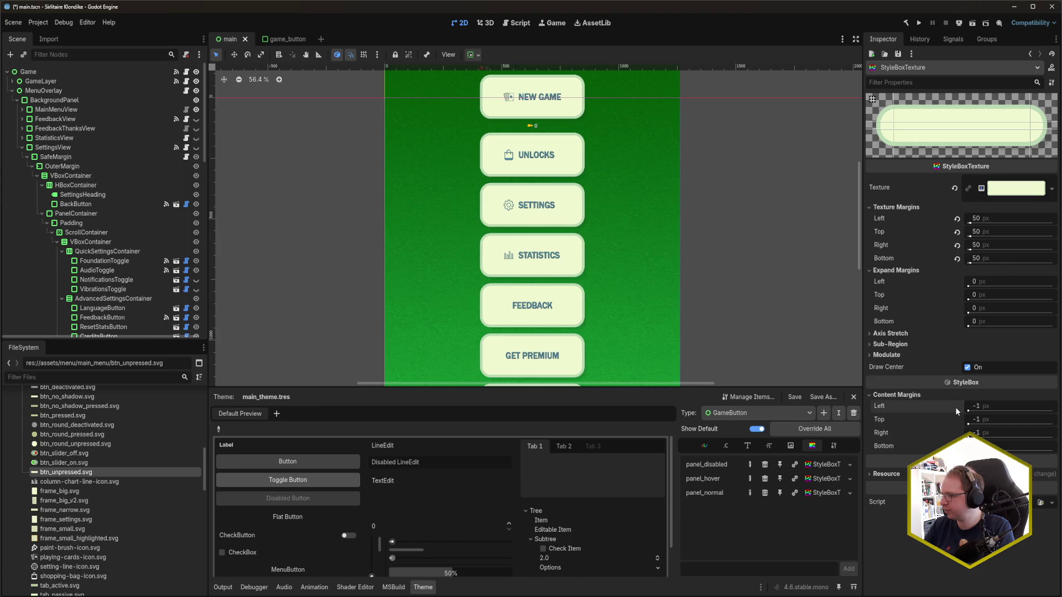
pyautogui.click(957, 258)
pyautogui.click(957, 245)
pyautogui.click(957, 232)
pyautogui.click(957, 218)
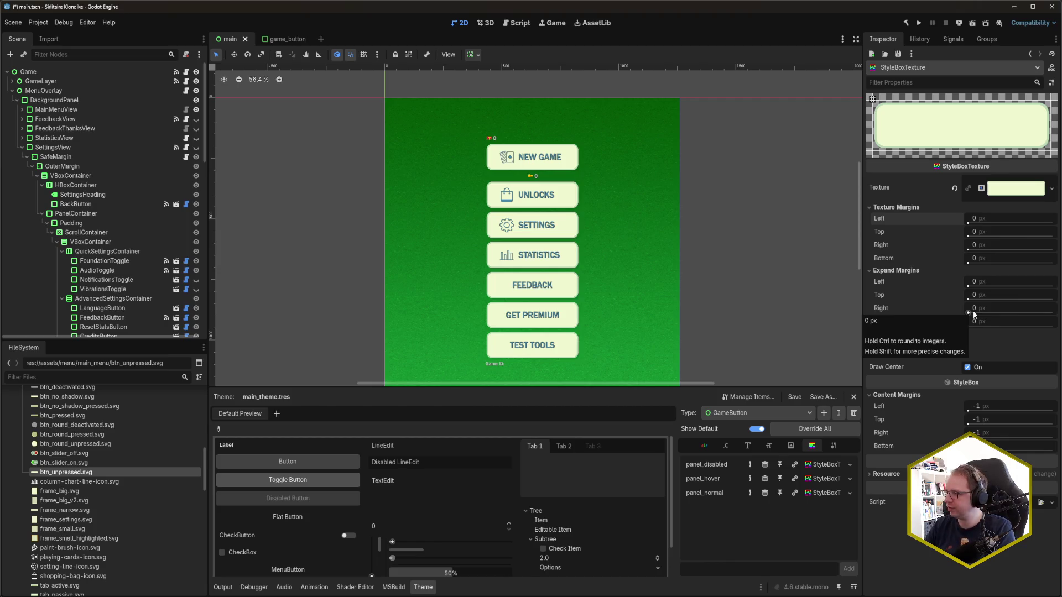
pyautogui.click(1000, 218)
pyautogui.write('50')
pyautogui.press('Tab')
pyautogui.write('50')
pyautogui.press('Tab')
pyautogui.write('505')
pyautogui.press('BackSpace')
pyautogui.press('Tab')
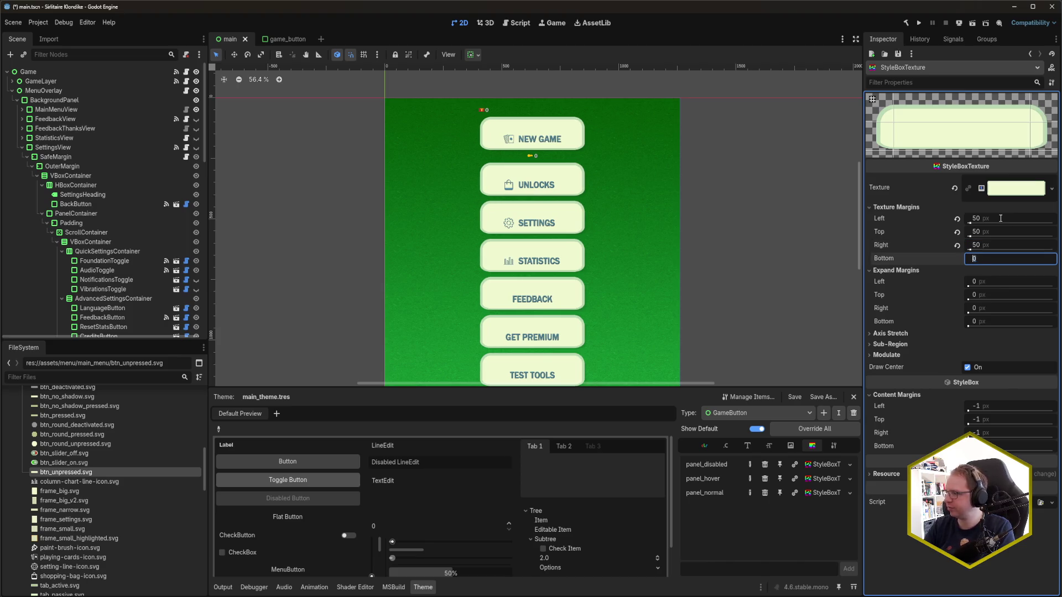
pyautogui.write('50')
pyautogui.press('Tab')
pyautogui.press('Tab')
pyautogui.press('Tab')
pyautogui.press('Tab')
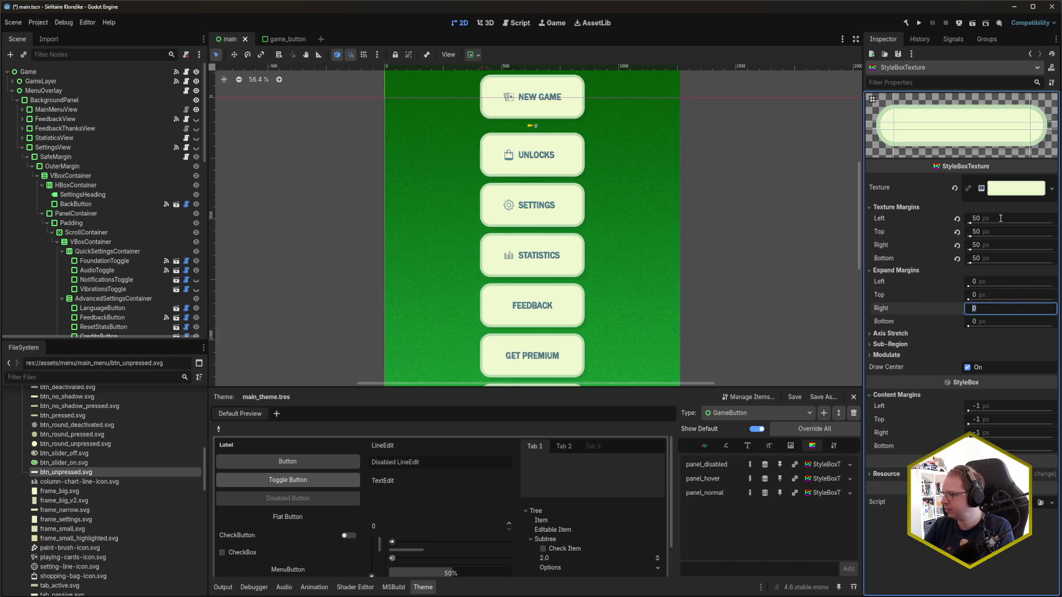
pyautogui.write('5')
pyautogui.press('Tab')
pyautogui.write('5')
pyautogui.press('Tab')
pyautogui.write('5')
pyautogui.press('Tab')
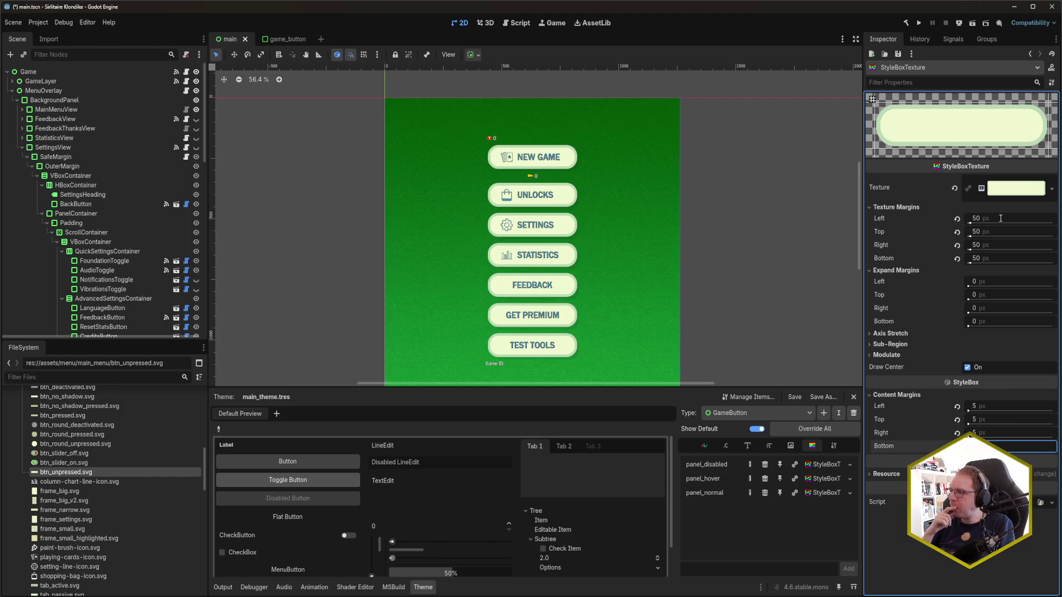
# Step: Show btn_unpressed.svg's import settings, a DPITexture at base scale 1.0, in a widened Inspector
pyautogui.click(144, 473)
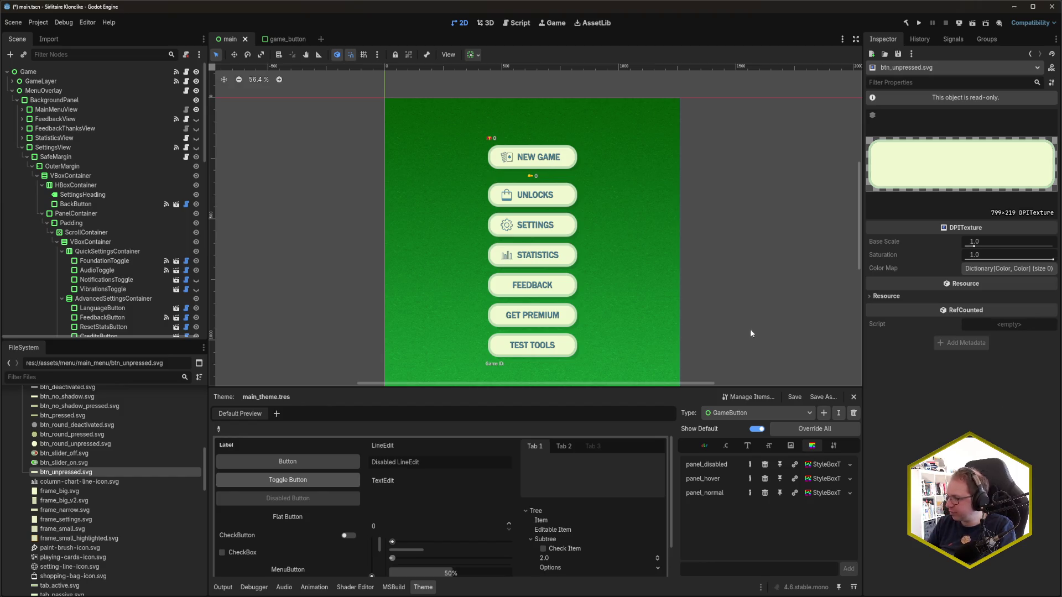
pyautogui.moveTo(863, 318)
pyautogui.mouseDown()
pyautogui.moveTo(674, 341)
pyautogui.moveTo(909, 344)
pyautogui.moveTo(741, 344)
pyautogui.moveTo(890, 348)
pyautogui.moveTo(852, 347)
pyautogui.moveTo(866, 347)
pyautogui.mouseUp()
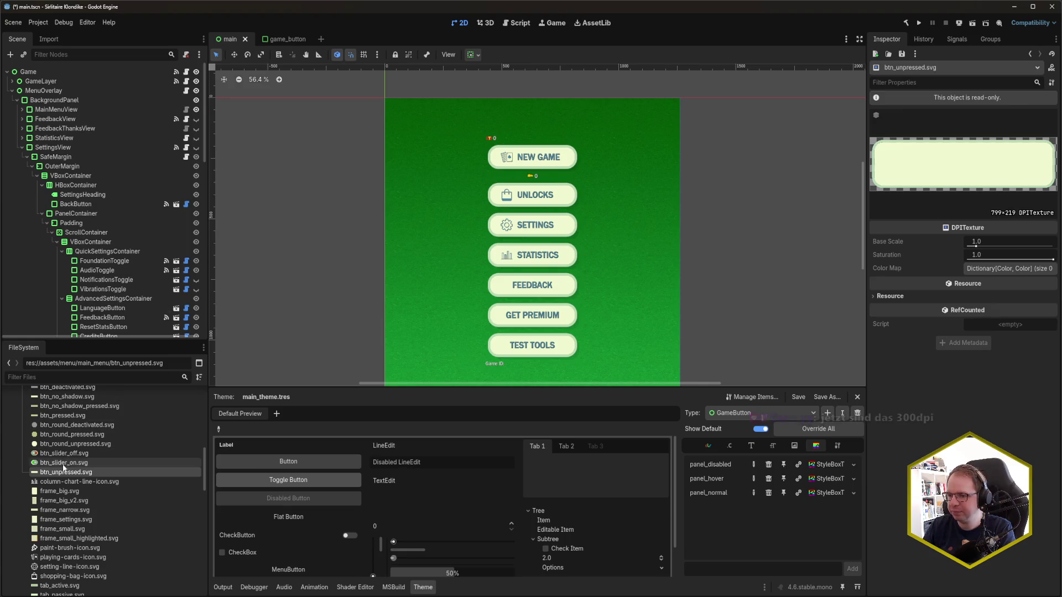
pyautogui.click(55, 41)
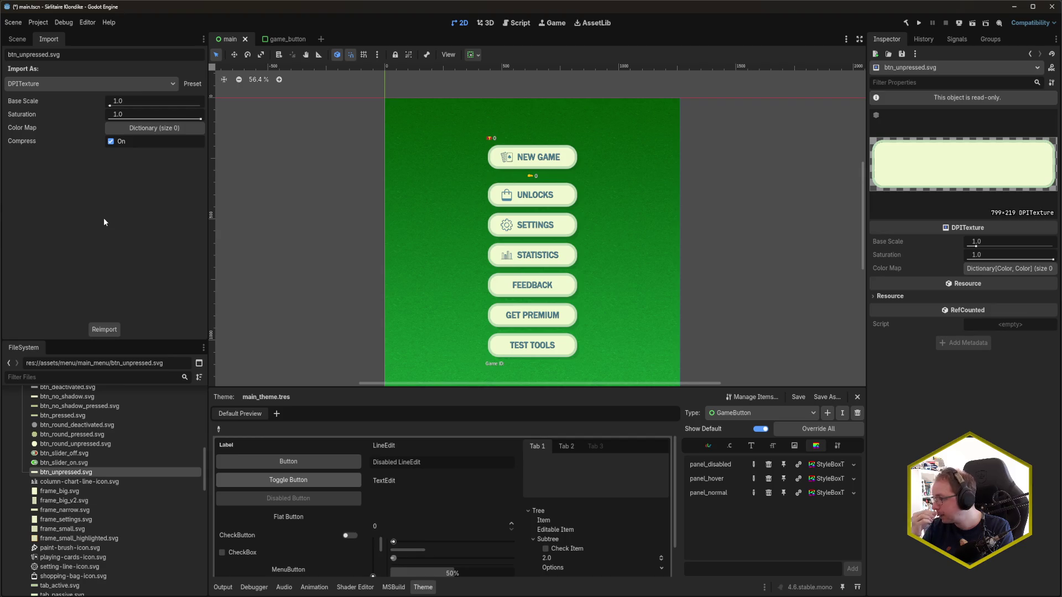
# Step: Reimport btn_unpressed.svg at base scale 0.5 (400×110) and close the main scene tab
pyautogui.click(141, 101)
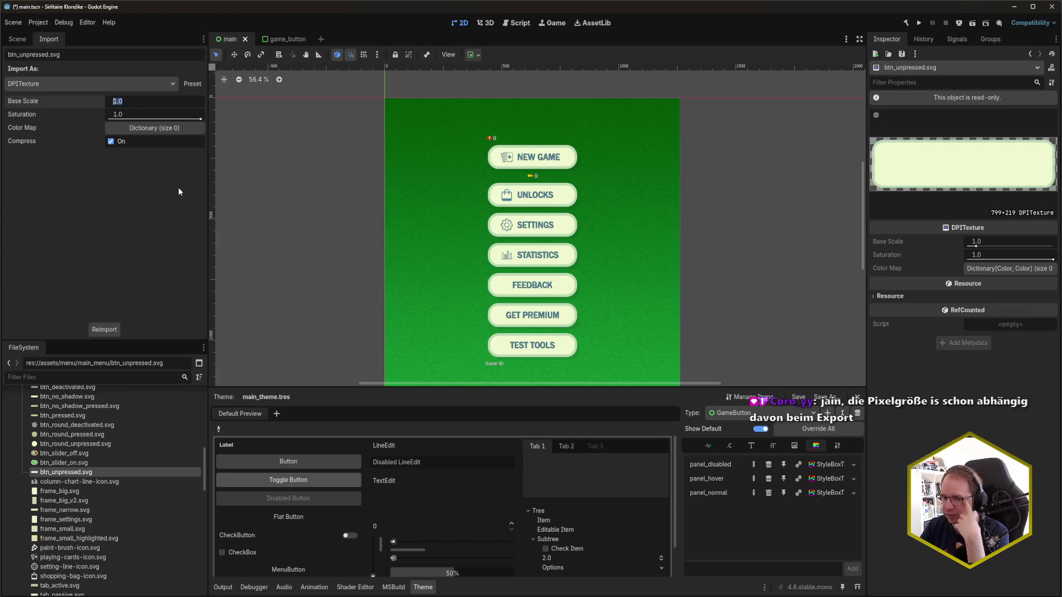
pyautogui.write('.5')
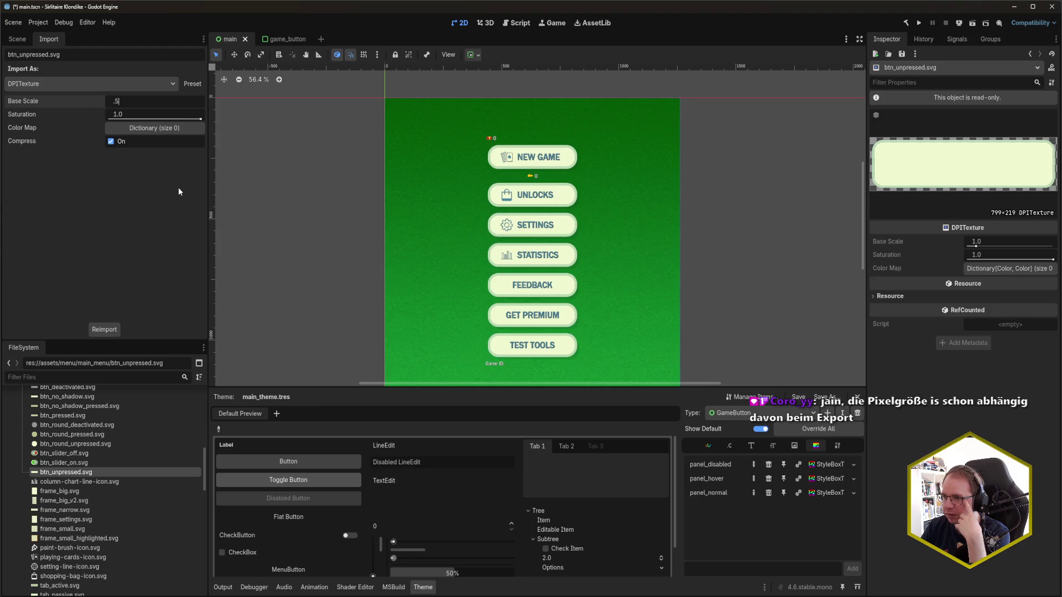
pyautogui.press('Return')
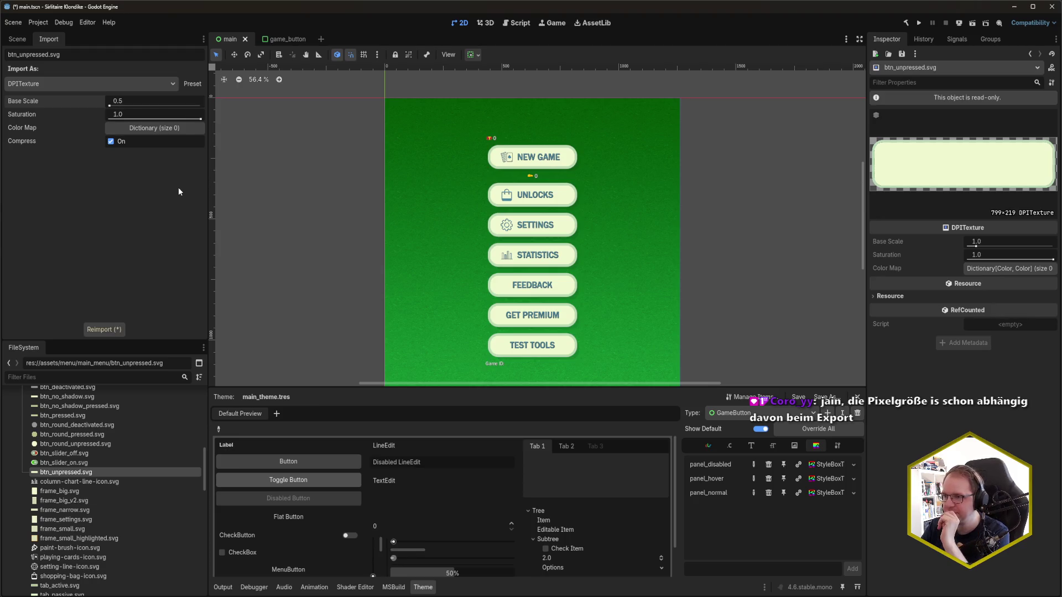
pyautogui.click(105, 329)
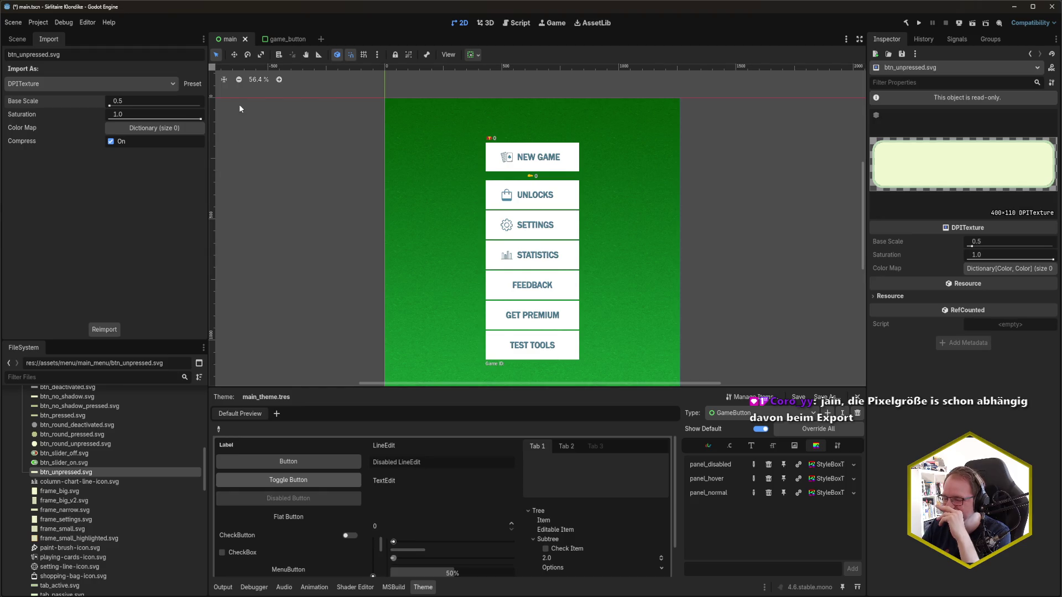
pyautogui.middleClick(235, 38)
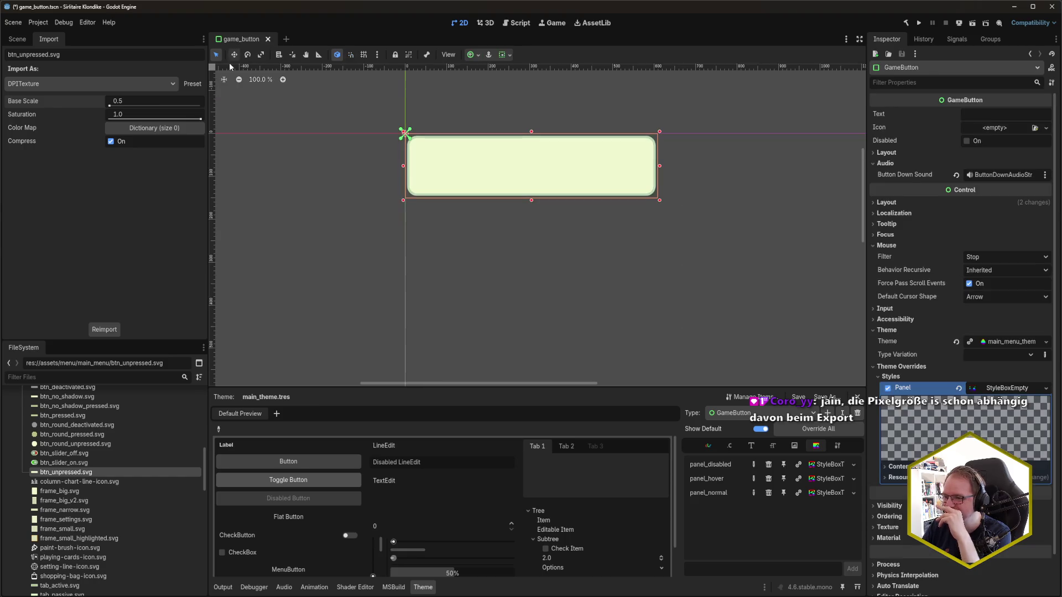
# Step: Reopen main.tscn with its Scene tree showing, then save, build and run the project with F5
pyautogui.scroll(-5, 108, 537)
pyautogui.click(80, 578)
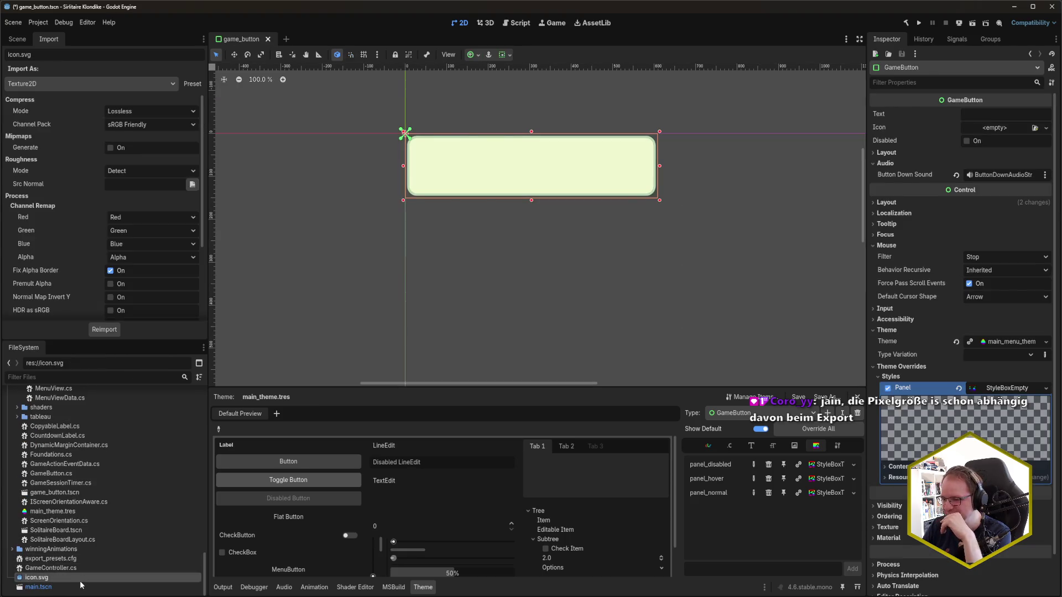
pyautogui.doubleClick(84, 587)
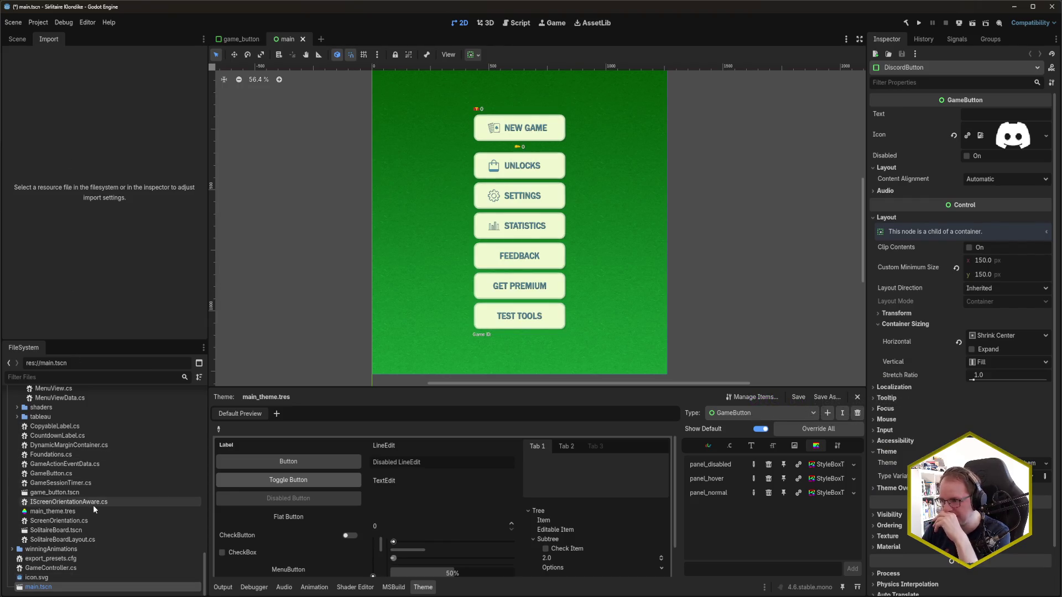
pyautogui.scroll(2, 80, 523)
pyautogui.scroll(8, 81, 519)
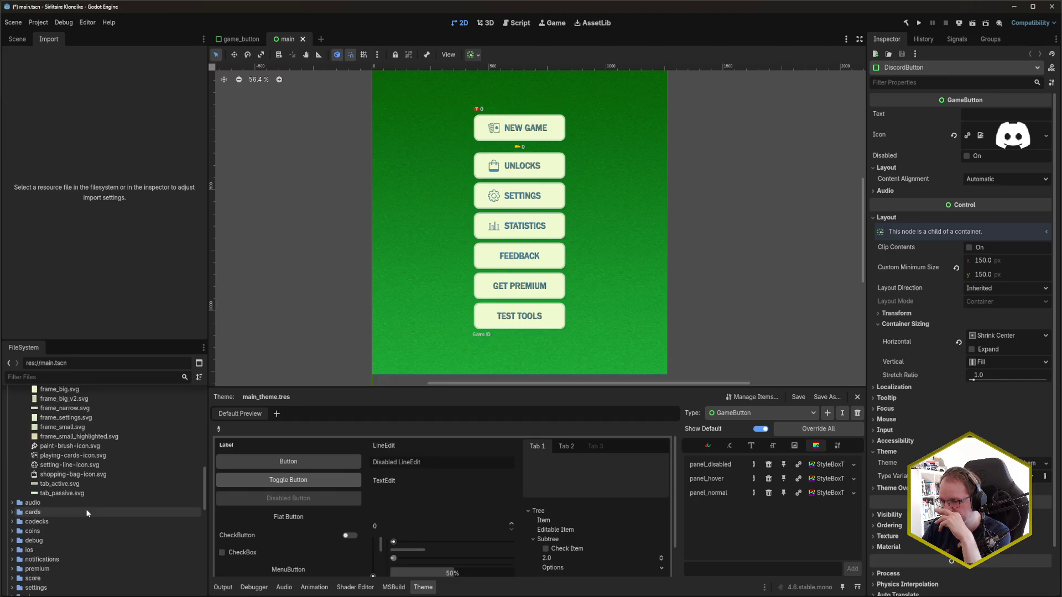
pyautogui.scroll(5, 85, 509)
pyautogui.scroll(5, 85, 512)
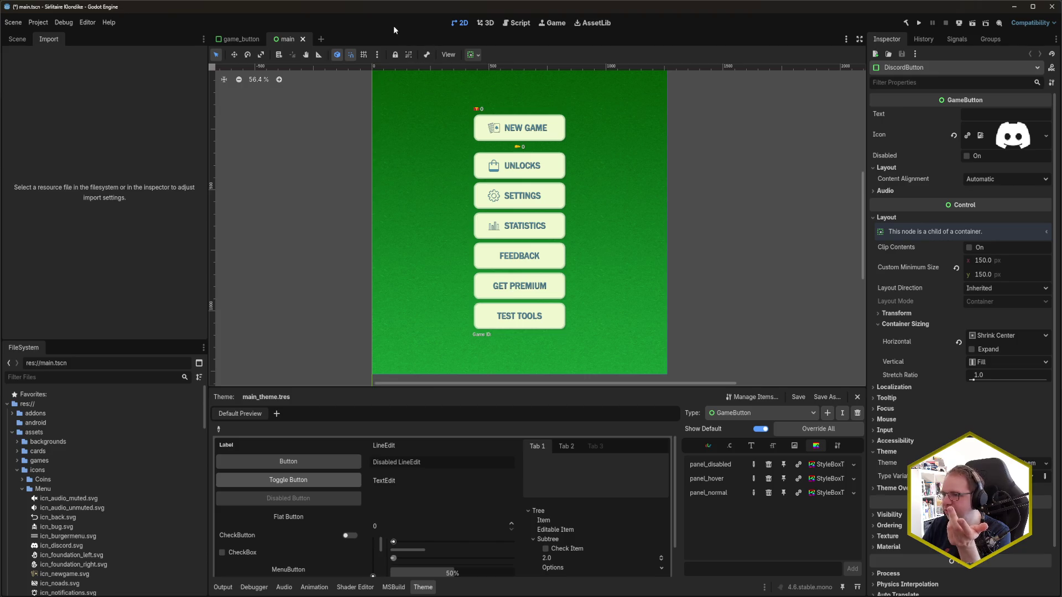
pyautogui.click(29, 42)
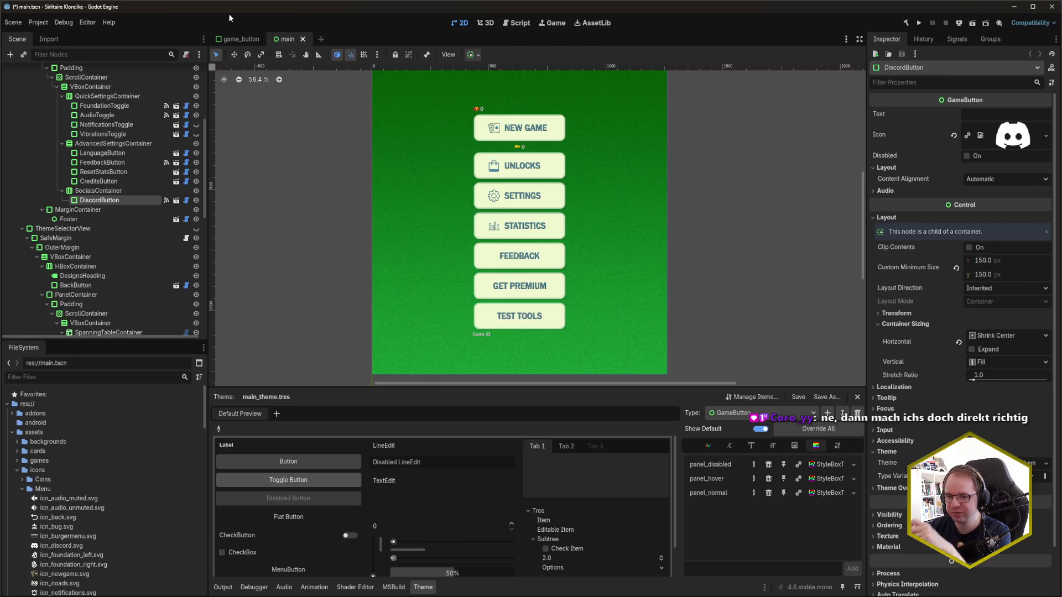
pyautogui.press('F5')
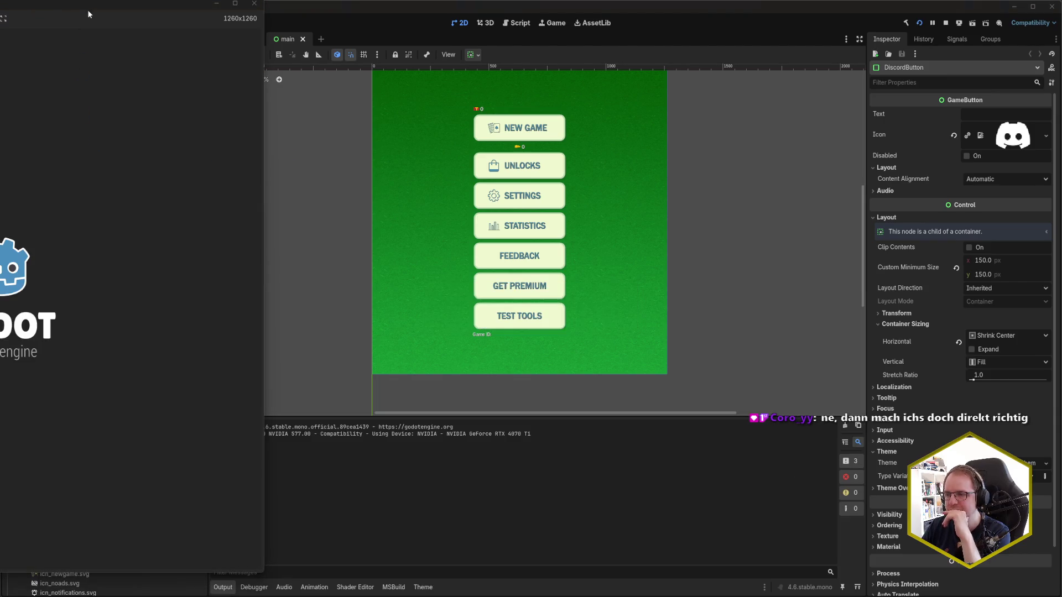
# Step: Bring the game window into view, open Settings, and return to the main menu via the back button
pyautogui.moveTo(91, 5); pyautogui.dragTo(495, 23)
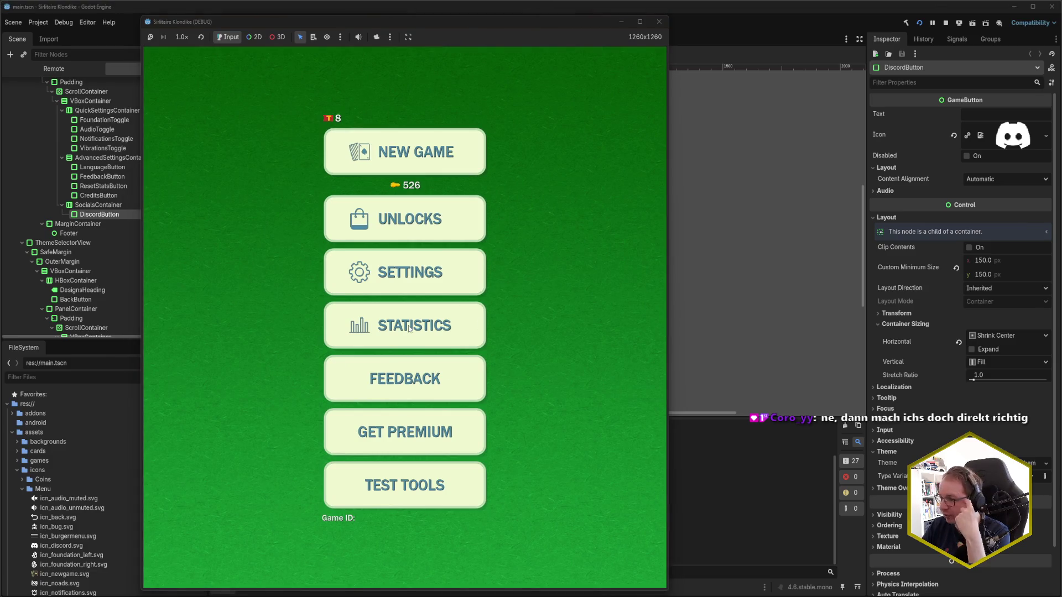
pyautogui.click(421, 270)
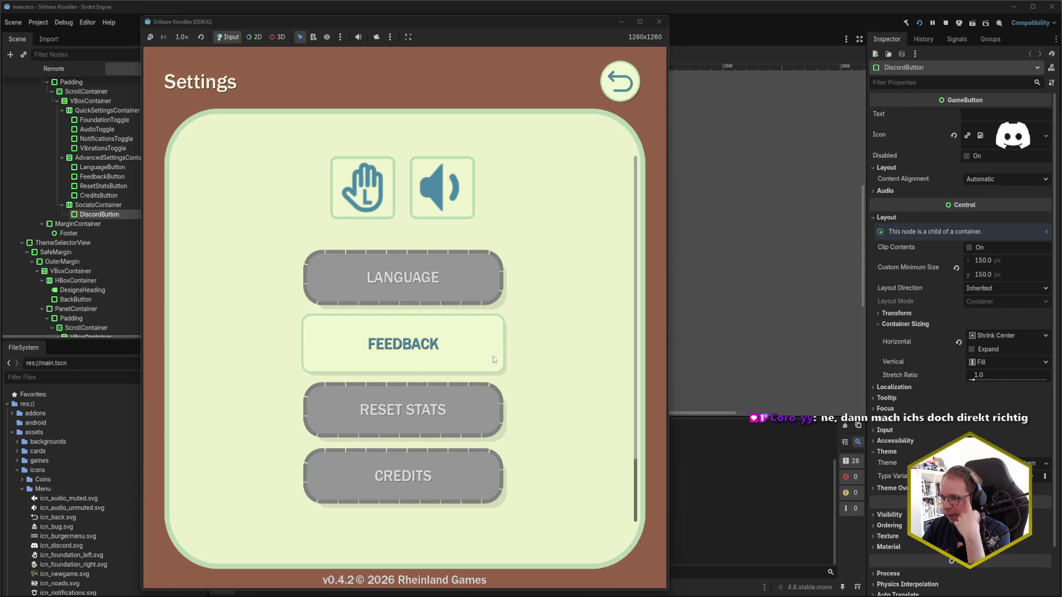
pyautogui.scroll(-3, 481, 441)
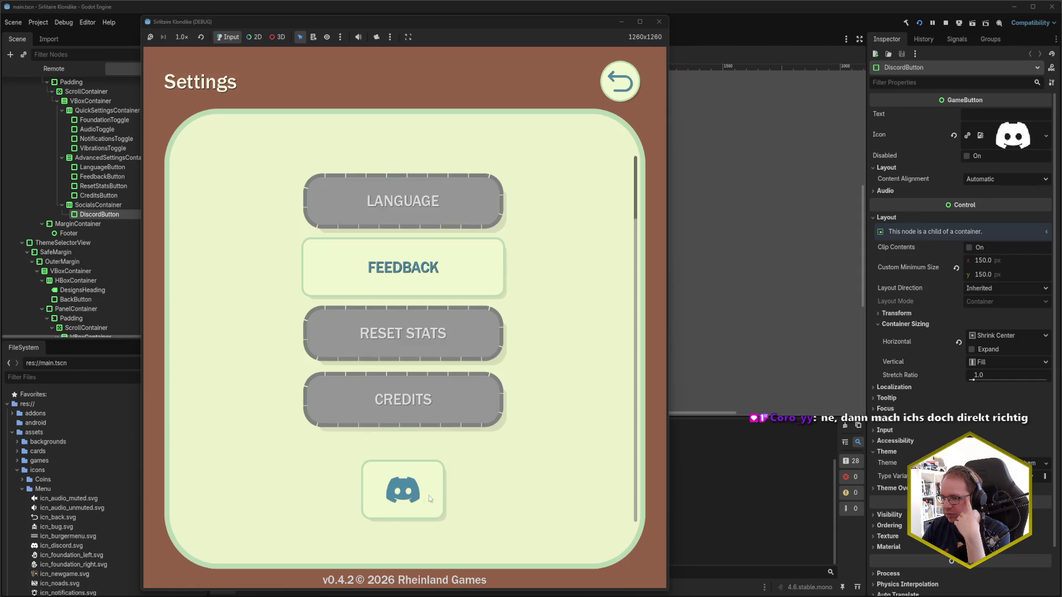
pyautogui.scroll(3, 415, 504)
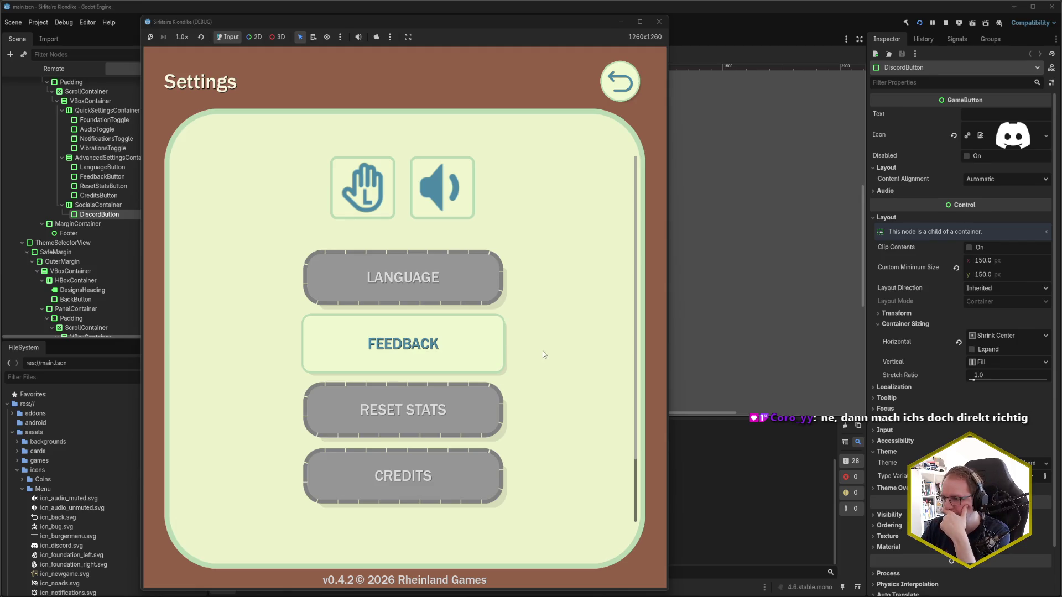
pyautogui.click(614, 84)
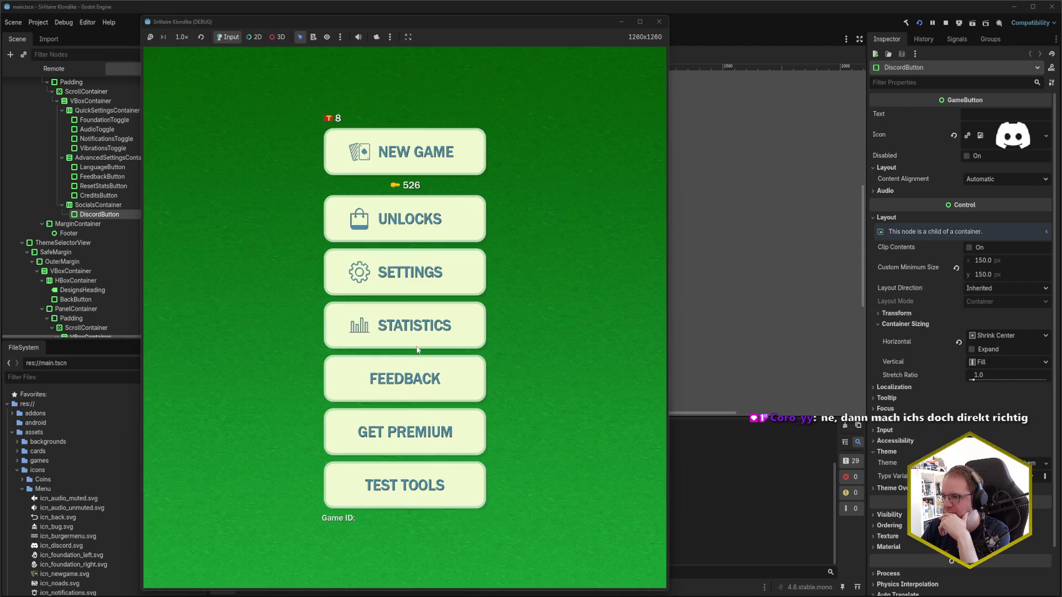
# Step: Repeat the Settings-and-back round trip, then close the game window
pyautogui.click(416, 283)
pyautogui.click(620, 81)
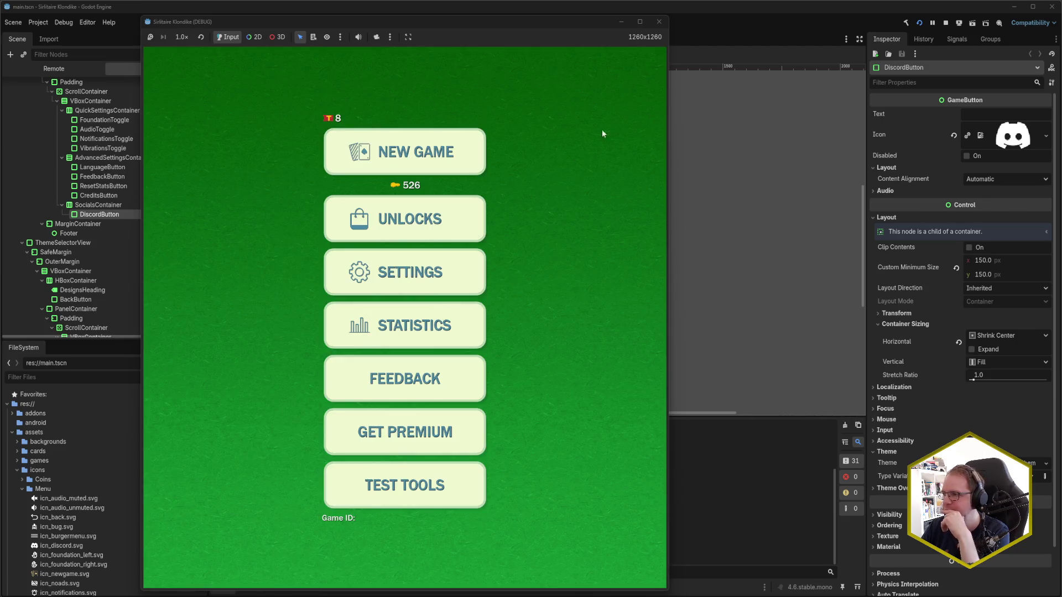
pyautogui.click(659, 23)
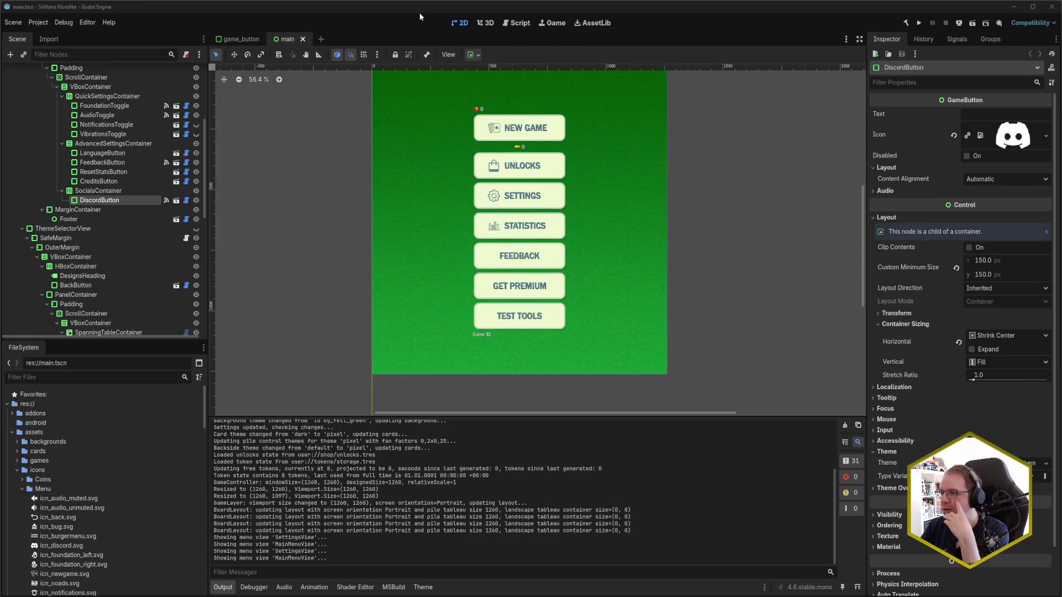
# Step: Locate and select btn_unpressed.svg in the FileSystem dock
pyautogui.scroll(-3, 72, 515)
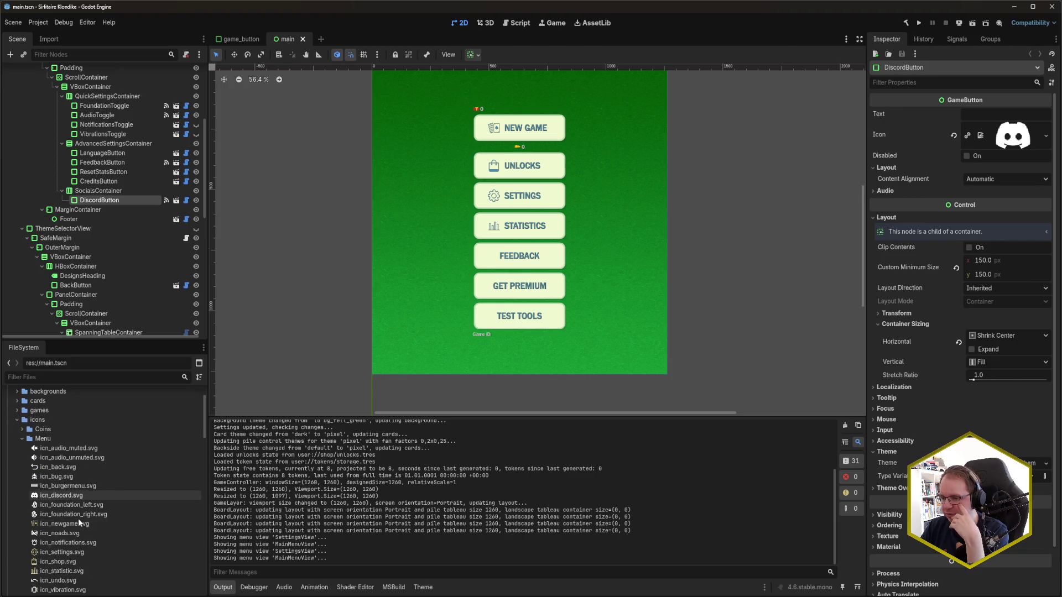
pyautogui.scroll(-3, 88, 532)
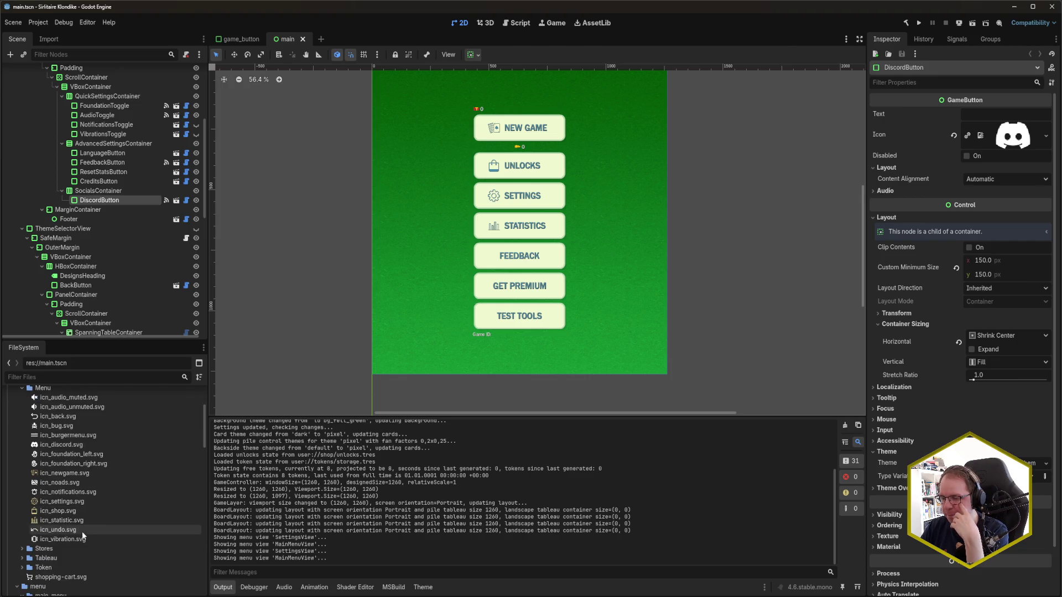
pyautogui.scroll(3, 82, 532)
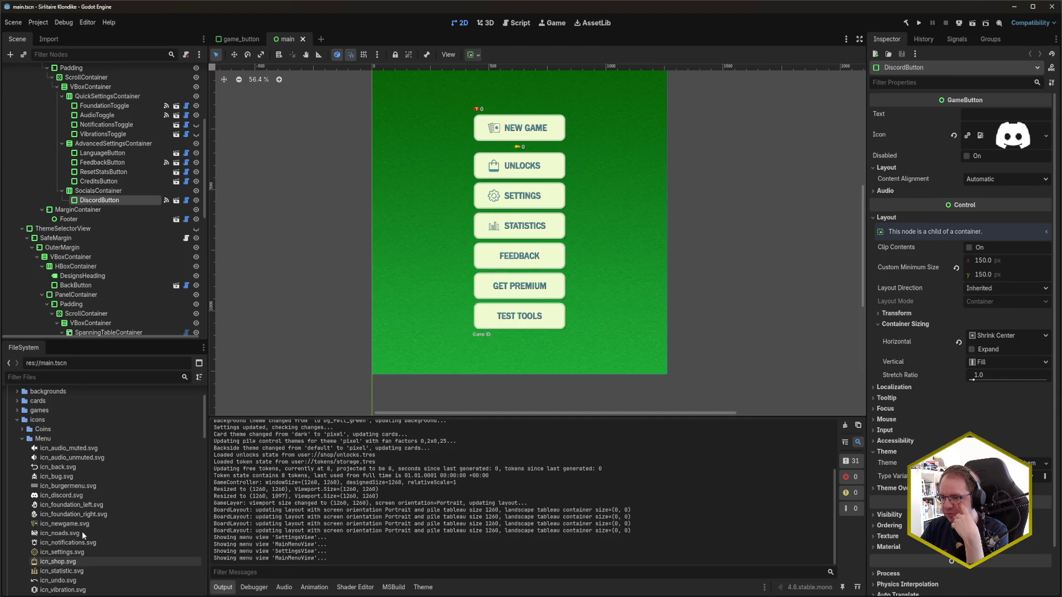
pyautogui.scroll(-3, 82, 471)
pyautogui.scroll(-3, 82, 480)
pyautogui.scroll(-2, 81, 479)
pyautogui.scroll(-8, 81, 482)
pyautogui.click(78, 474)
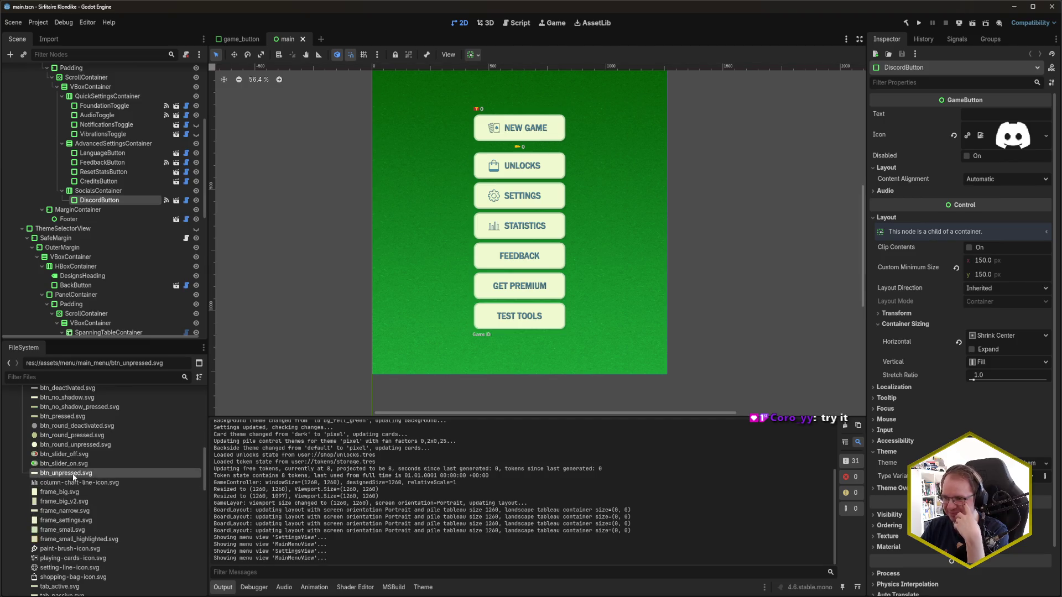
pyautogui.doubleClick(78, 474)
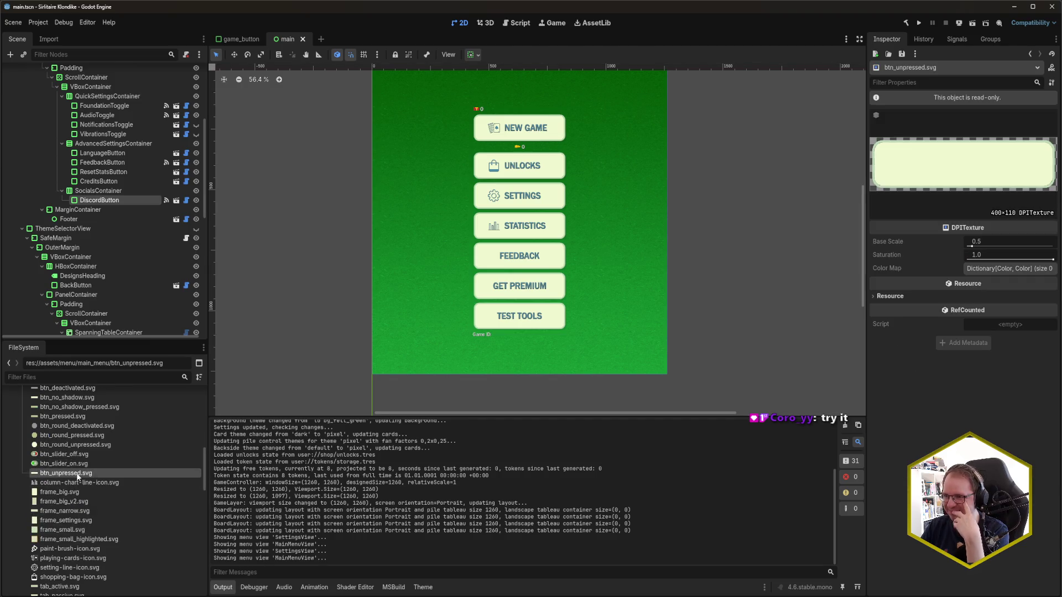
# Step: Reimport btn_unpressed.svg at Base Scale 1 (799×219)
pyautogui.click(41, 38)
pyautogui.click(132, 101)
pyautogui.write('1')
pyautogui.press('Return')
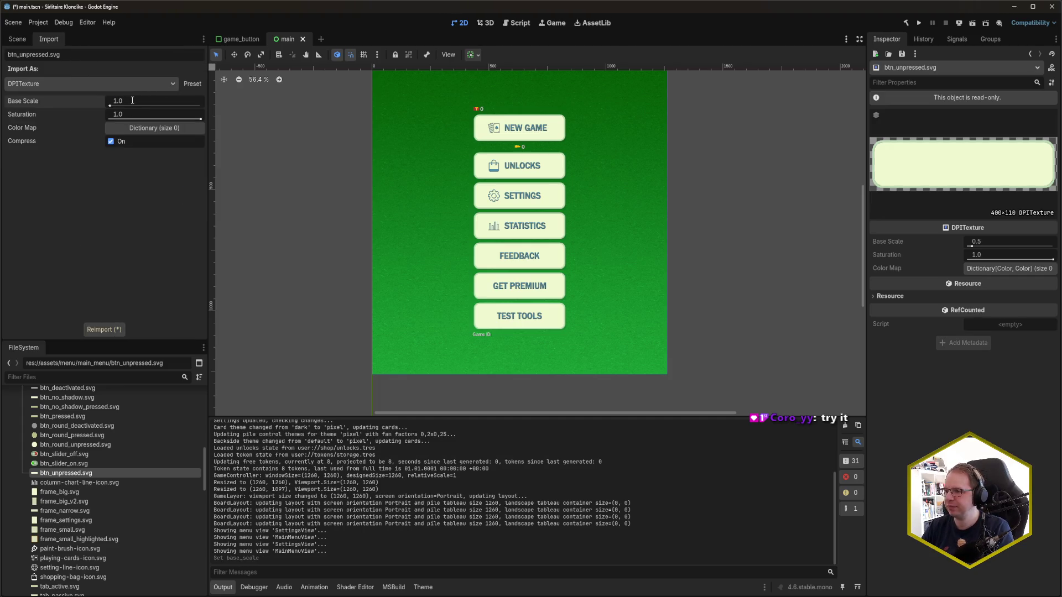
pyautogui.click(116, 328)
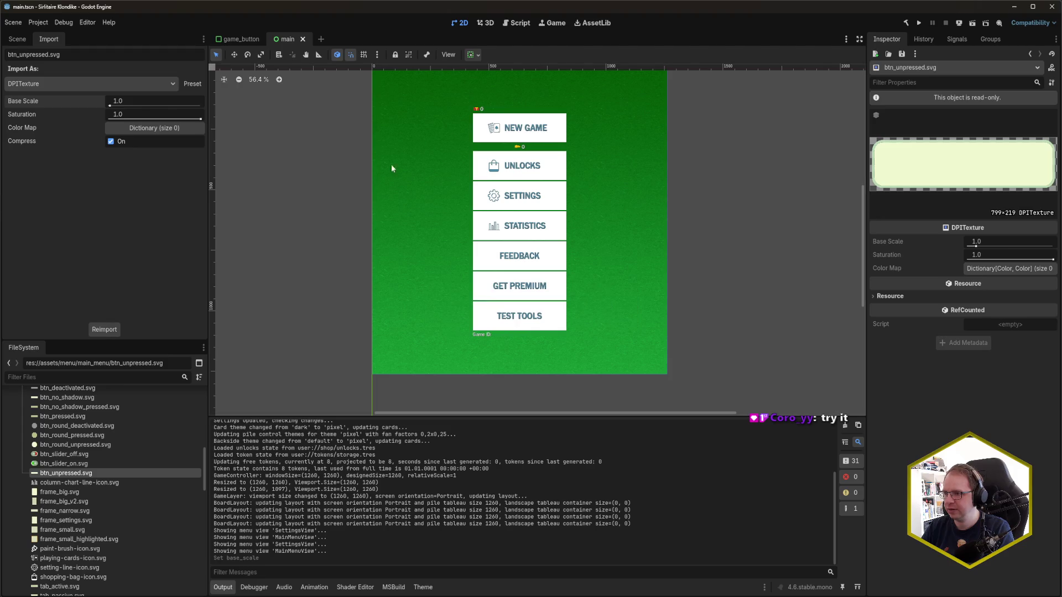
# Step: Close and reopen main.tscn, then switch to Rider
pyautogui.click(303, 39)
pyautogui.scroll(-10, 79, 538)
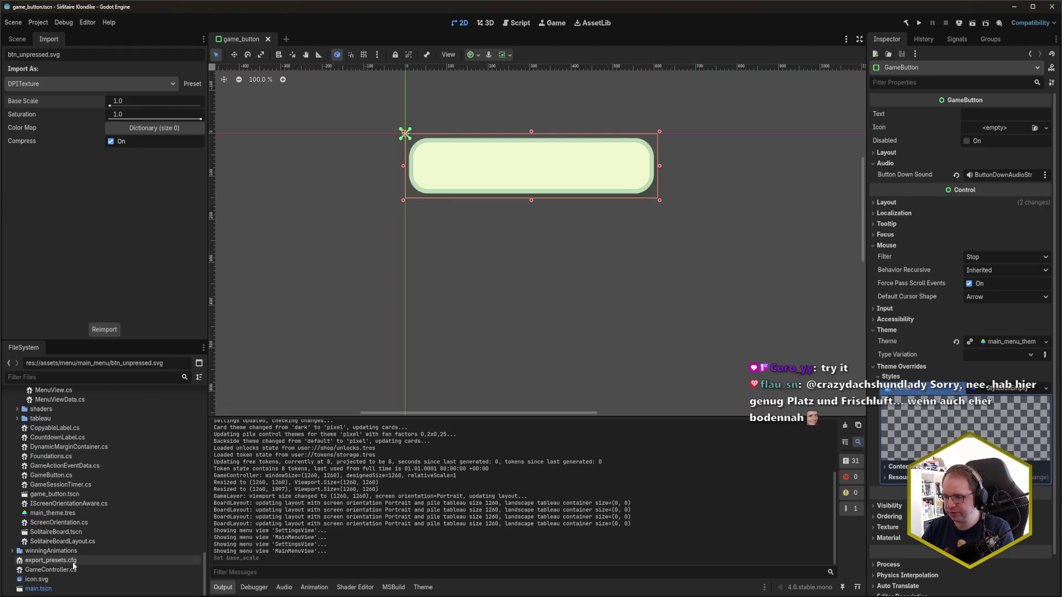
pyautogui.doubleClick(60, 588)
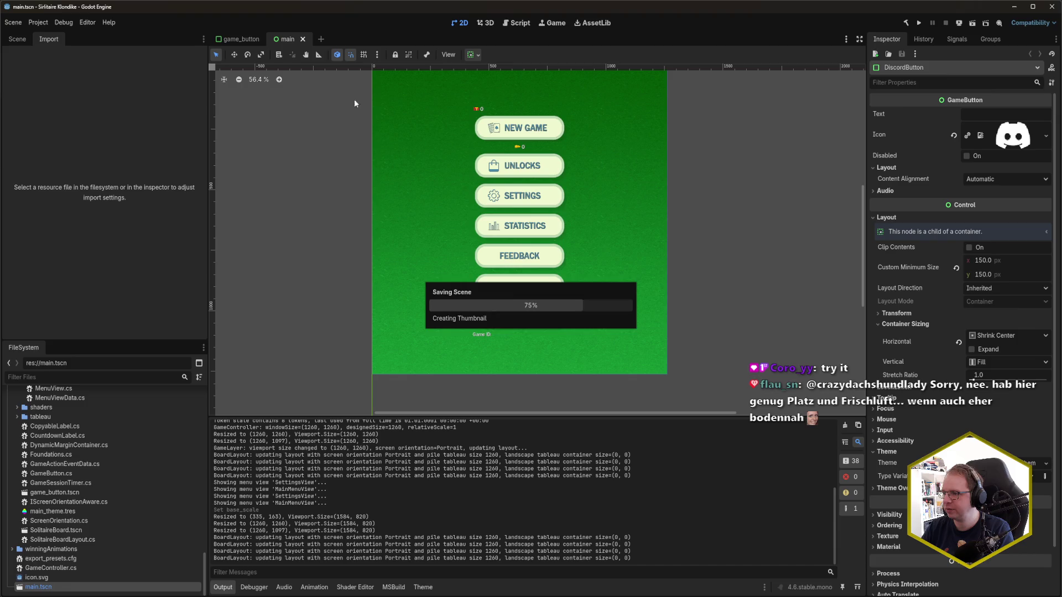
pyautogui.hotkey('alt', 'Tab')
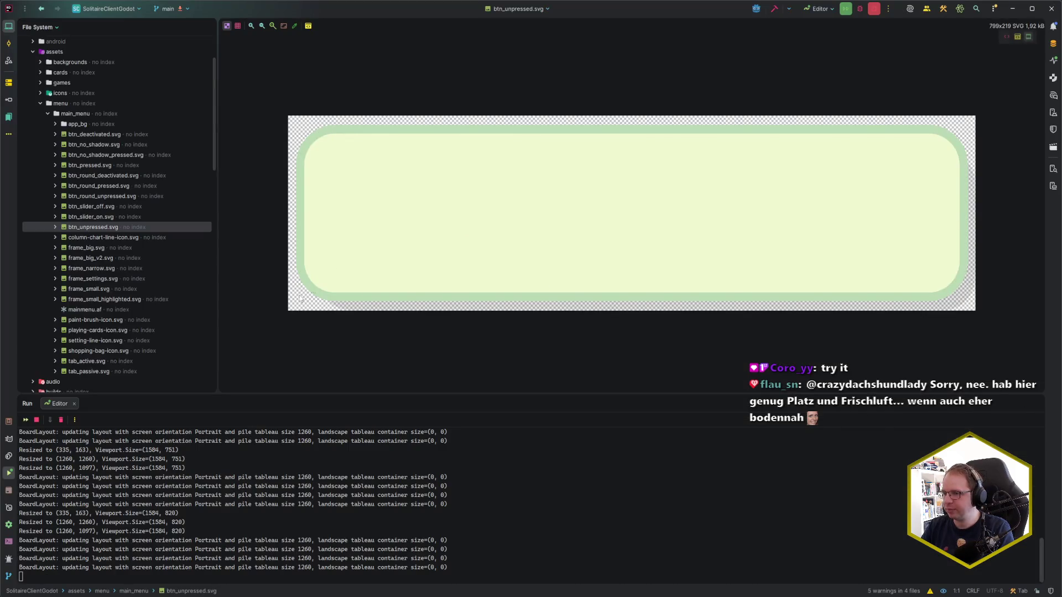
# Step: Run Update Project with Ctrl+T, bringing in 18 files, then return to Godot
pyautogui.hotkey('ctrl', 't')
pyautogui.press('Return')
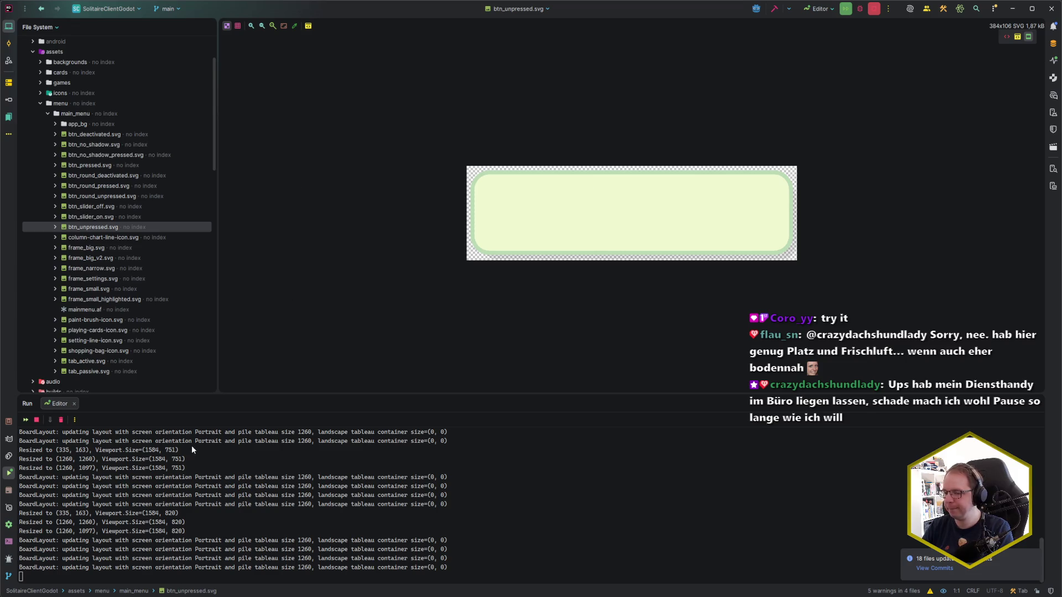
pyautogui.hotkey('alt', 'Tab')
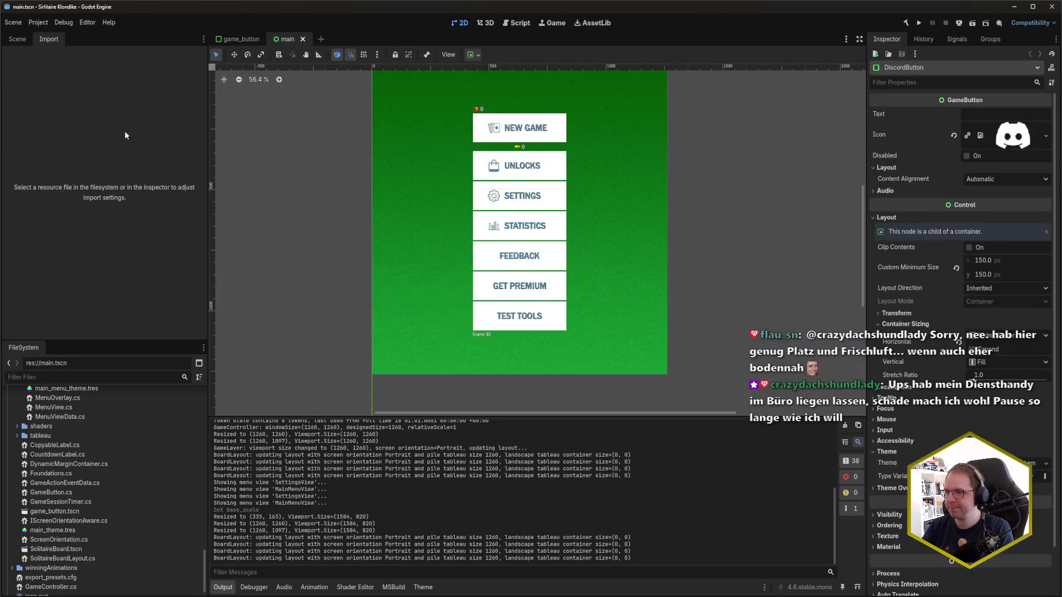
pyautogui.click(17, 38)
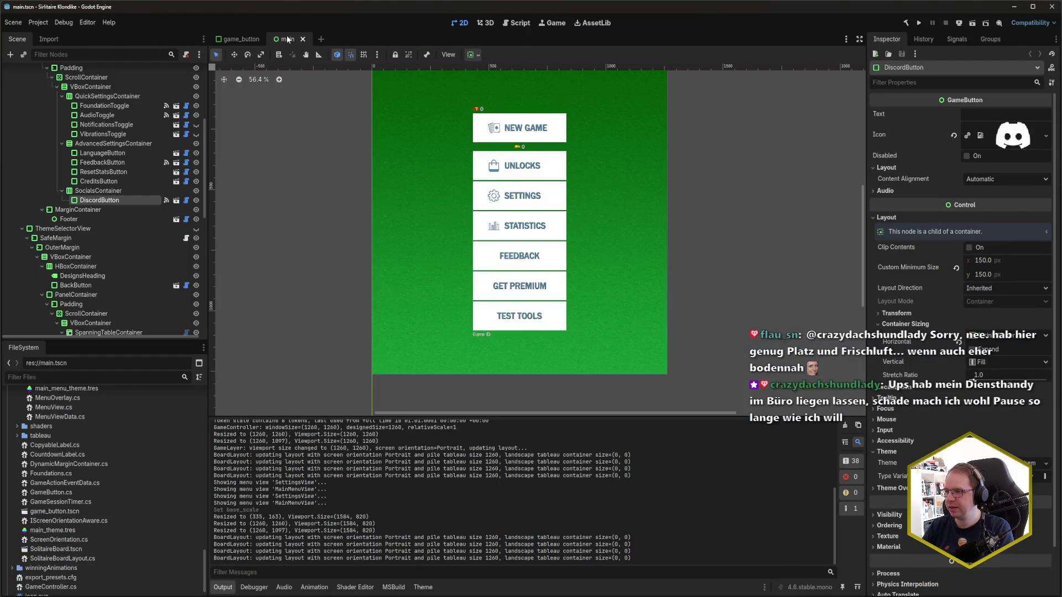
pyautogui.click(303, 39)
pyautogui.click(65, 589)
pyautogui.doubleClick(65, 588)
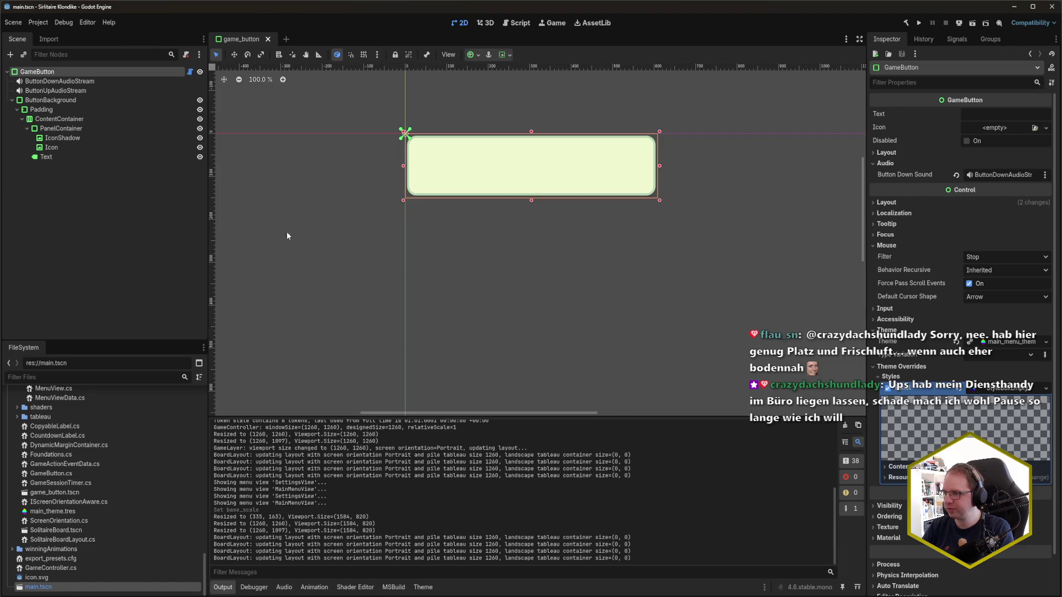
pyautogui.moveTo(284, 39); pyautogui.dragTo(226, 40)
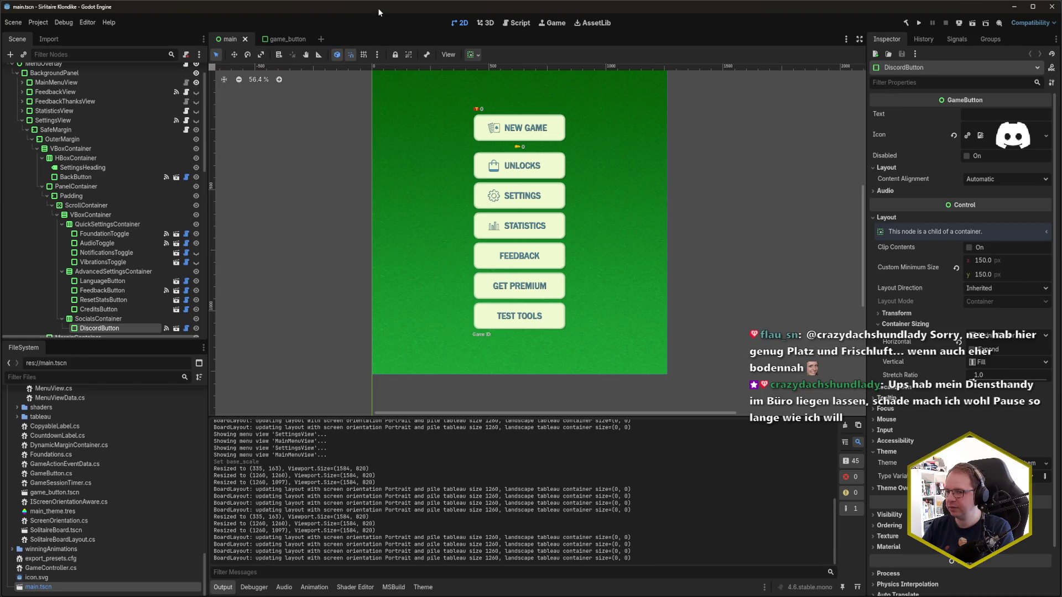
pyautogui.press('F5')
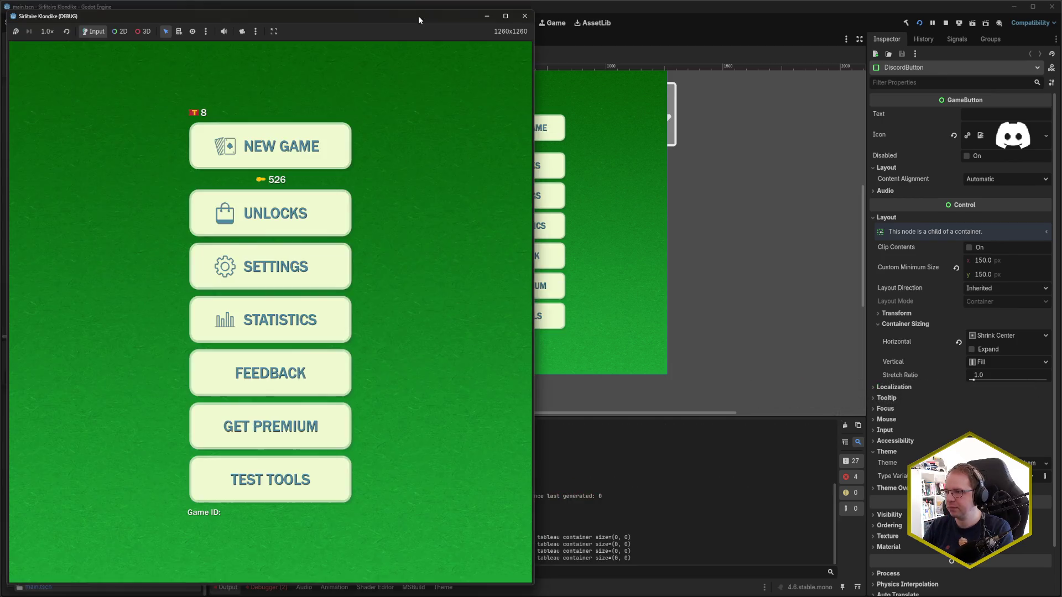
# Step: Move the running game aside, open its Settings screen, and scroll to check the bottom Discord button
pyautogui.moveTo(418, 16)
pyautogui.mouseDown()
pyautogui.moveTo(888, 18)
pyautogui.moveTo(677, 15)
pyautogui.mouseUp()
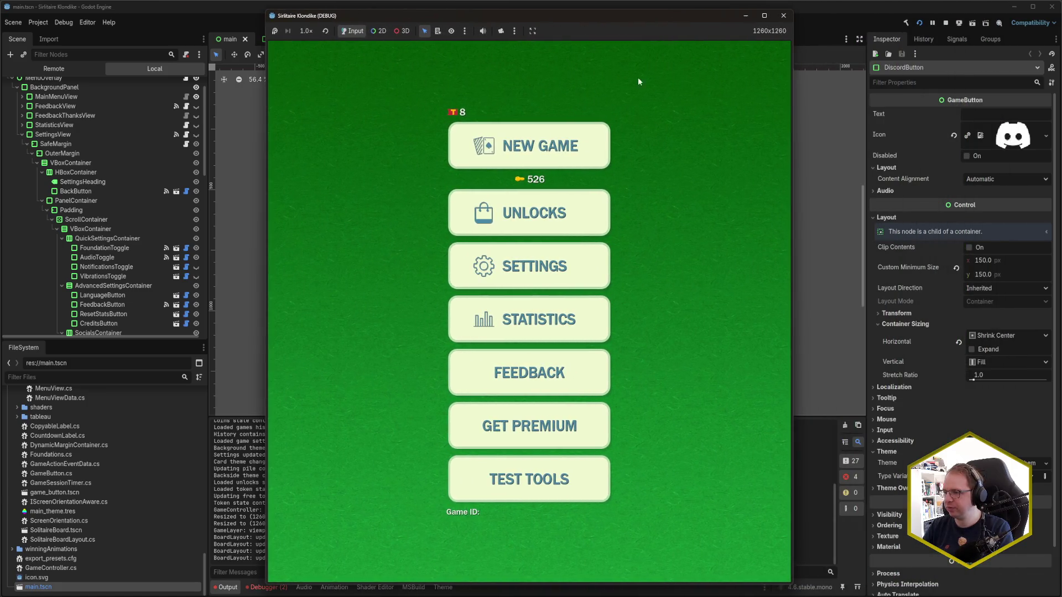
pyautogui.click(542, 252)
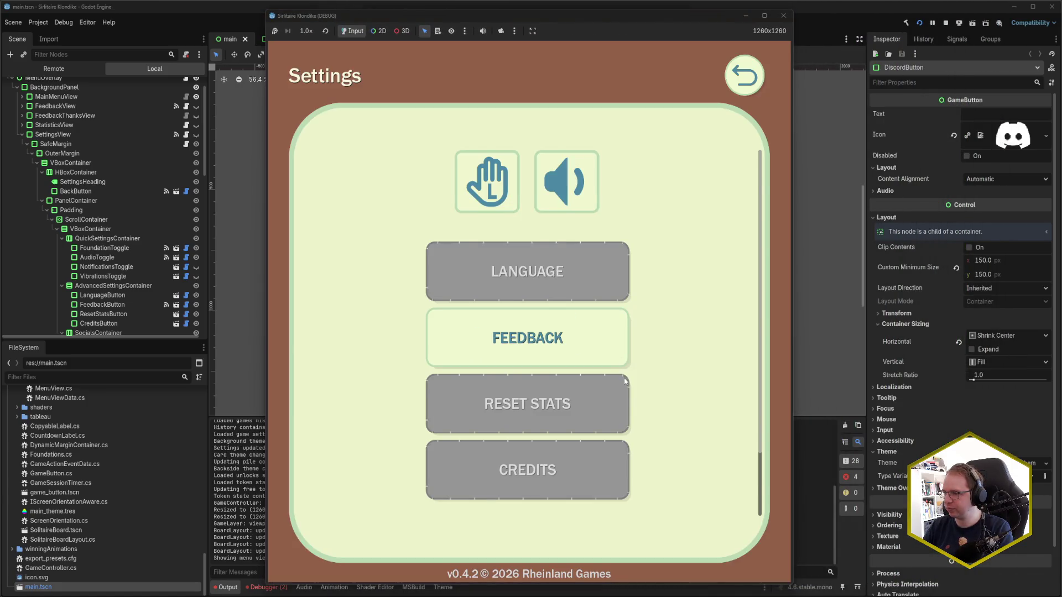
pyautogui.scroll(-1, 623, 377)
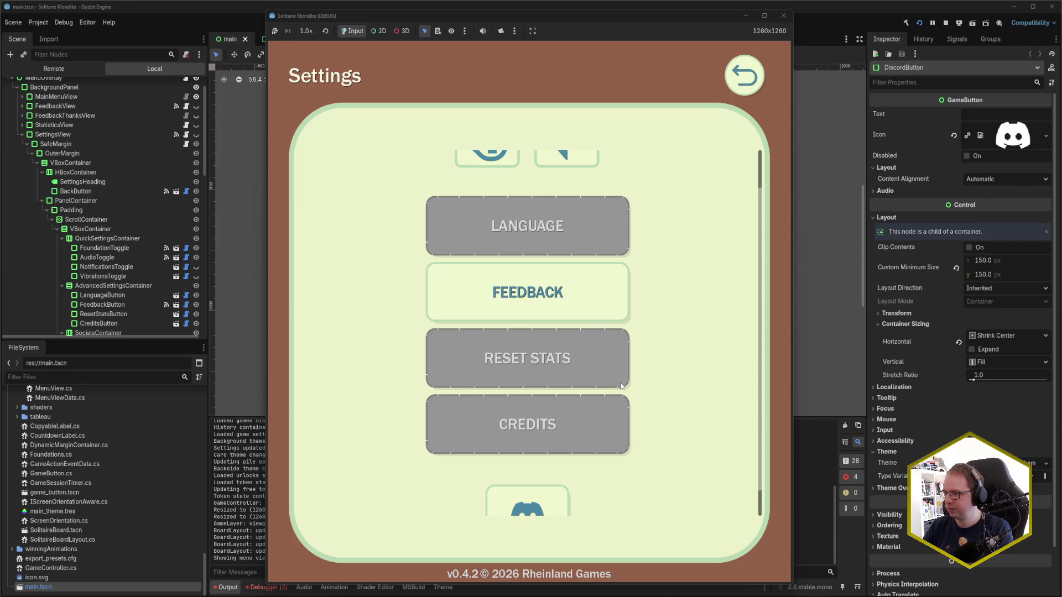
pyautogui.scroll(-1, 620, 385)
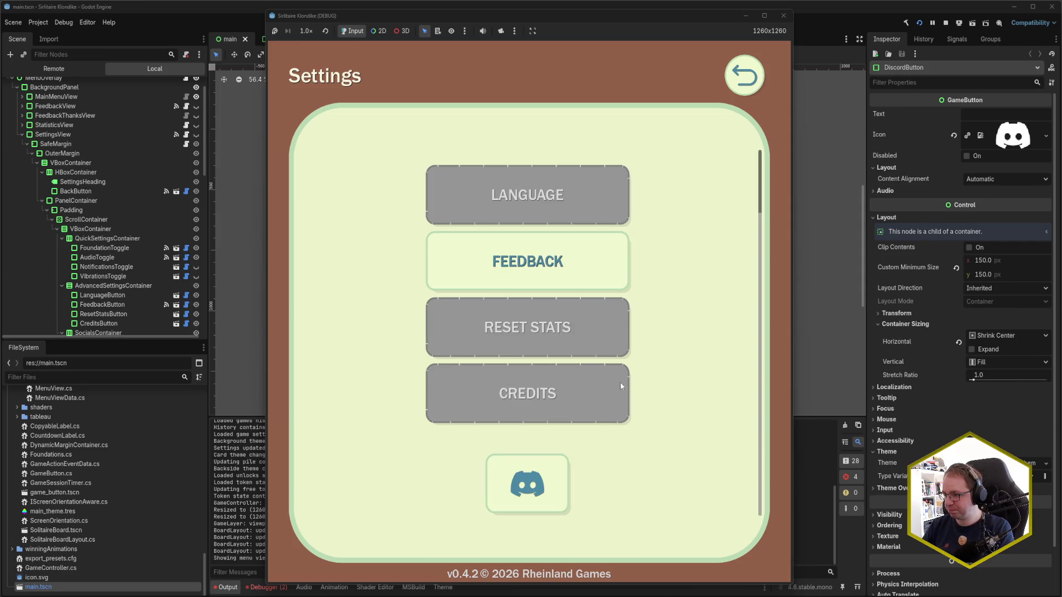
pyautogui.scroll(2, 620, 385)
pyautogui.scroll(-2, 620, 386)
pyautogui.scroll(2, 619, 382)
pyautogui.scroll(-2, 619, 382)
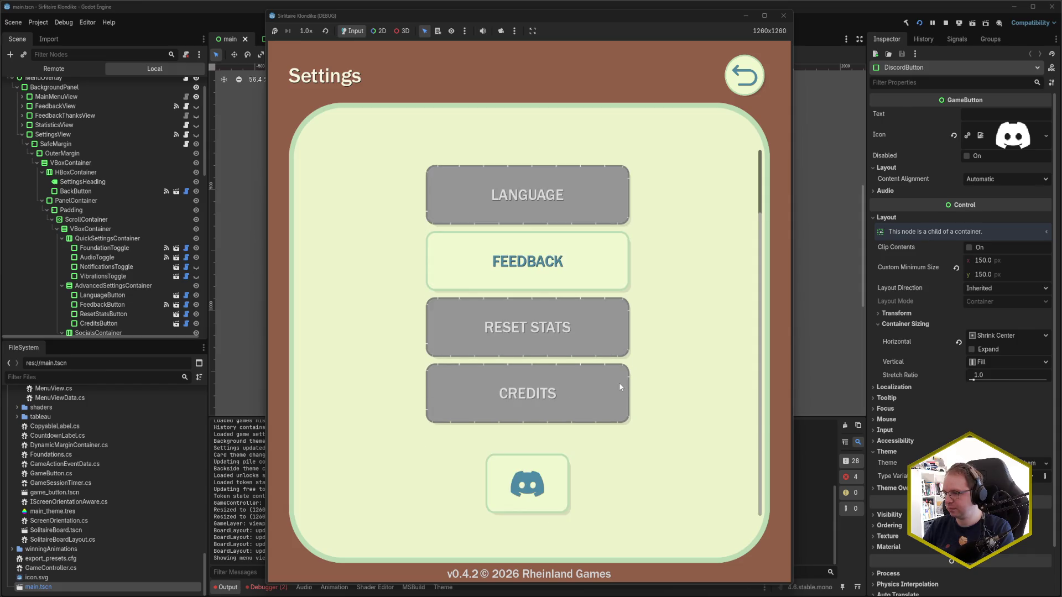
pyautogui.scroll(2, 620, 387)
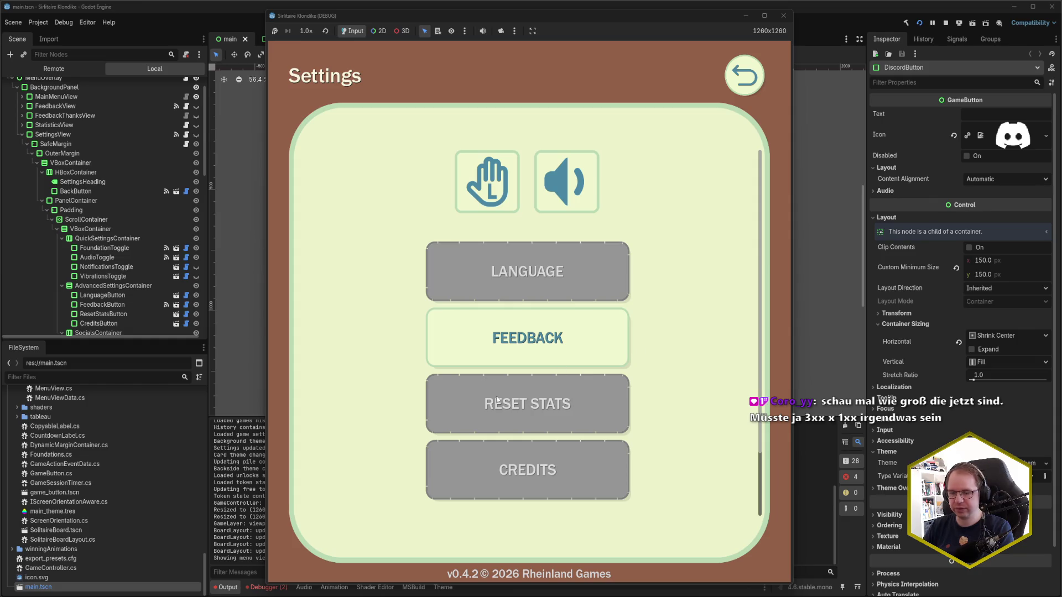
pyautogui.hotkey('alt', 'Tab')
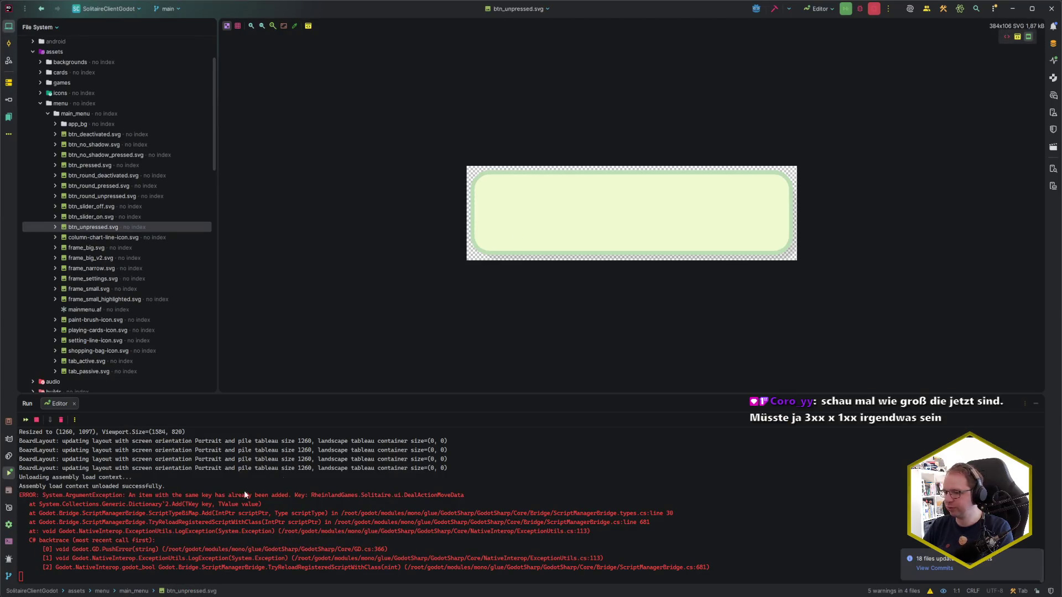
pyautogui.moveTo(86, 592)
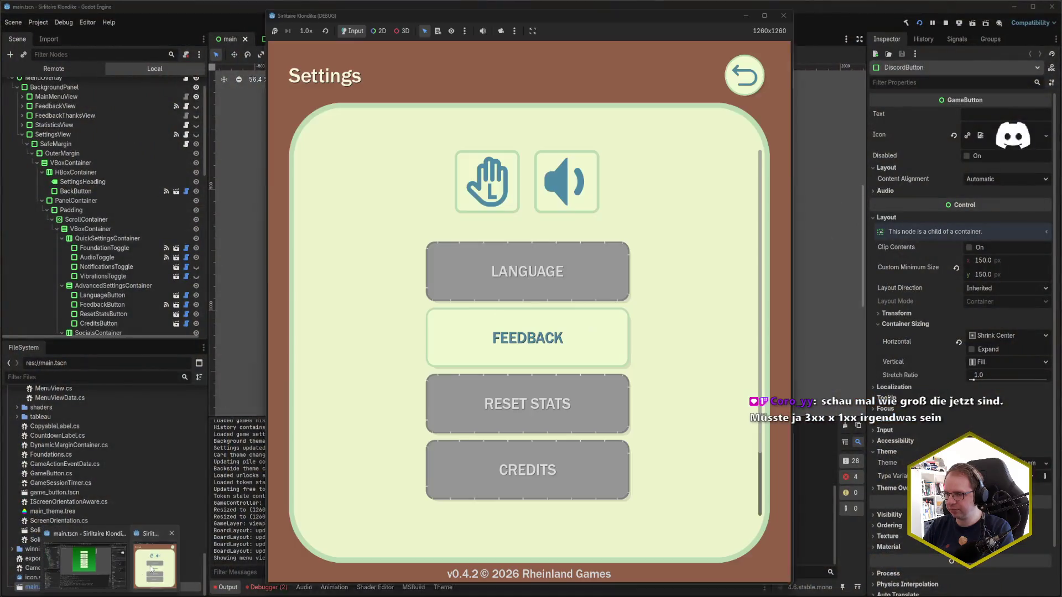
# Step: Close the running game and check the sizes of btn_round_unpressed.svg and btn_unpressed.svg
pyautogui.click(155, 565)
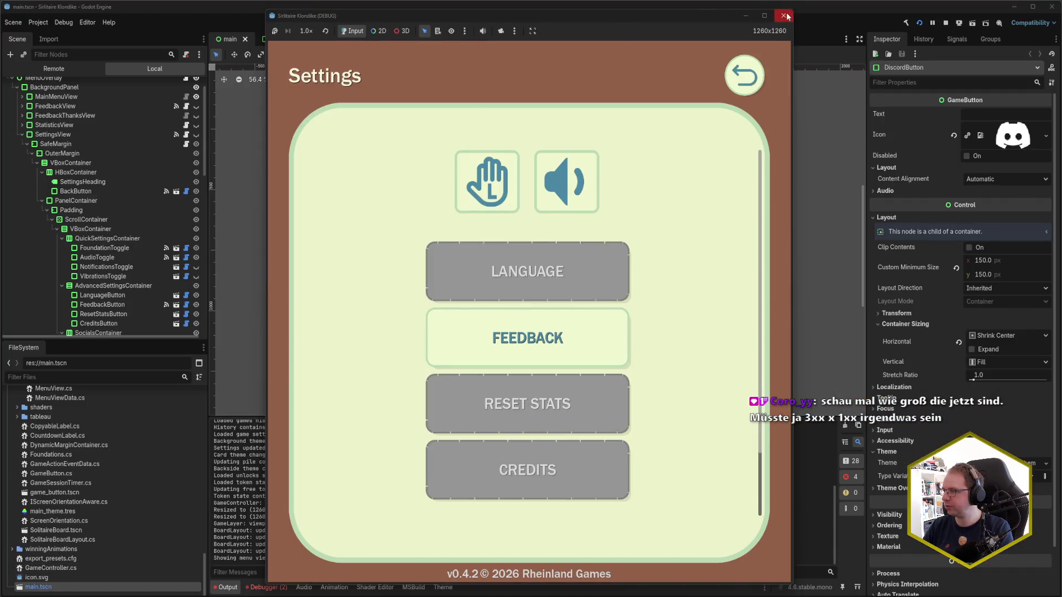
pyautogui.click(784, 16)
pyautogui.scroll(5, 83, 489)
pyautogui.scroll(10, 84, 512)
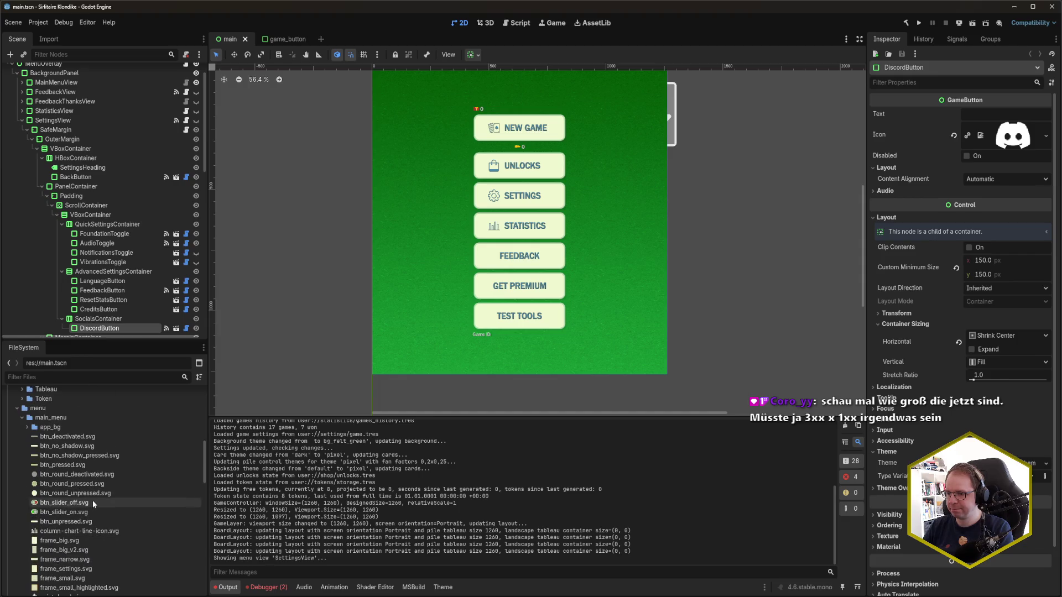
pyautogui.click(88, 493)
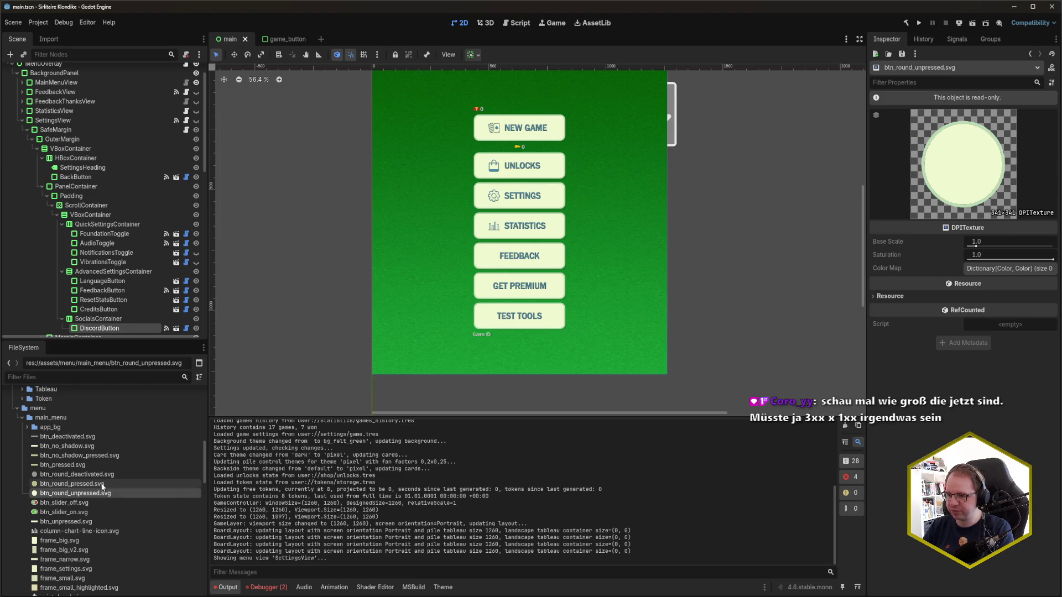
pyautogui.click(97, 522)
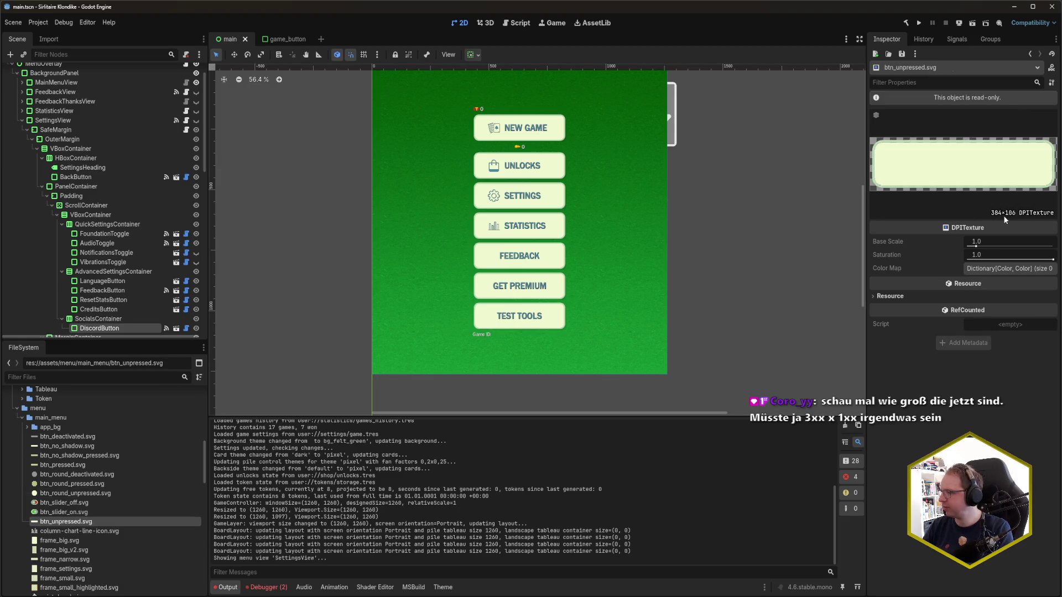
# Step: Show the debugger Errors list with the two missing shopping-cart.svg errors
pyautogui.click(266, 587)
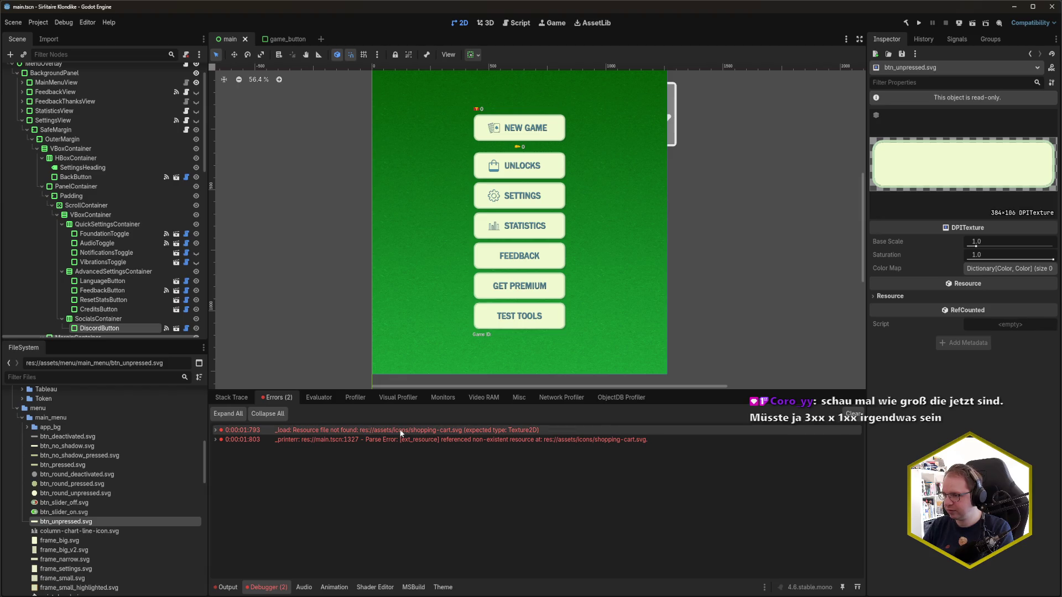
pyautogui.moveTo(401, 433)
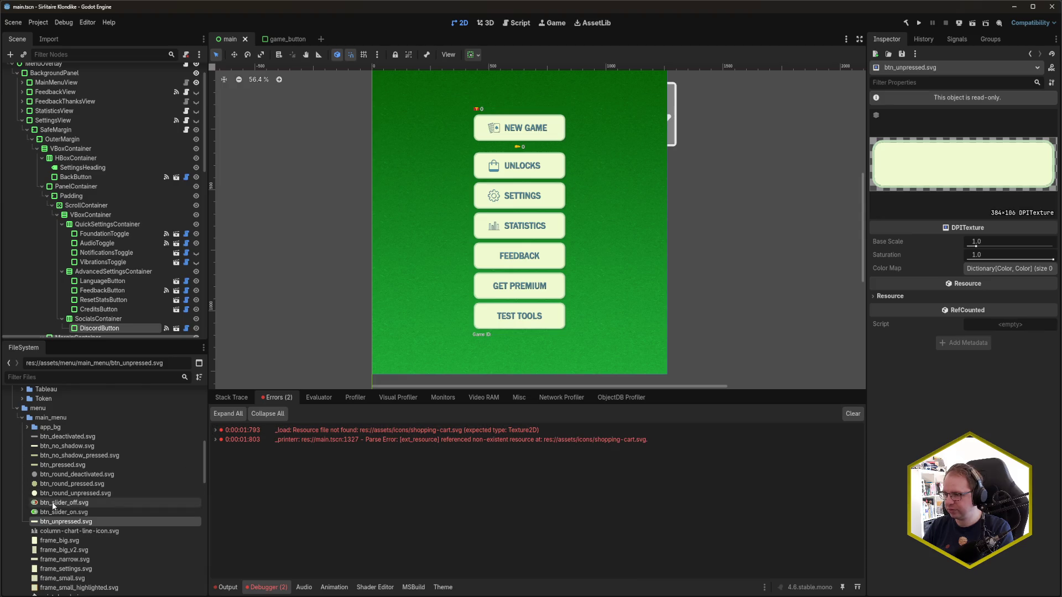
pyautogui.scroll(-5, 52, 502)
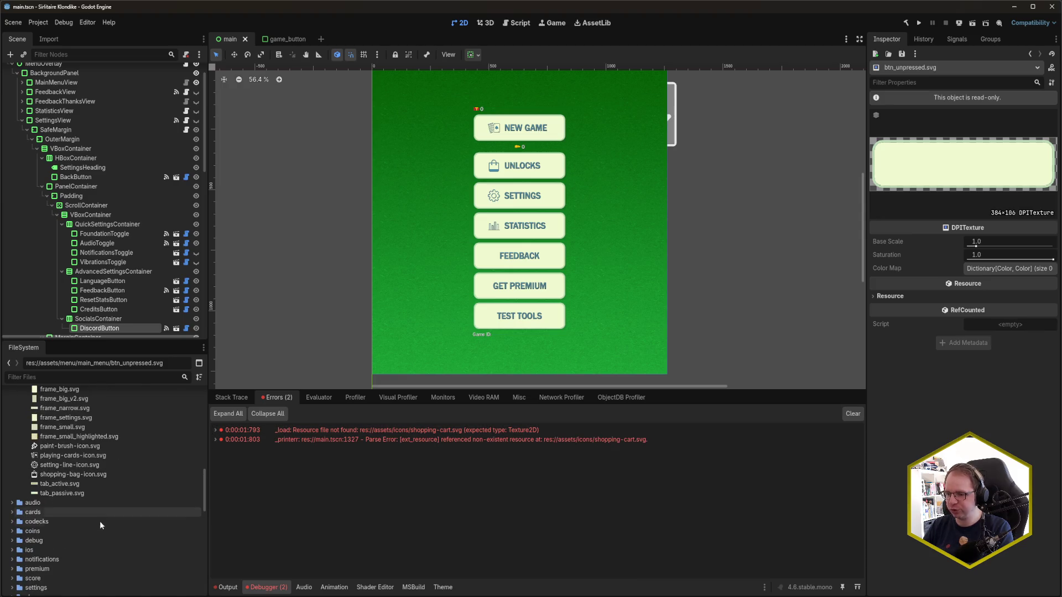
# Step: In Rider's Git log, inspect the latest two commits that moved the shopping-cart icon
pyautogui.hotkey('alt', 'Tab')
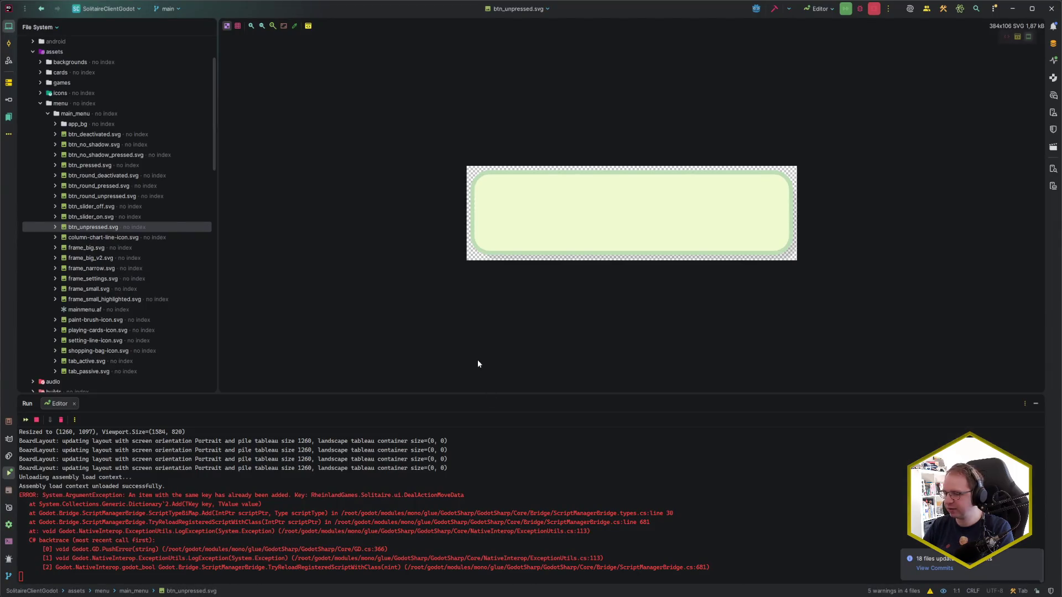
pyautogui.hotkey('alt', '9')
pyautogui.click(443, 435)
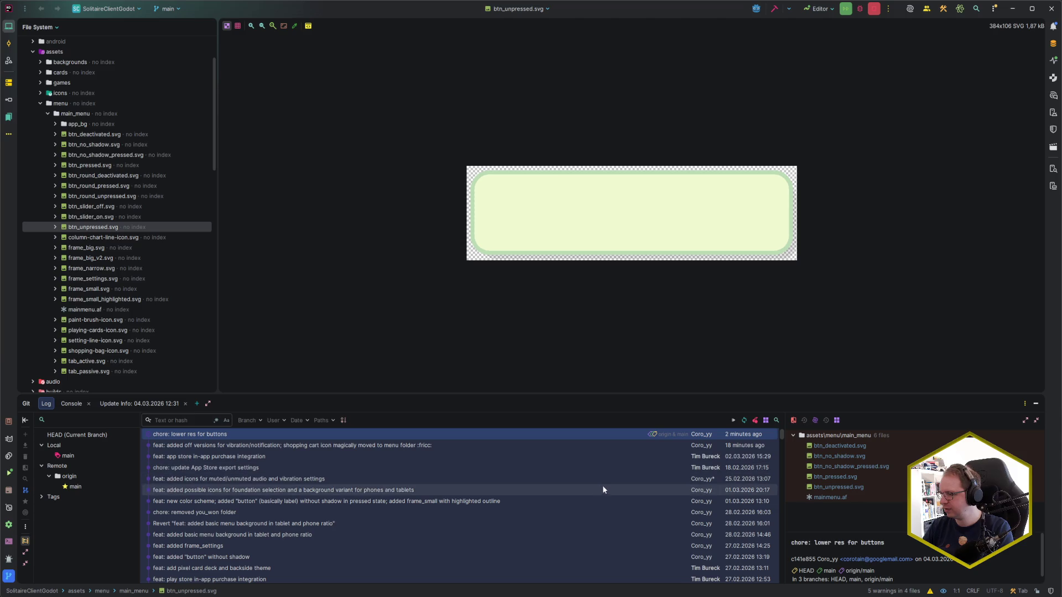
pyautogui.click(540, 446)
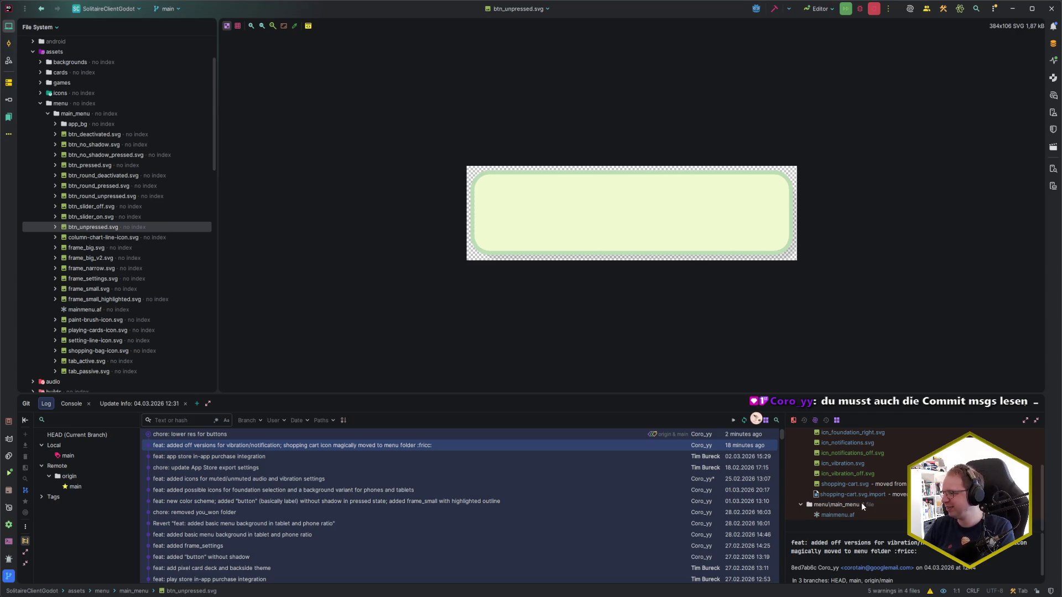
pyautogui.scroll(3, 864, 493)
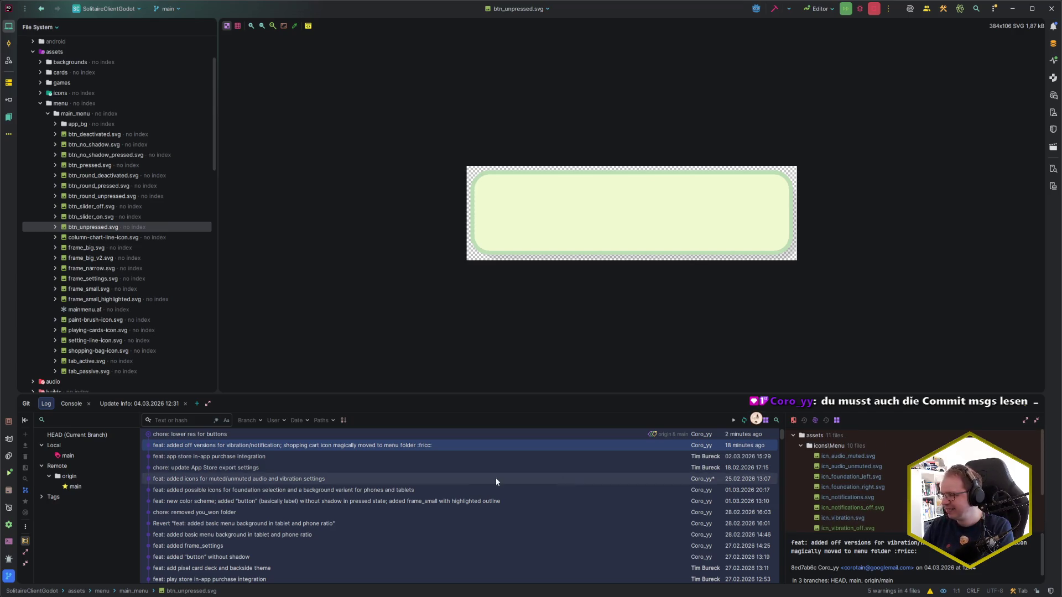
# Step: Close the Git history panel and return to the Godot editor
pyautogui.click(1035, 402)
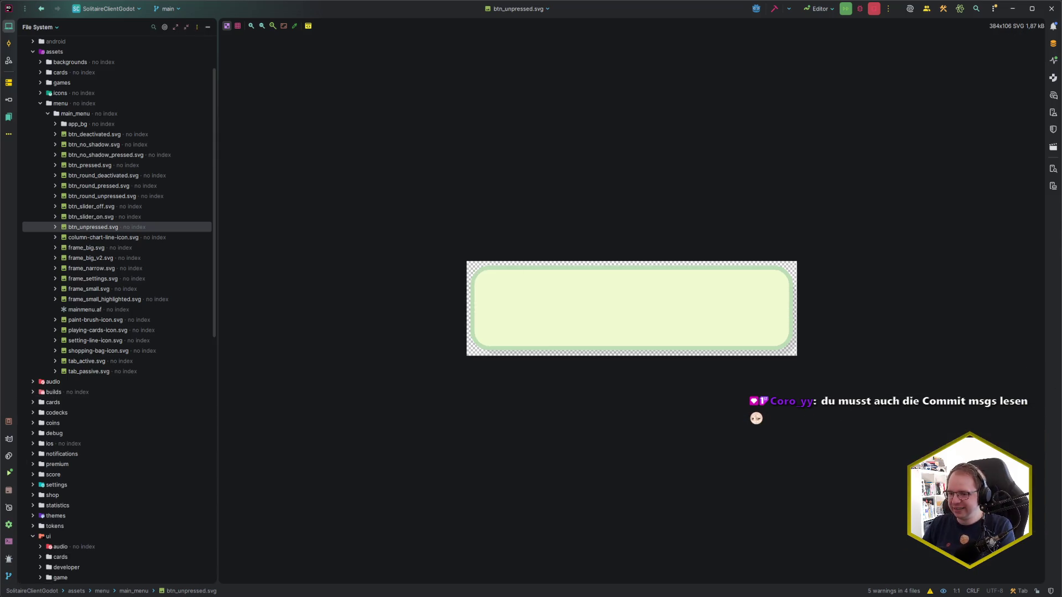
pyautogui.moveTo(71, 596)
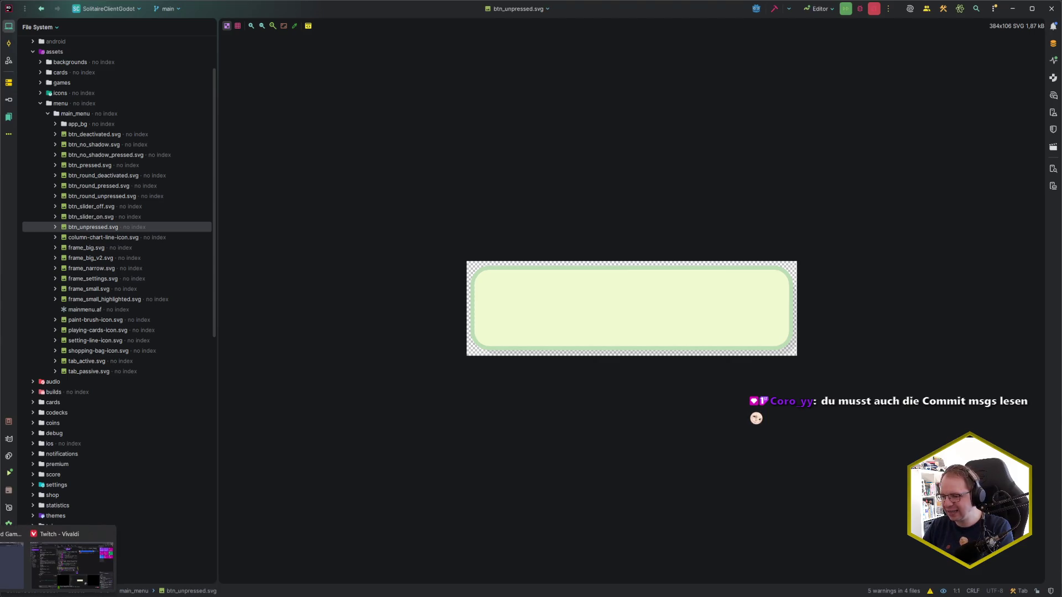
pyautogui.click(11, 562)
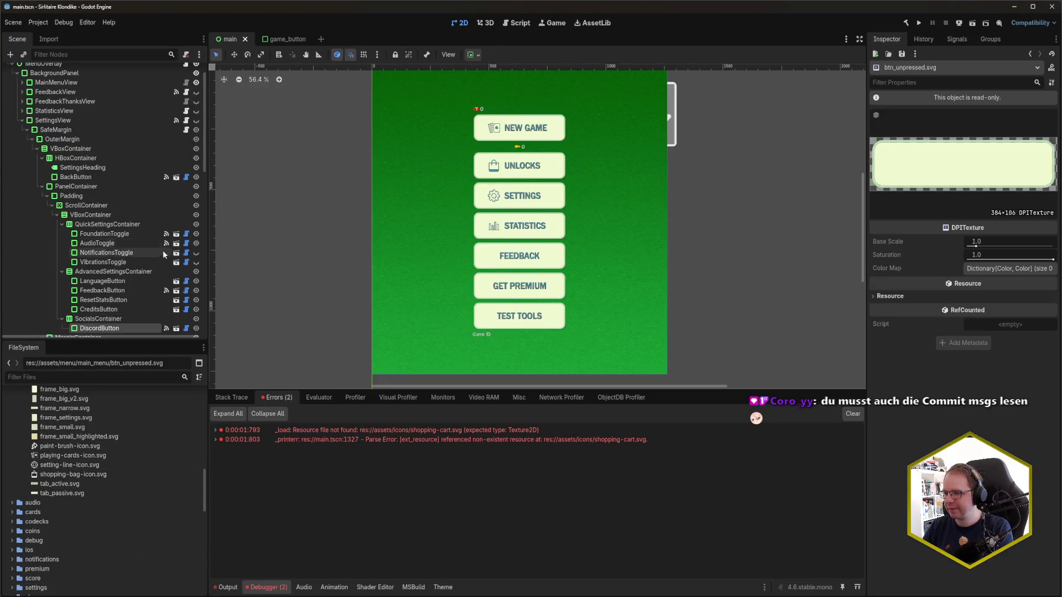
# Step: Show PremiumShopView on the canvas and select its PurchaseButton node
pyautogui.scroll(-10, 144, 253)
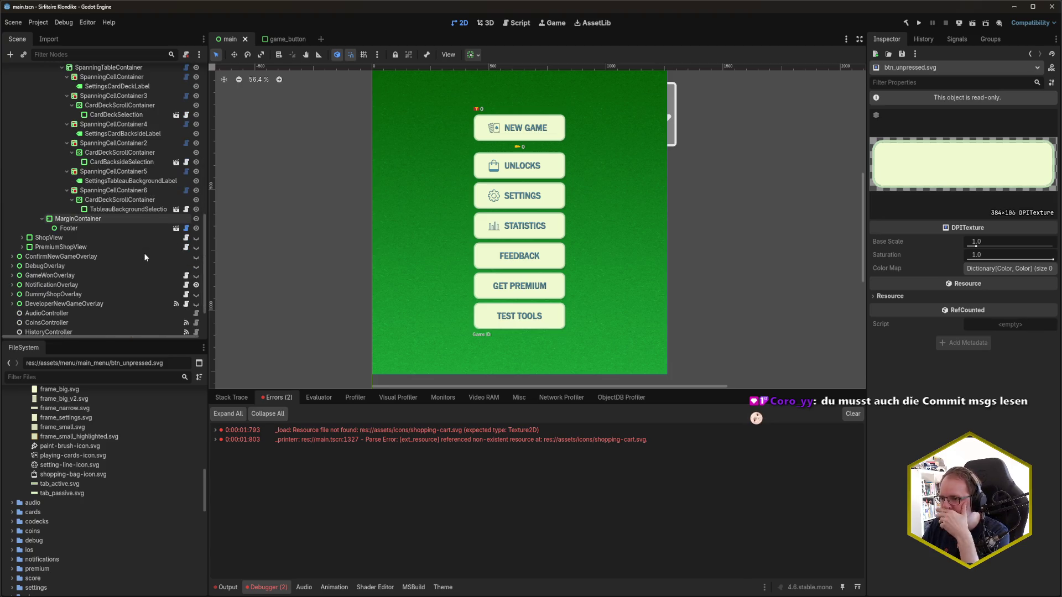
pyautogui.click(196, 248)
pyautogui.scroll(-1, 132, 248)
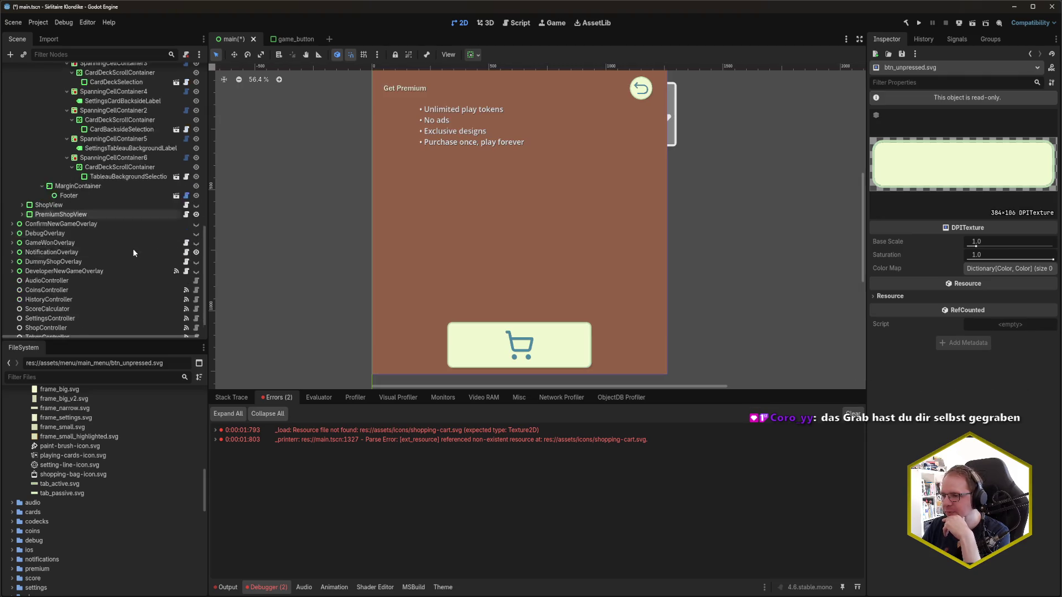
pyautogui.click(519, 349)
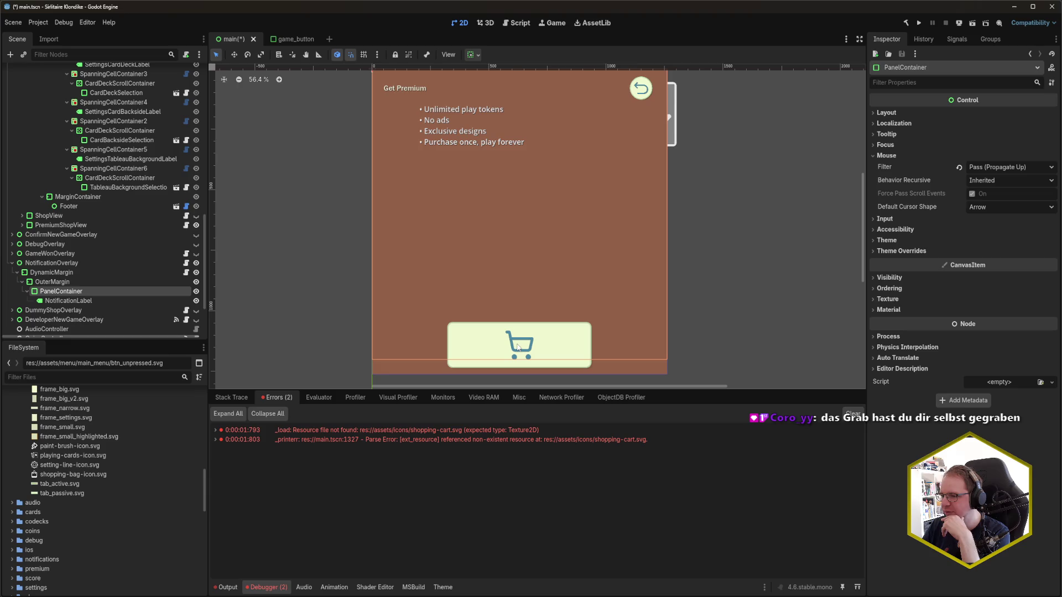
pyautogui.click(11, 262)
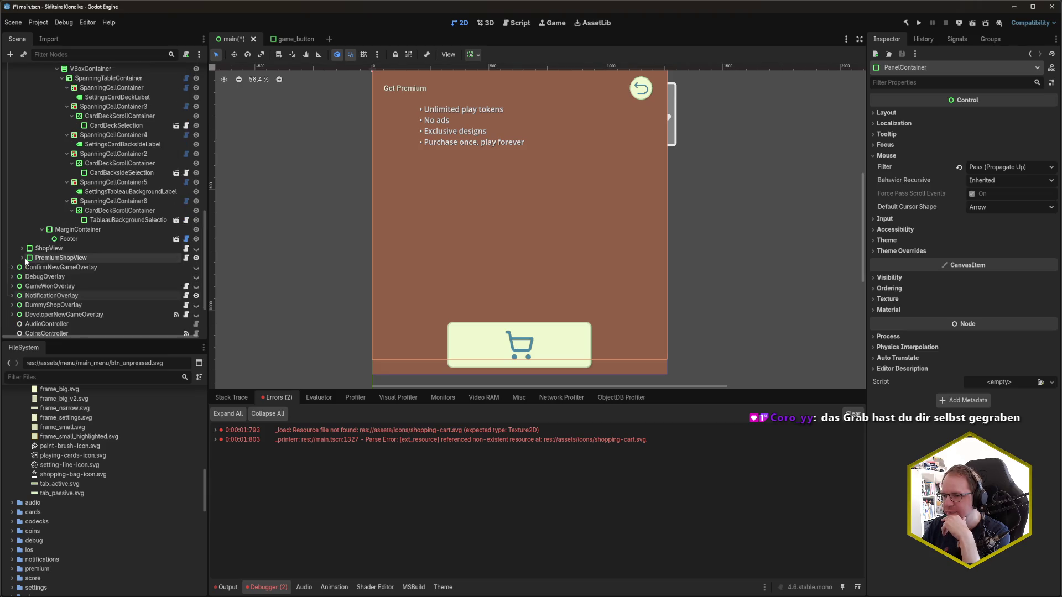
pyautogui.click(22, 258)
pyautogui.scroll(-3, 97, 271)
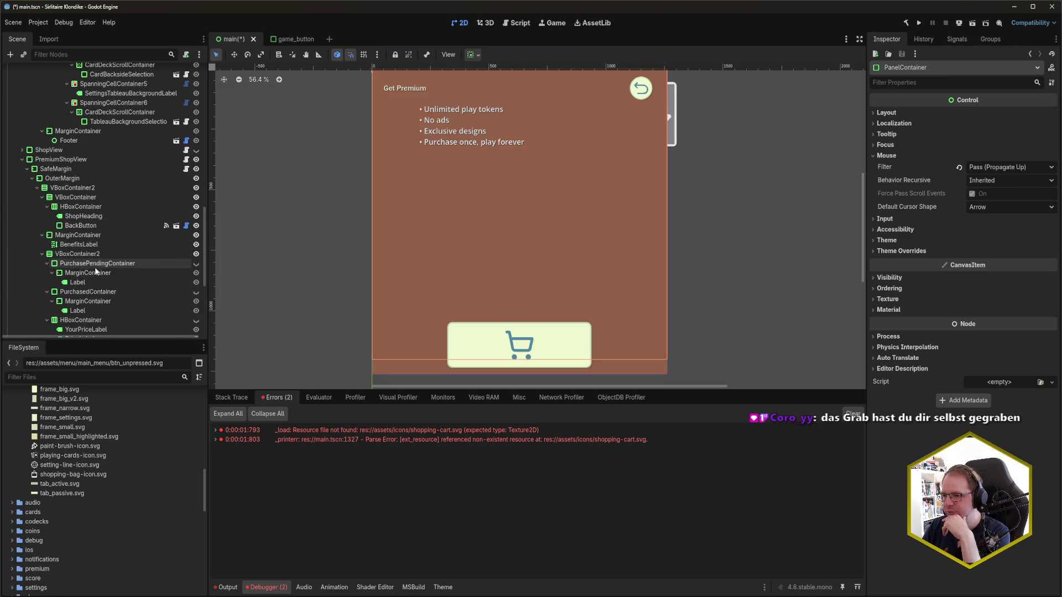
pyautogui.scroll(-3, 96, 271)
pyautogui.click(97, 262)
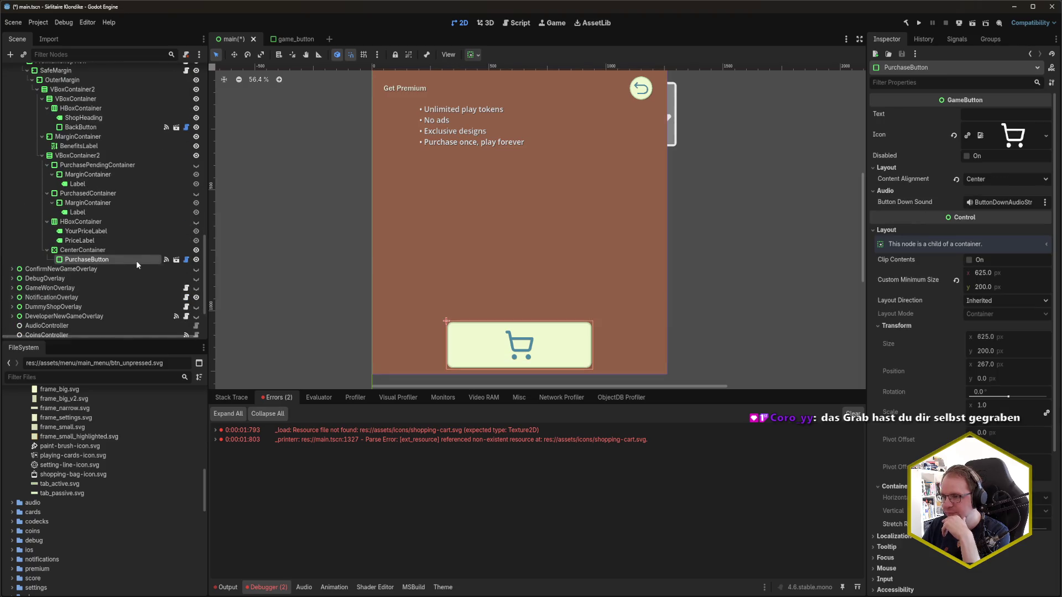
# Step: Set PurchaseButton's icon to icons/Menu/shopping-cart.svg and save the scene
pyautogui.moveTo(72, 474)
pyautogui.mouseDown()
pyautogui.moveTo(122, 478)
pyautogui.moveTo(108, 475)
pyautogui.mouseUp()
pyautogui.scroll(5, 110, 475)
pyautogui.scroll(1, 111, 475)
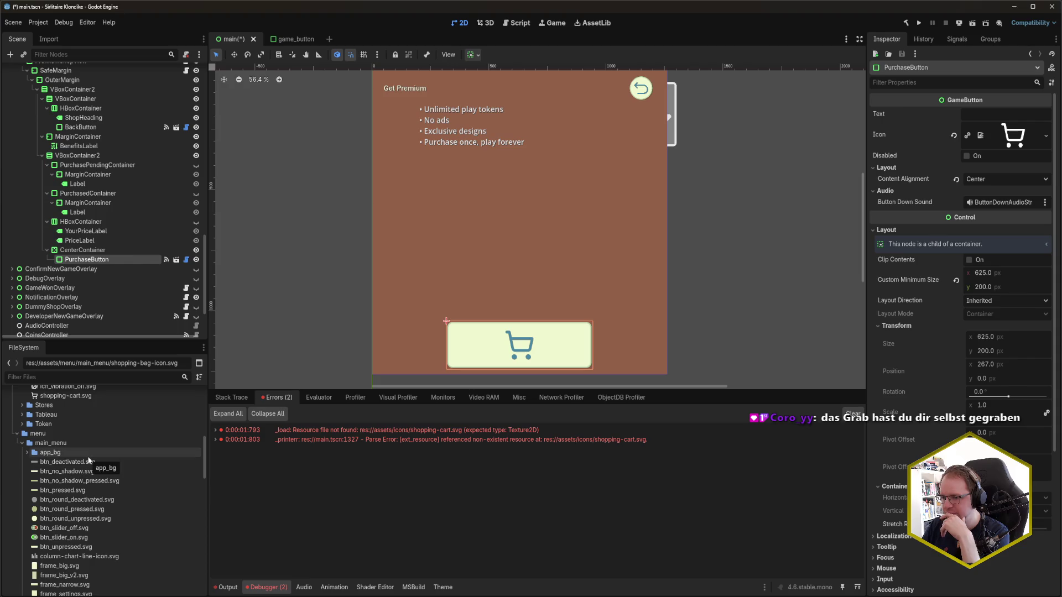
pyautogui.scroll(2, 89, 459)
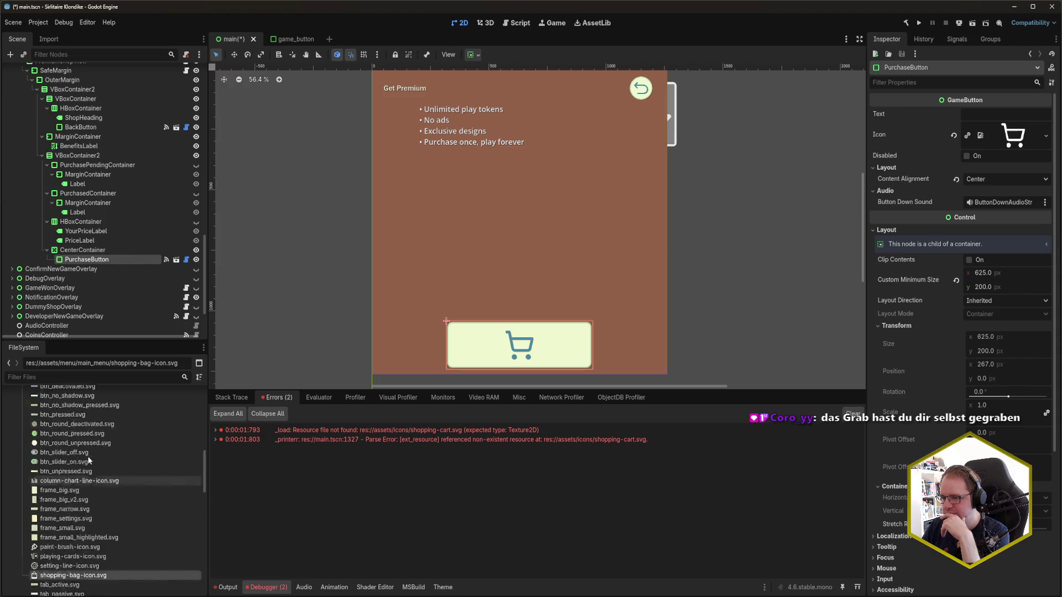
pyautogui.scroll(1, 88, 456)
pyautogui.moveTo(68, 446)
pyautogui.mouseDown()
pyautogui.moveTo(798, 324)
pyautogui.moveTo(1008, 145)
pyautogui.mouseUp()
pyautogui.hotkey('ctrl', 's')
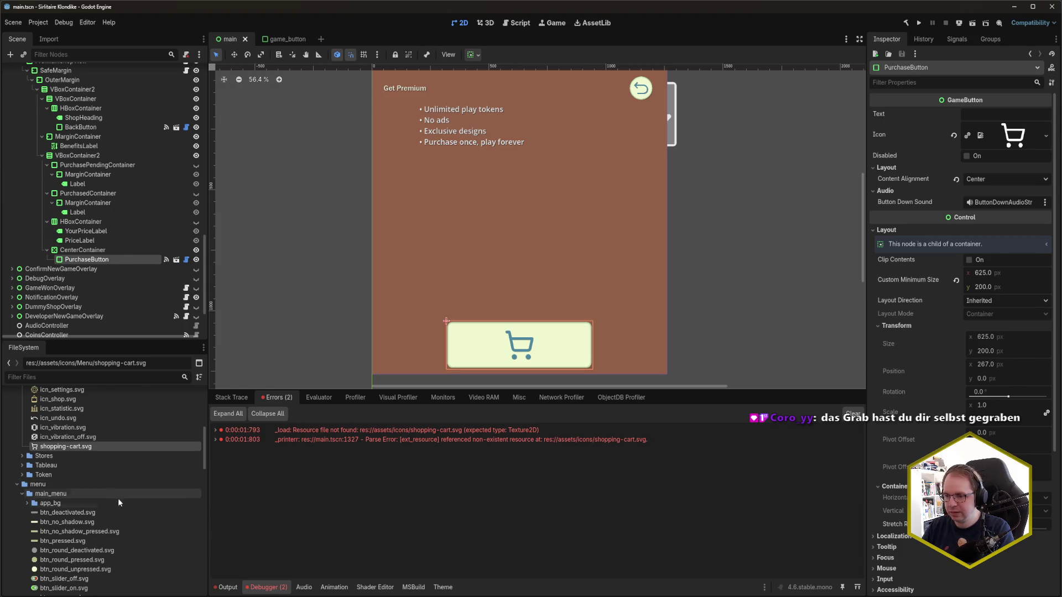
# Step: Collapse the icons folder, show the Output log, and hide PremiumShopView
pyautogui.press('Left')
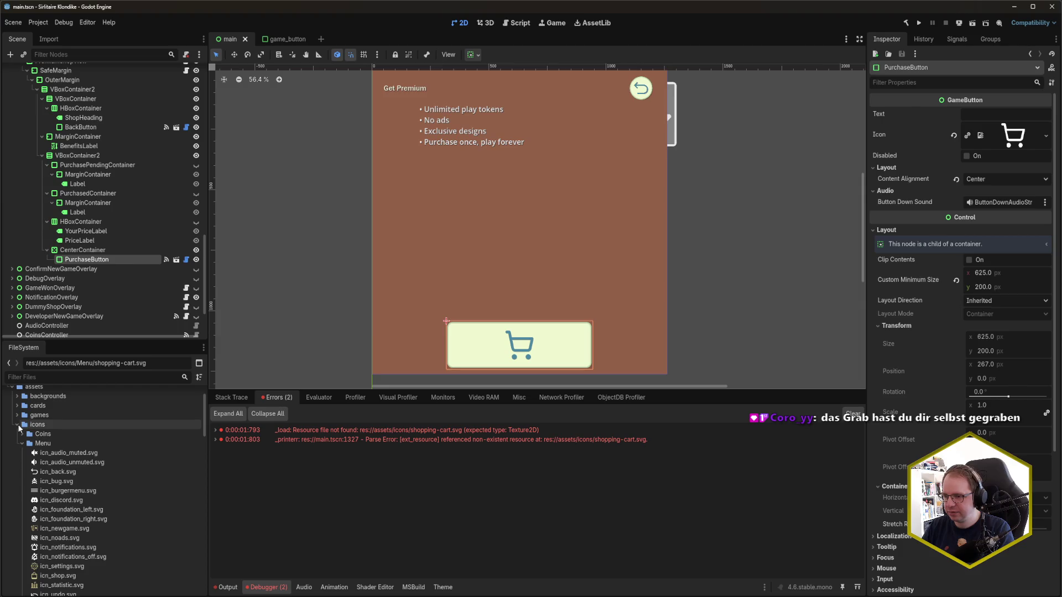
pyautogui.click(227, 588)
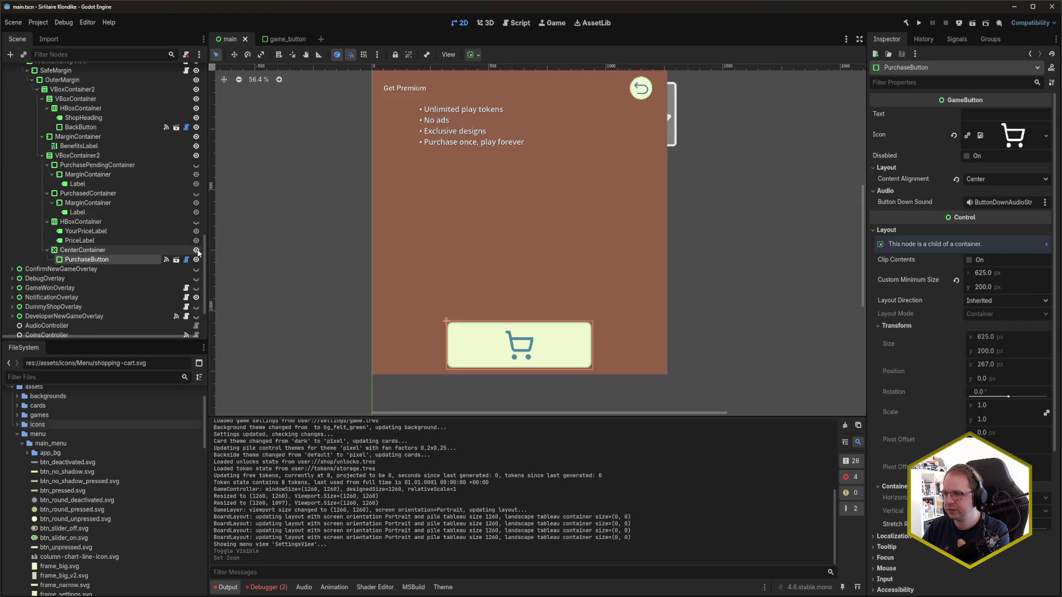
pyautogui.scroll(5, 194, 221)
pyautogui.click(195, 192)
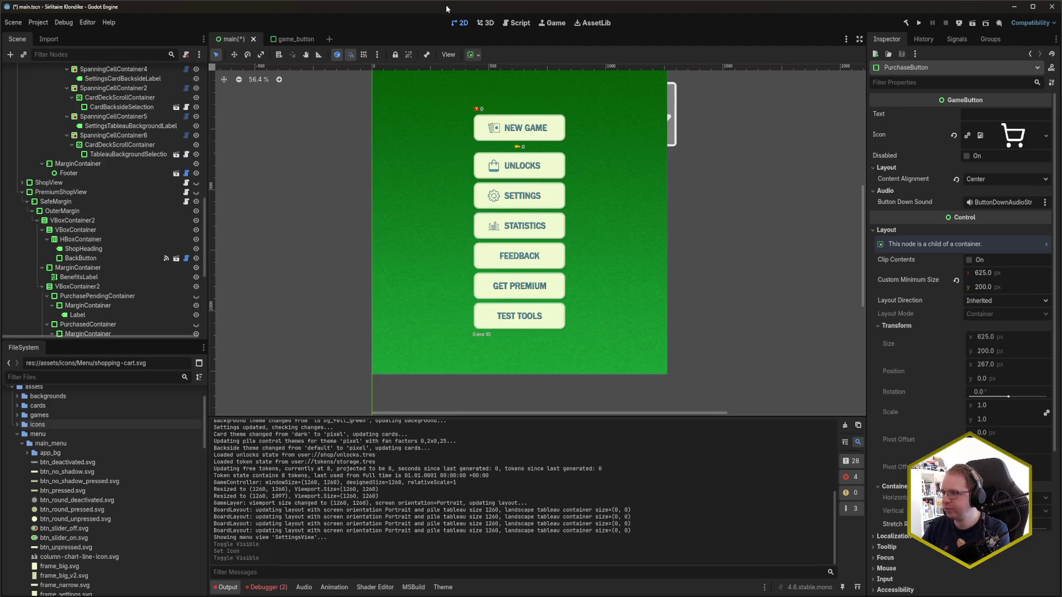
pyautogui.press('F5')
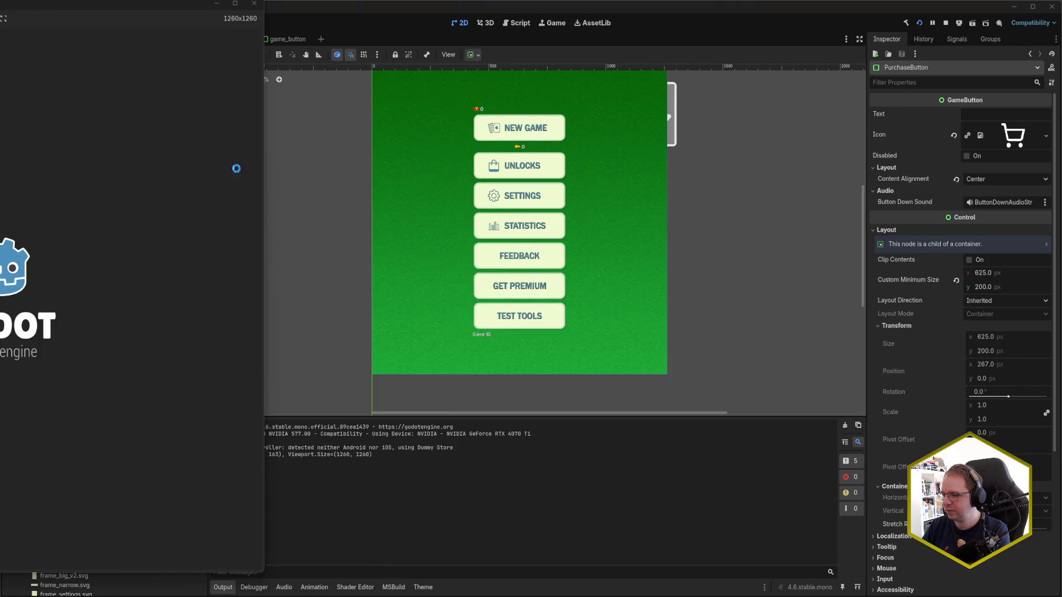
pyautogui.moveTo(127, 13); pyautogui.dragTo(665, 25)
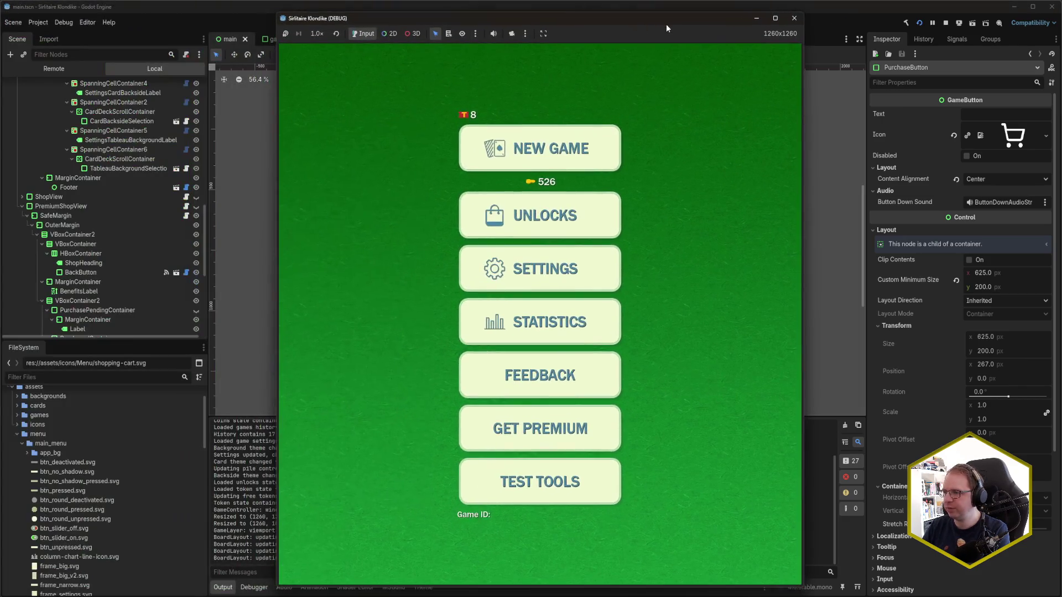
pyautogui.click(785, 10)
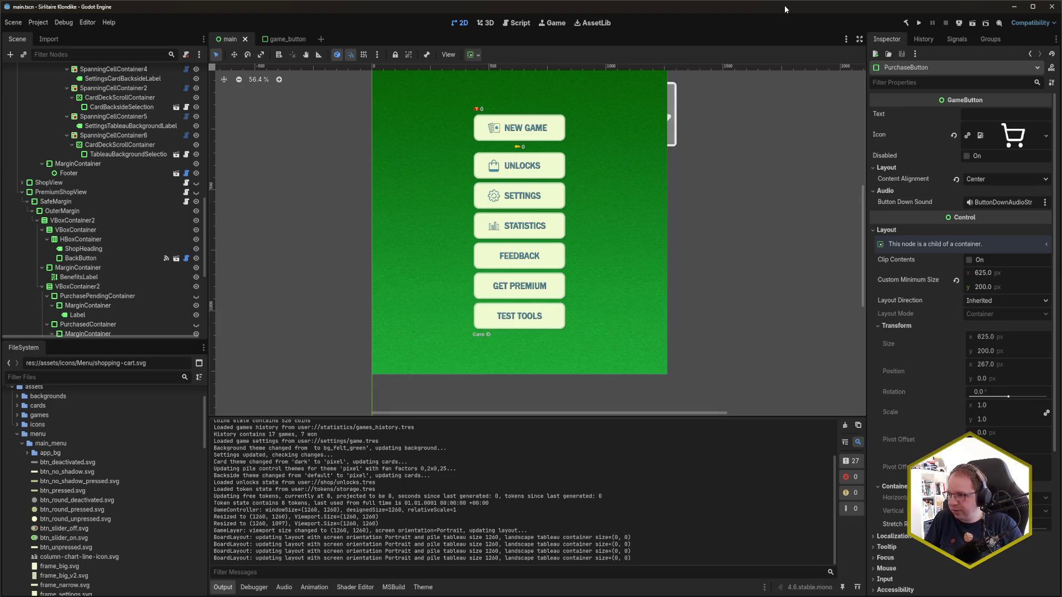
pyautogui.click(958, 23)
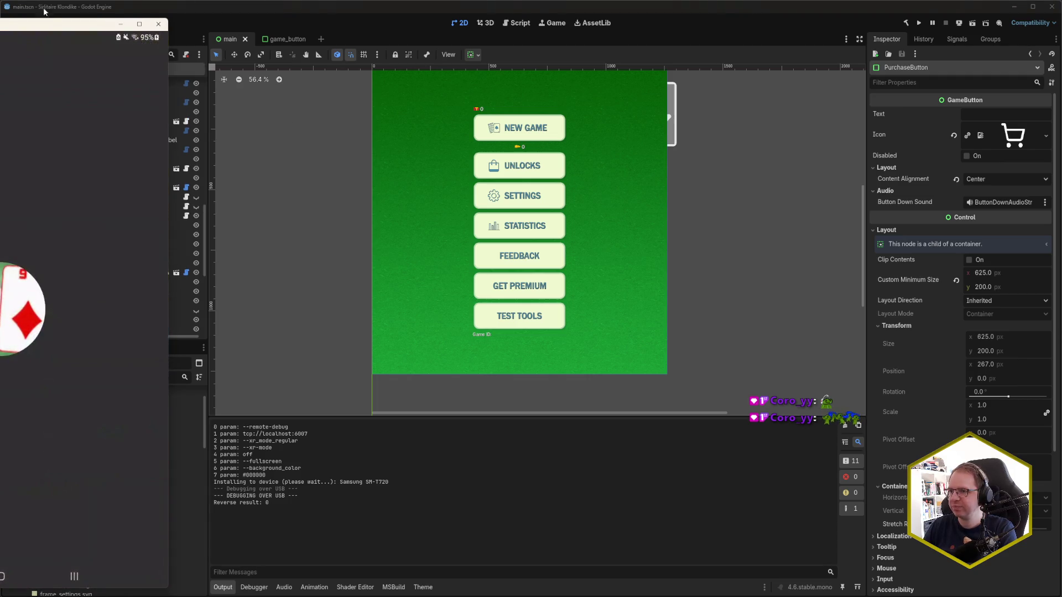
pyautogui.moveTo(48, 24); pyautogui.dragTo(425, 26)
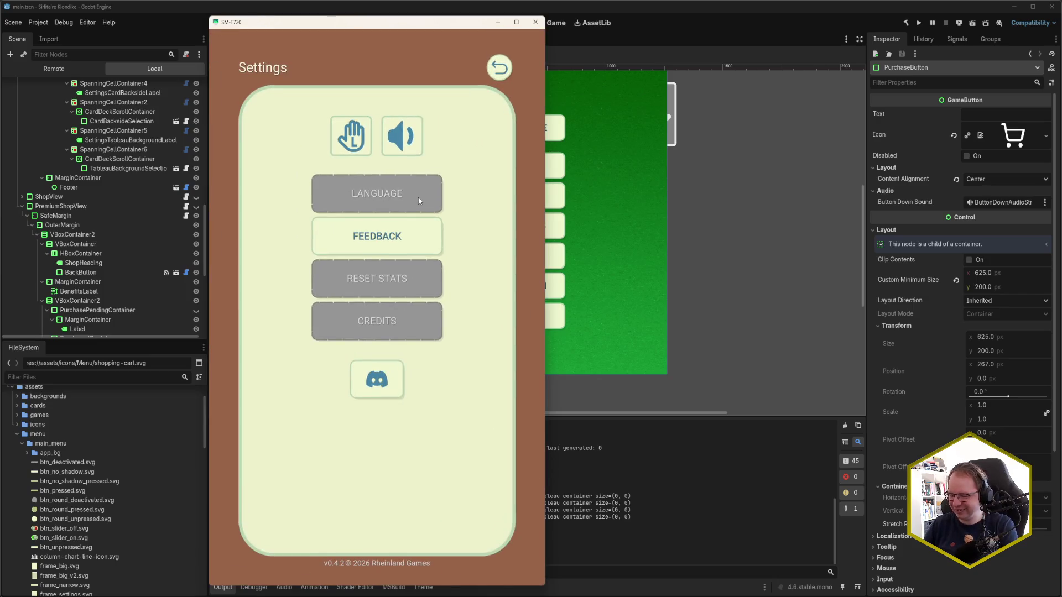
pyautogui.click(539, 24)
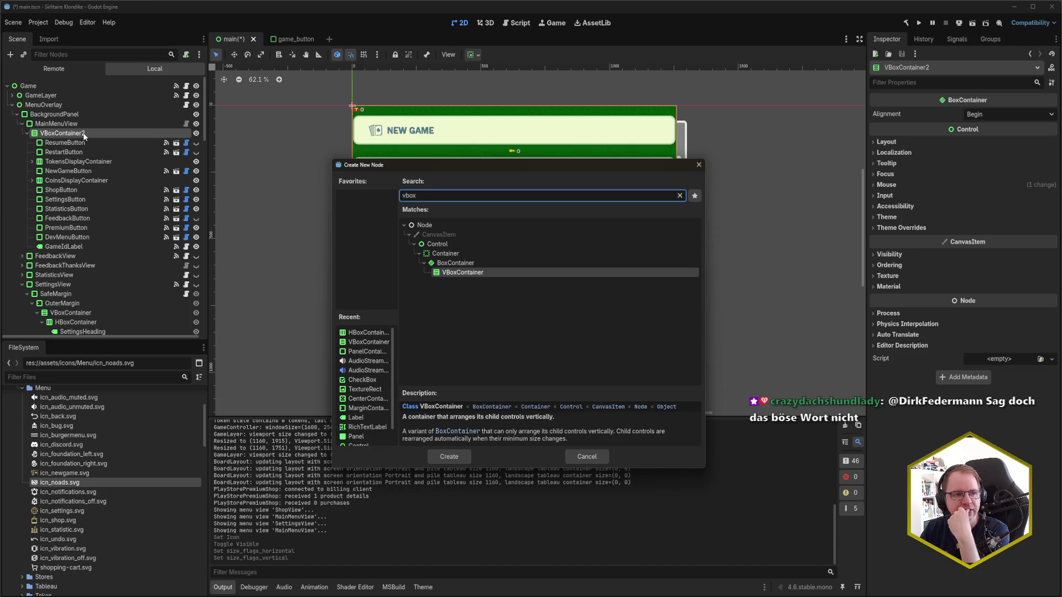
# Step: Wrap the buttons in VBoxContainer2 and set horizontal and vertical sizing to Shrink Center
pyautogui.press('Return')
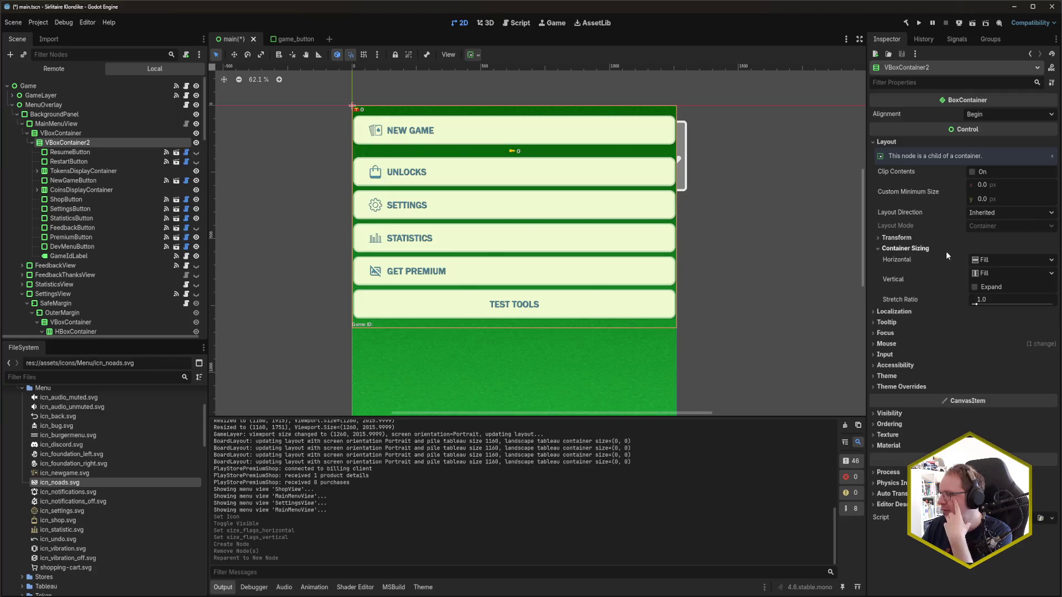
pyautogui.click(993, 262)
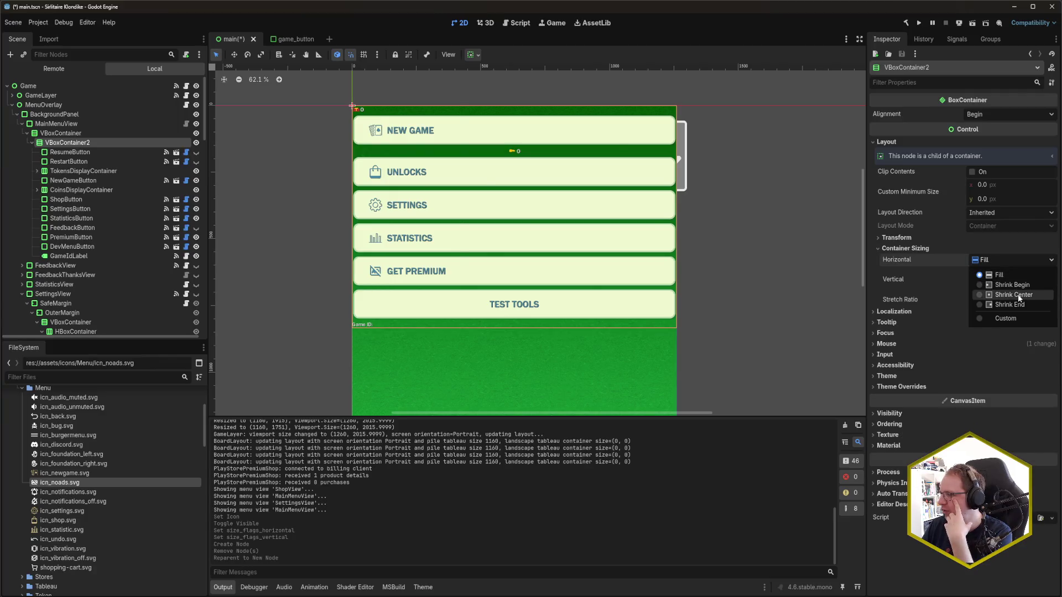
pyautogui.click(1018, 294)
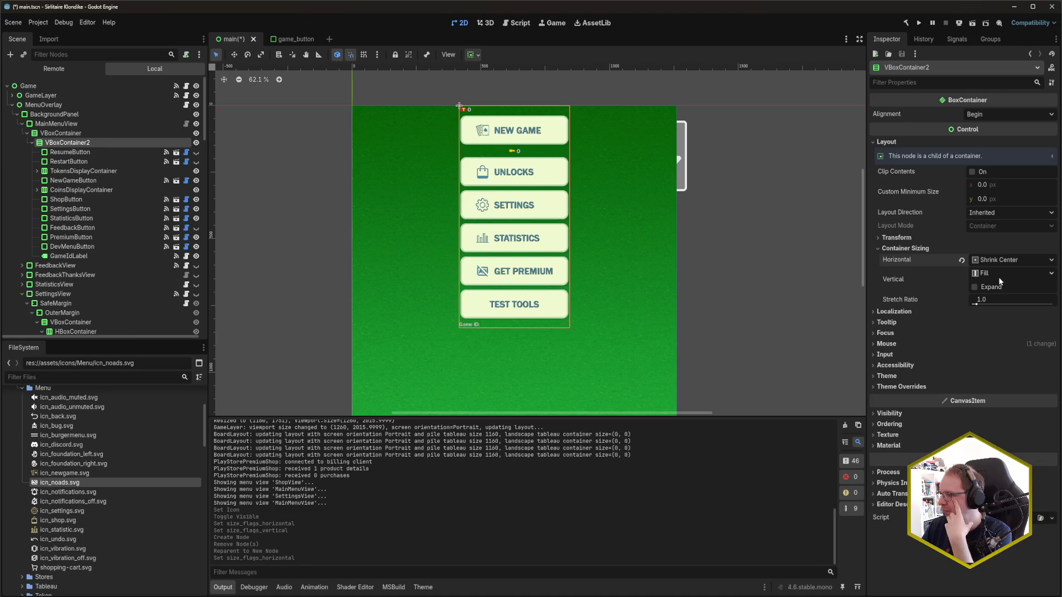
pyautogui.click(998, 274)
pyautogui.click(1007, 307)
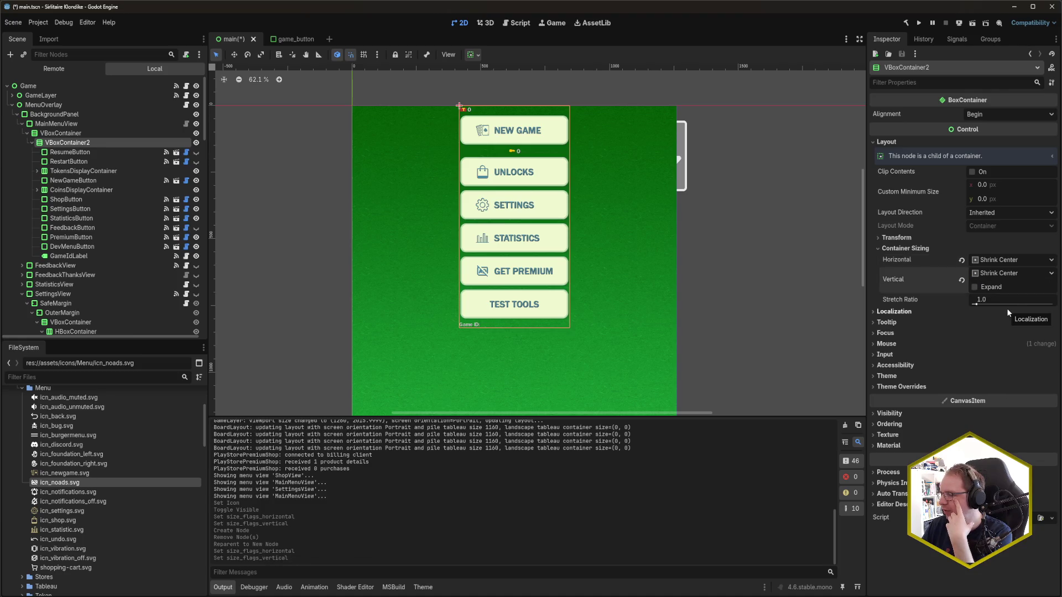
# Step: Enable vertical Expand on VBoxContainer2 and save main.tscn
pyautogui.moveTo(592, 319)
pyautogui.mouseDown()
pyautogui.moveTo(590, 206)
pyautogui.moveTo(592, 296)
pyautogui.mouseUp()
pyautogui.click(974, 287)
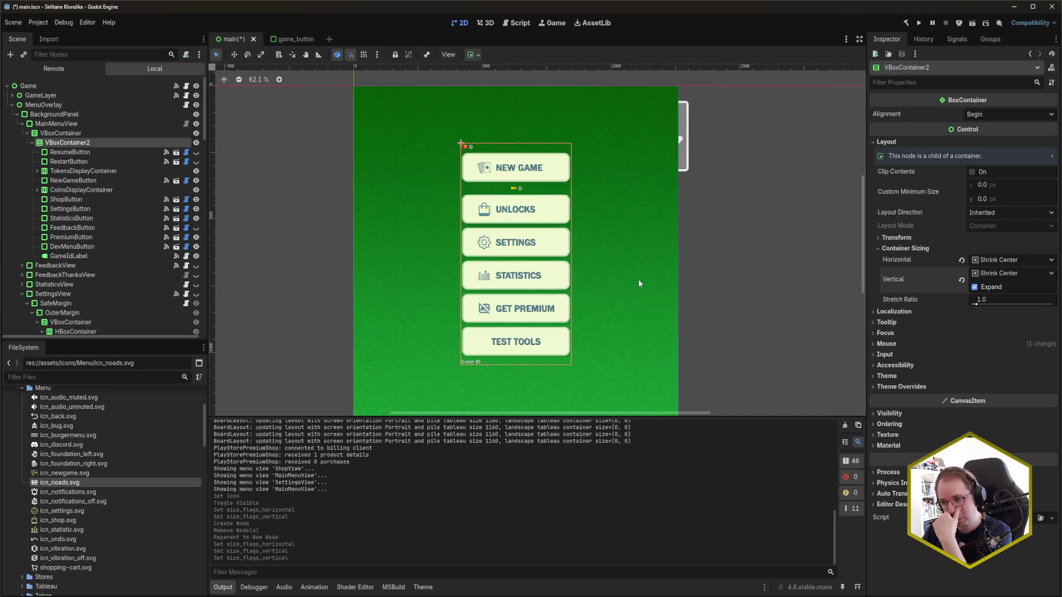
pyautogui.moveTo(684, 267)
pyautogui.mouseDown()
pyautogui.moveTo(686, 199)
pyautogui.moveTo(692, 258)
pyautogui.mouseUp()
pyautogui.hotkey('ctrl', 's')
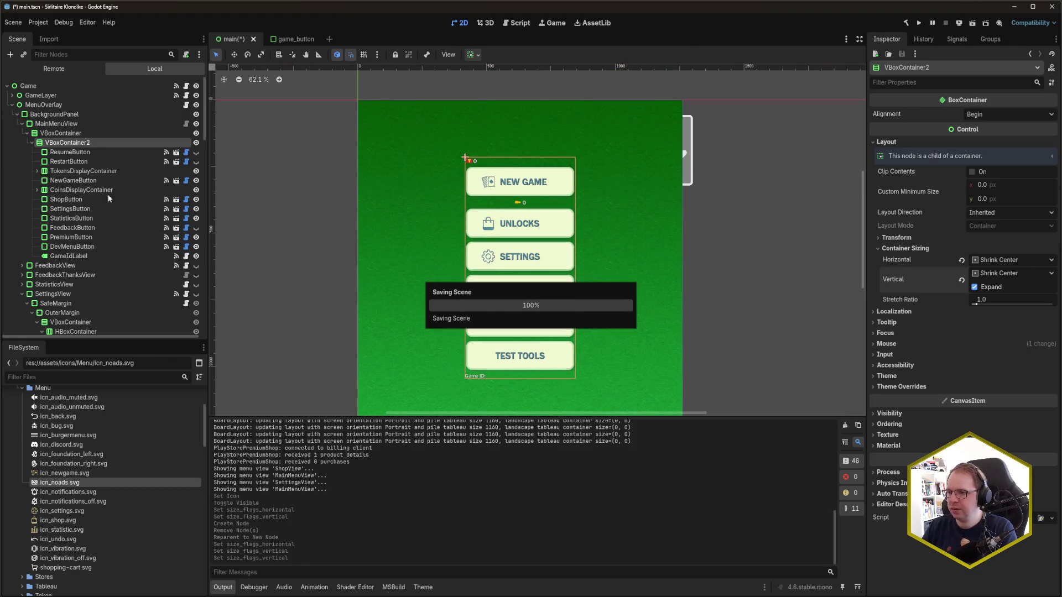
pyautogui.click(71, 133)
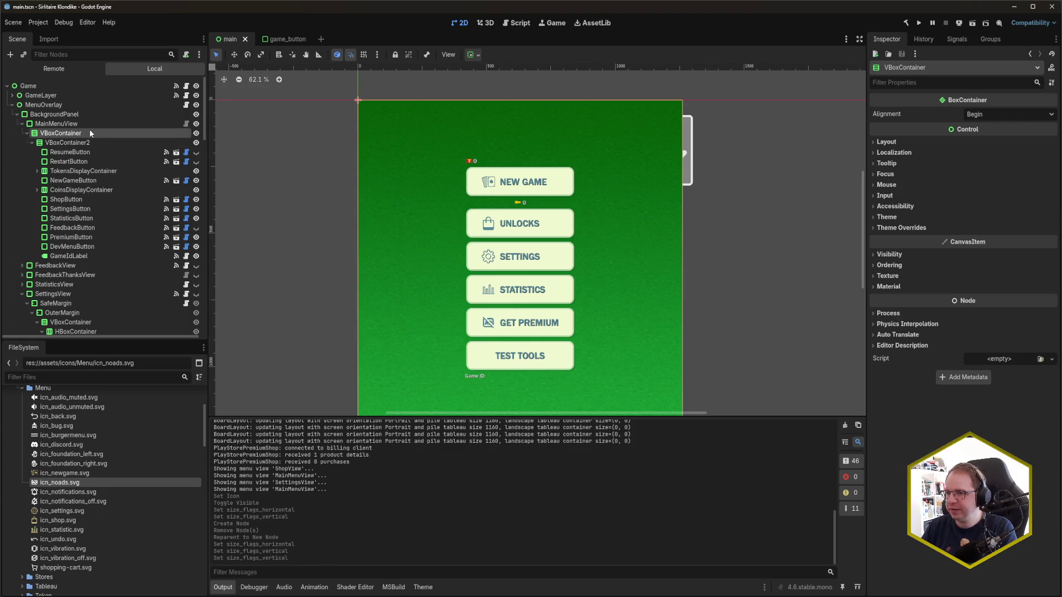
# Step: Add an HBoxContainer via the 'hbox' search and move it above VBoxContainer2
pyautogui.hotkey('ctrl', 'a')
pyautogui.write('hbox')
pyautogui.press('Return')
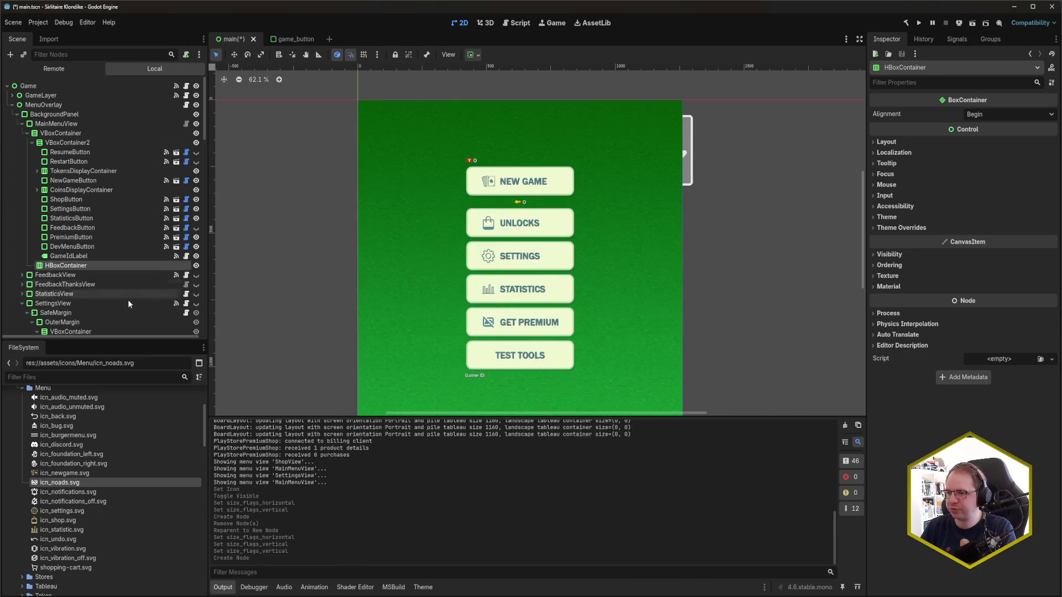
pyautogui.moveTo(78, 266); pyautogui.dragTo(66, 142)
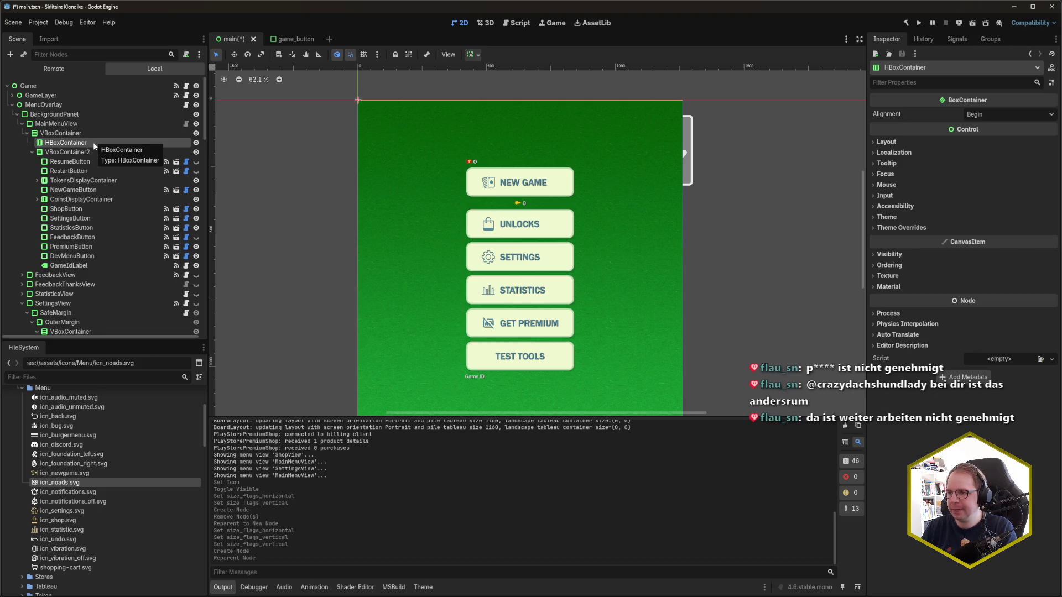
# Step: Add a Control child named Spacer to HBoxContainer and save
pyautogui.rightClick(92, 141)
pyautogui.click(76, 147)
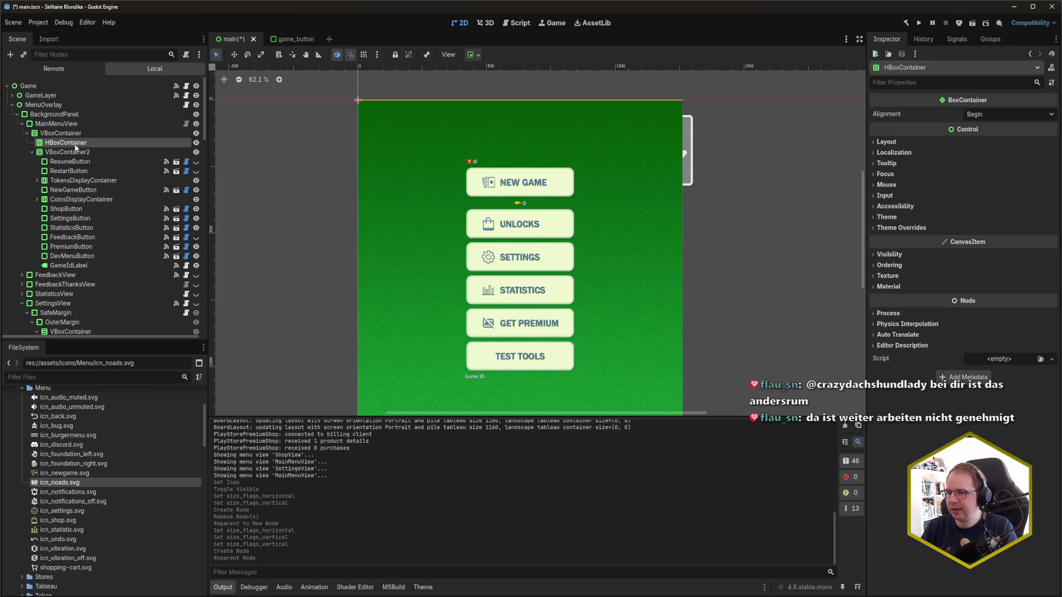
pyautogui.write('control')
pyautogui.press('Return')
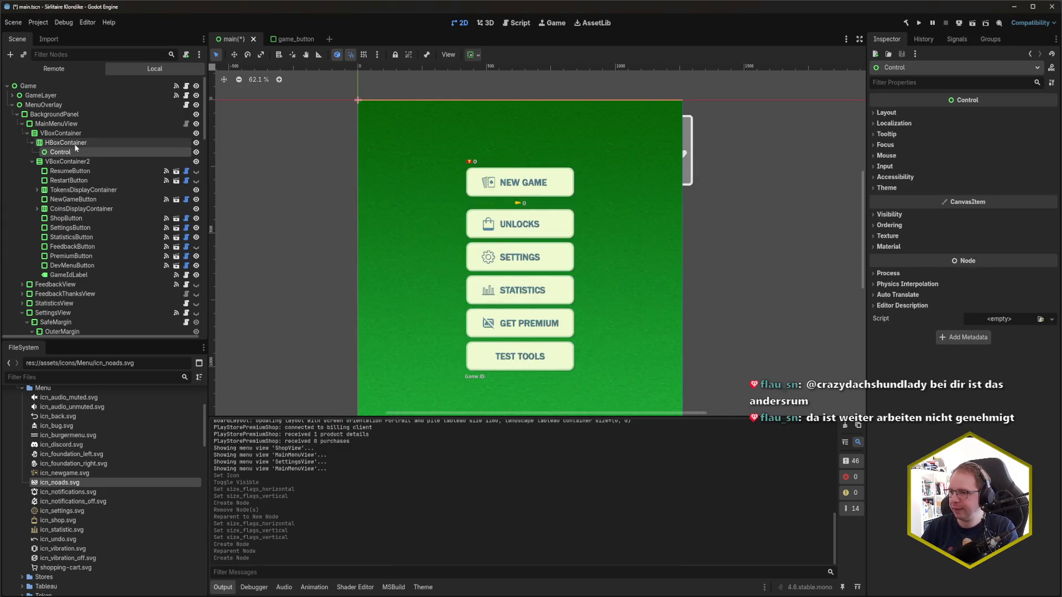
pyautogui.press('F2')
pyautogui.write('Spacer')
pyautogui.press('Return')
pyautogui.hotkey('ctrl', 's')
# Step: Tick the Spacer's horizontal Expand container sizing and save
pyautogui.click(937, 114)
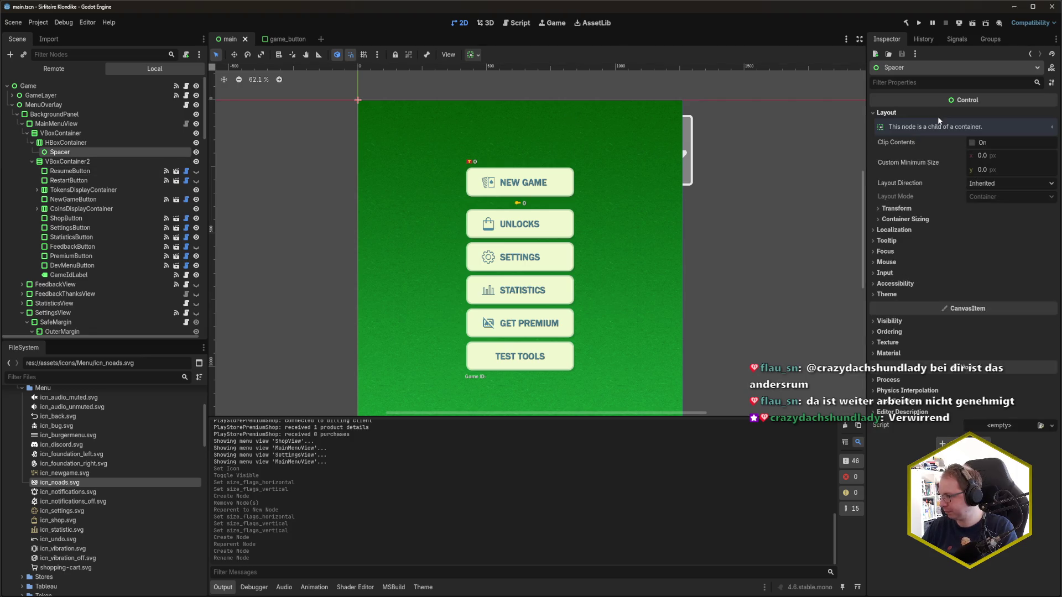
pyautogui.click(905, 219)
pyautogui.click(987, 243)
pyautogui.hotkey('ctrl', 's')
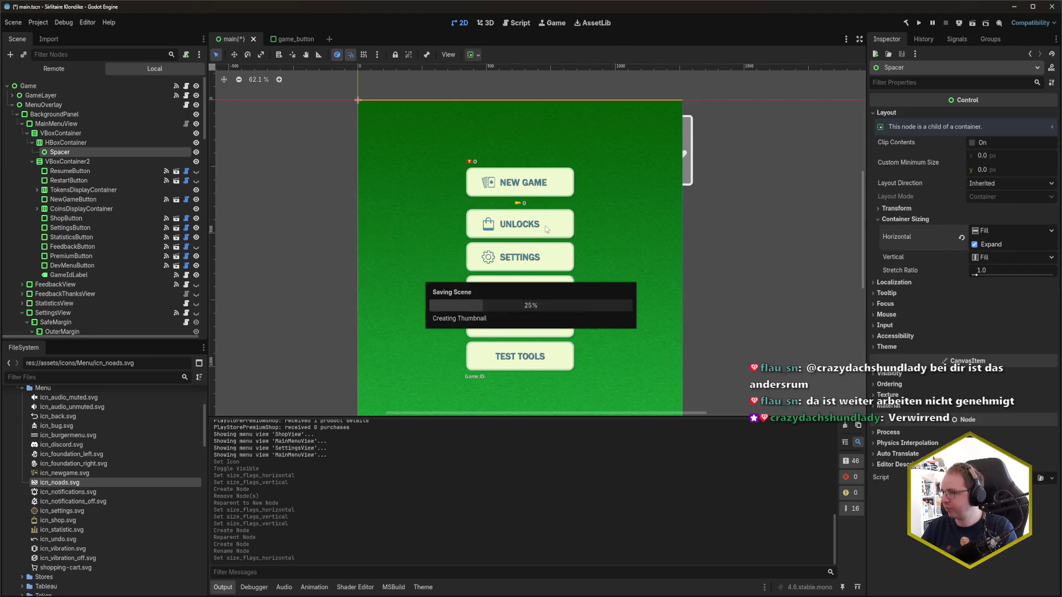
# Step: Drag game_button.tscn into HBoxContainer to add a GameButton instance
pyautogui.click(78, 142)
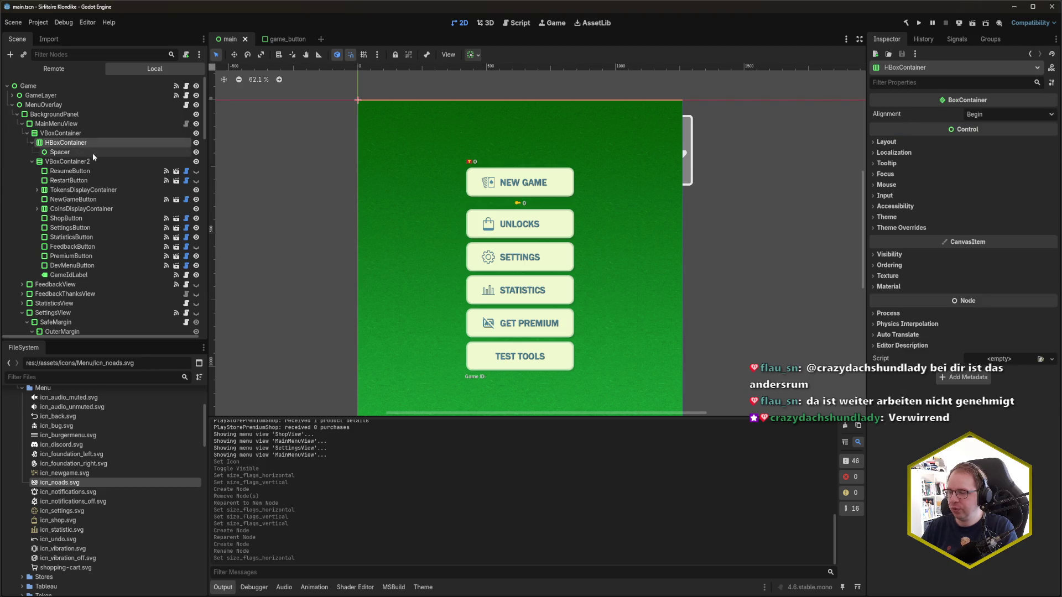
pyautogui.scroll(10, 101, 522)
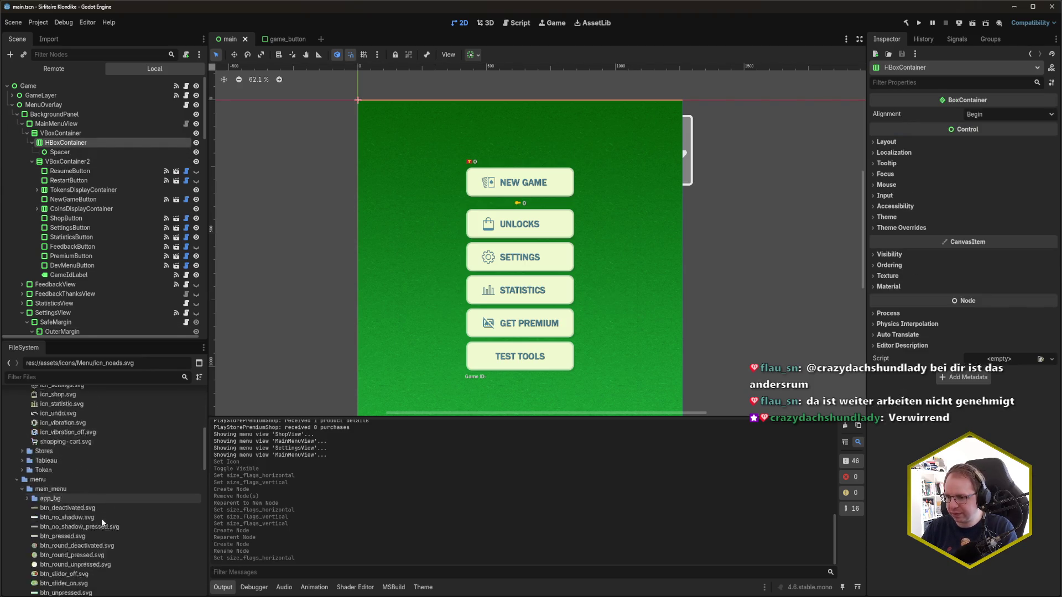
pyautogui.scroll(-10, 102, 522)
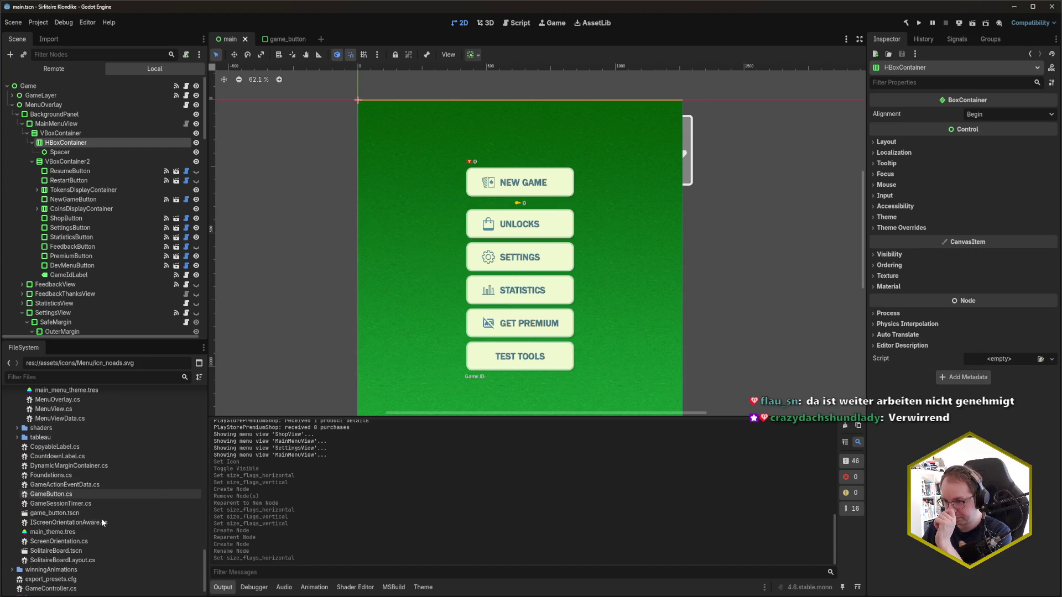
pyautogui.moveTo(72, 513)
pyautogui.mouseDown()
pyautogui.moveTo(83, 116)
pyautogui.moveTo(83, 145)
pyautogui.mouseUp()
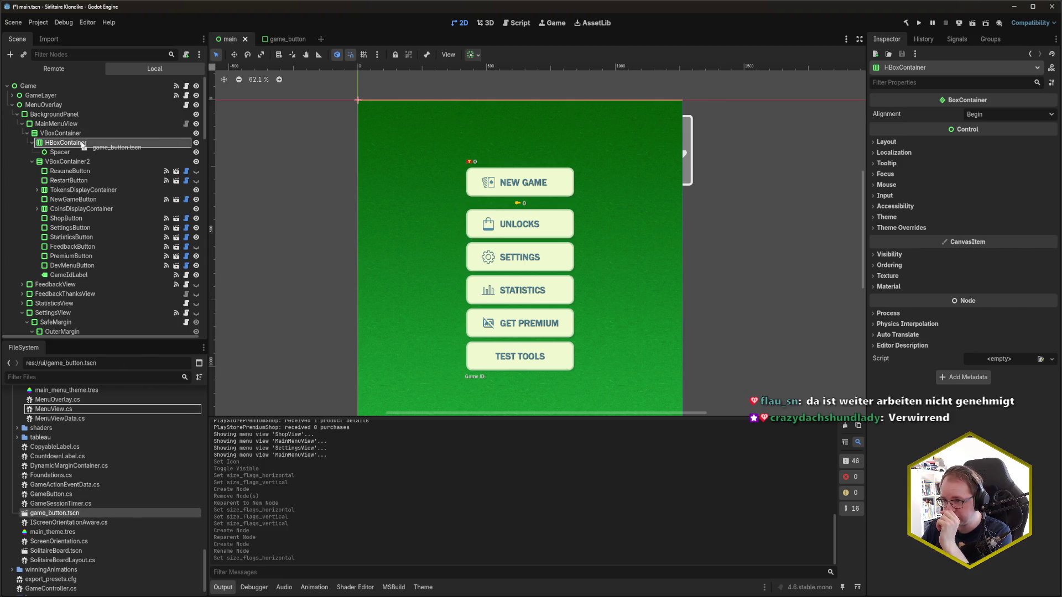
pyautogui.moveTo(71, 514)
pyautogui.mouseDown()
pyautogui.moveTo(106, 158)
pyautogui.moveTo(102, 477)
pyautogui.moveTo(83, 528)
pyautogui.mouseUp()
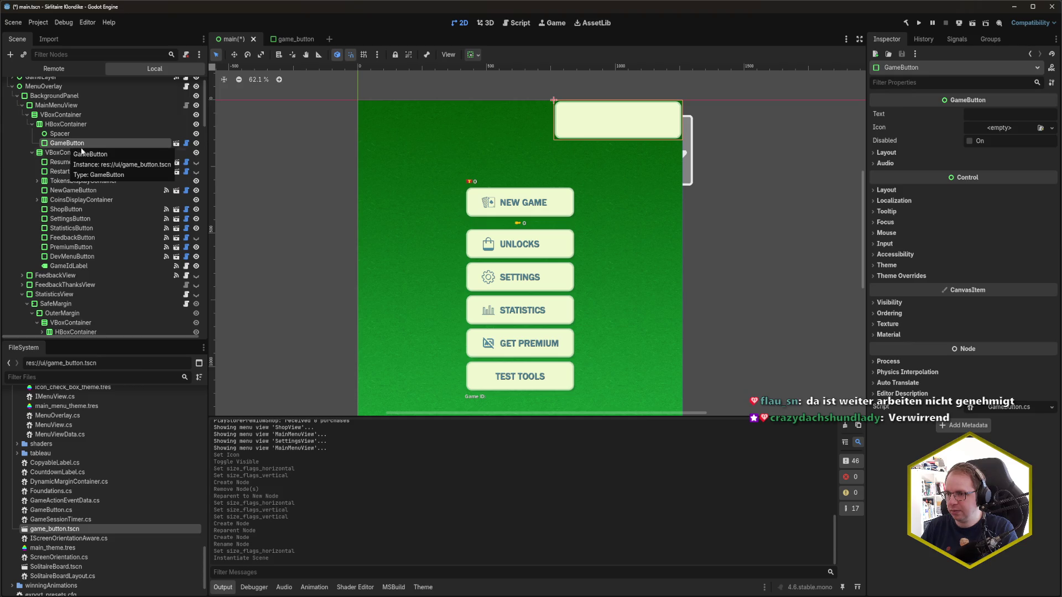
# Step: Duplicate the GameButton and set both buttons' Type Variation to RoundButton
pyautogui.hotkey('ctrl', 'd')
pyautogui.click(78, 144)
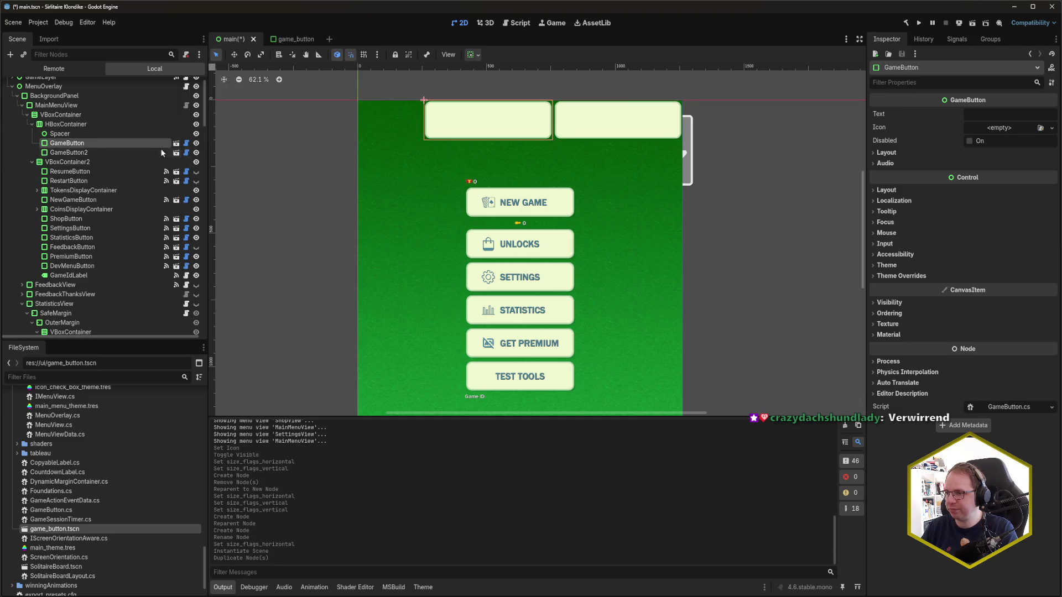
pyautogui.click(943, 265)
pyautogui.click(1050, 291)
pyautogui.write('RoundButton')
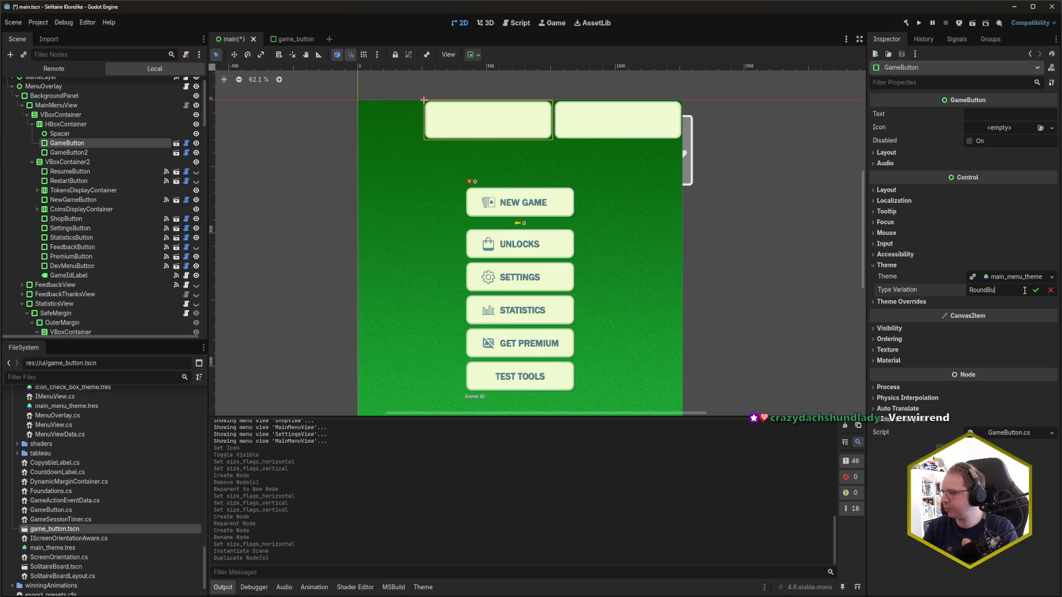
pyautogui.press('Return')
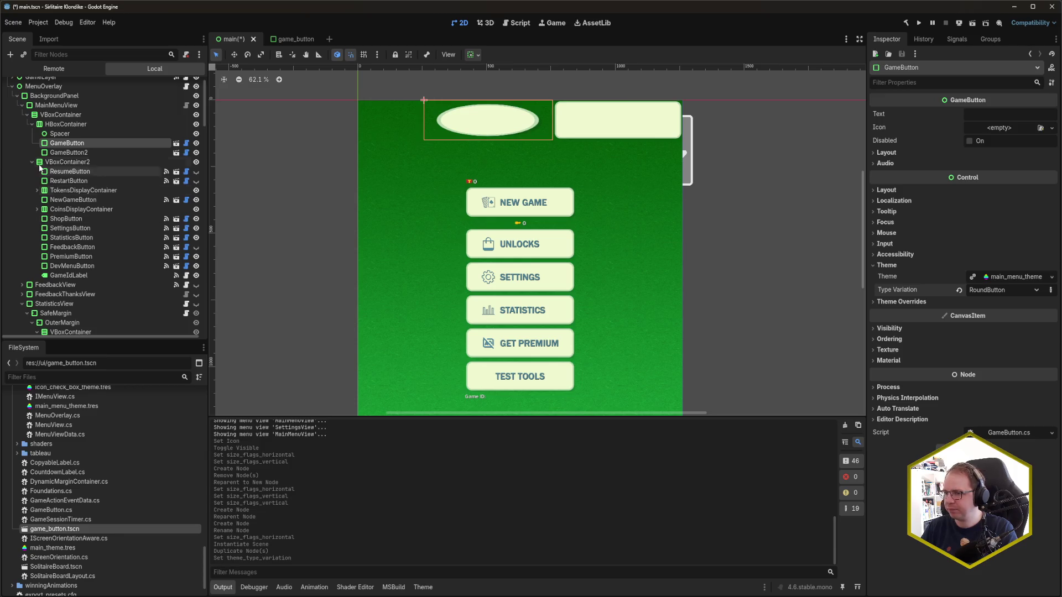
pyautogui.click(69, 152)
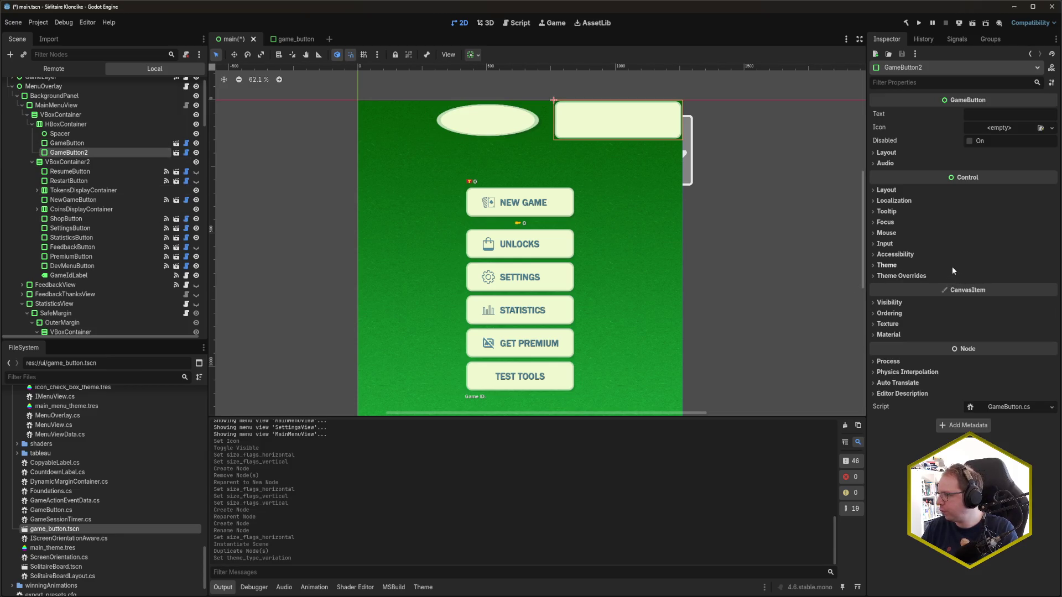
pyautogui.click(887, 264)
pyautogui.click(1052, 291)
pyautogui.write('RoundButton')
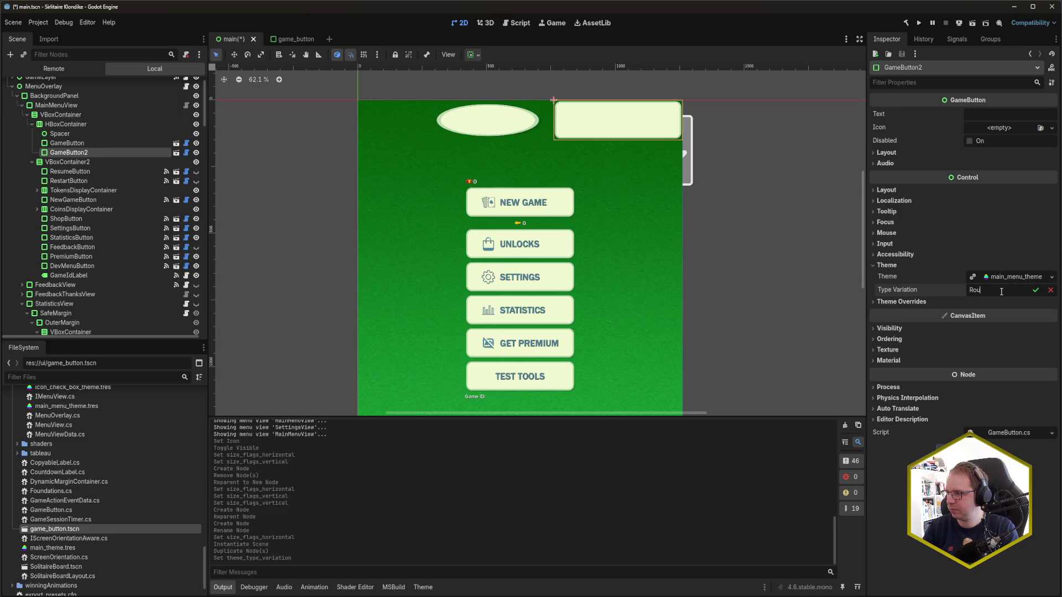
pyautogui.press('Return')
# Step: Give both buttons a Custom Minimum Size x of 150
pyautogui.keyDown('ctrl'); pyautogui.click(67, 143); pyautogui.keyUp('ctrl')
pyautogui.click(969, 207)
pyautogui.write('150')
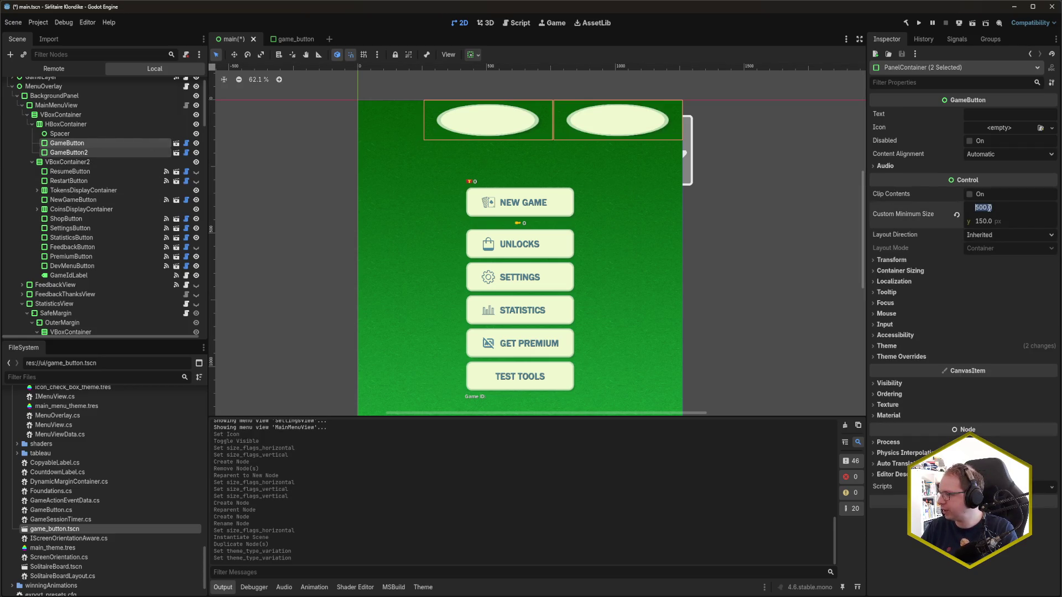
pyautogui.press('Return')
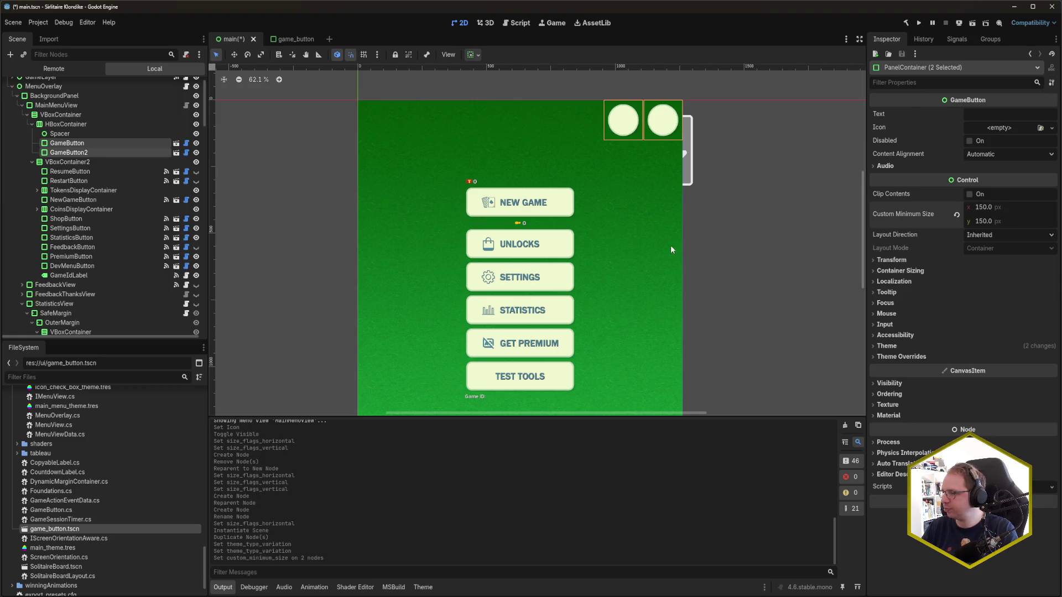
# Step: Rename the buttons SettingsButton and ThemeSelectorButton and save main.tscn
pyautogui.click(99, 143)
pyautogui.press('F2')
pyautogui.write('SettingsButton')
pyautogui.press('Return')
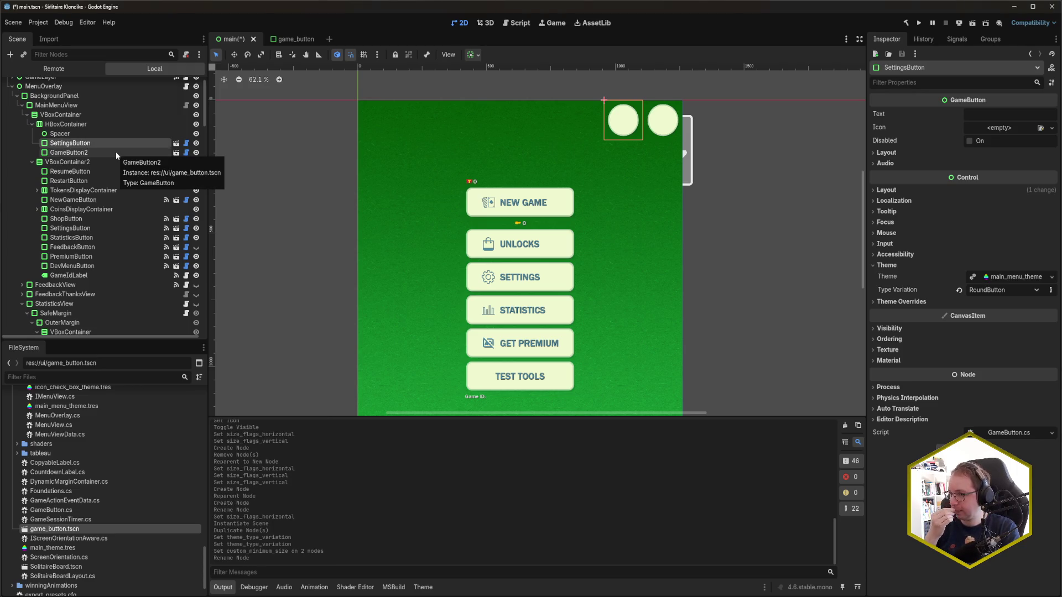
pyautogui.click(116, 153)
pyautogui.press('F2')
pyautogui.write('TutorialButton')
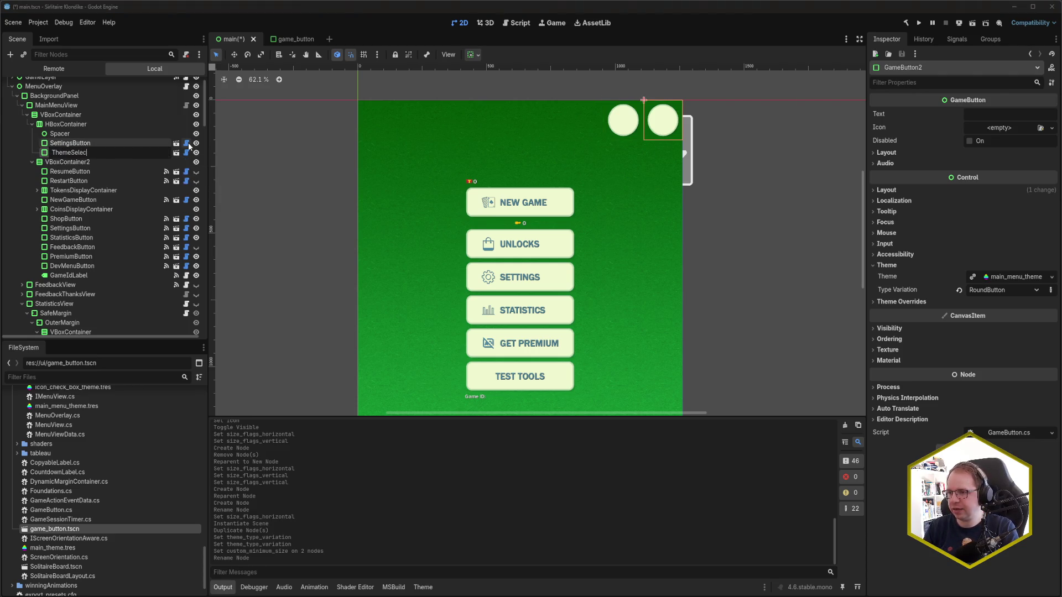
pyautogui.press('Escape')
pyautogui.hotkey('ctrl', 's')
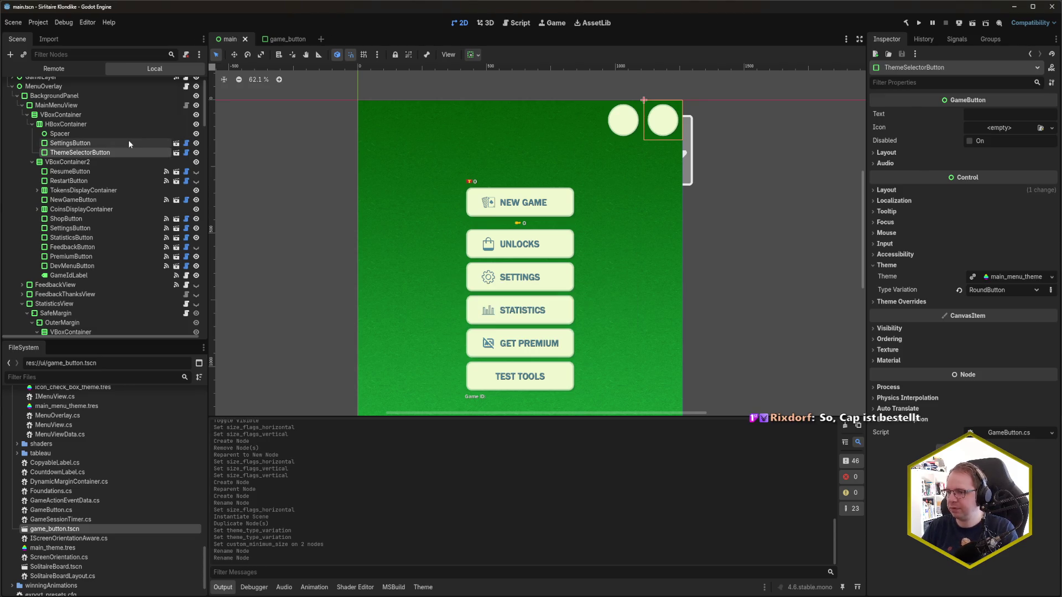
# Step: Drag icn_settings.svg onto SettingsButton's Icon property
pyautogui.click(129, 143)
pyautogui.scroll(10, 109, 496)
pyautogui.scroll(10, 108, 499)
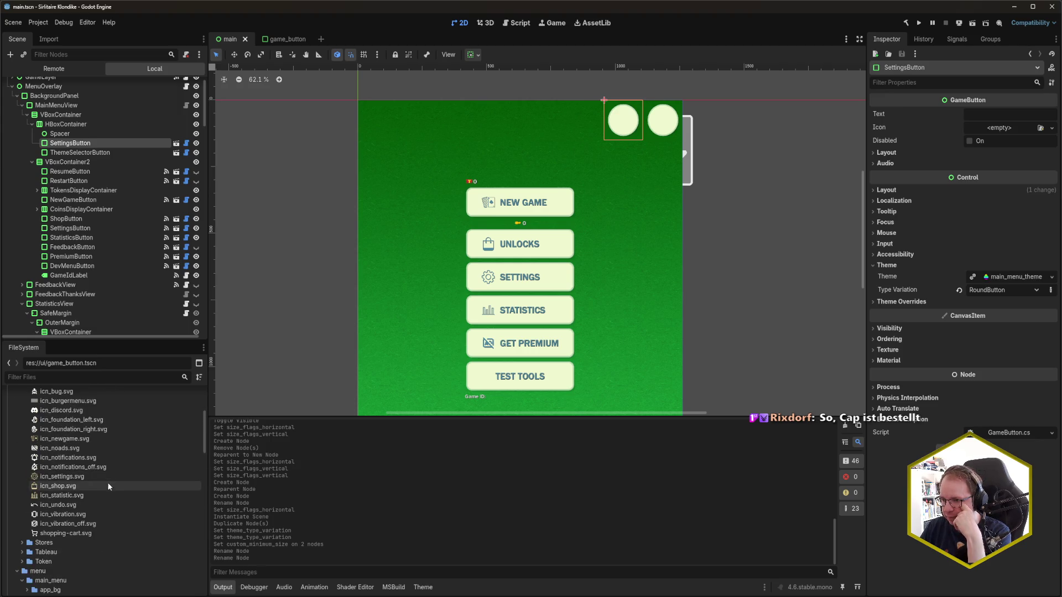
pyautogui.moveTo(108, 479); pyautogui.dragTo(1003, 135)
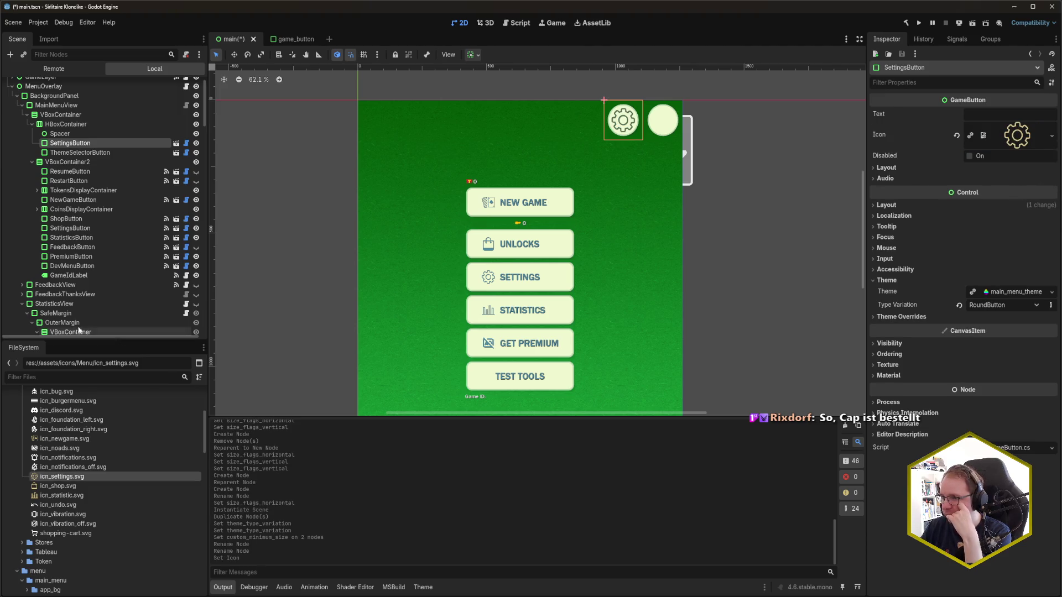
# Step: Select ThemeSelectorButton and browse the FileSystem dock for an icon
pyautogui.click(91, 153)
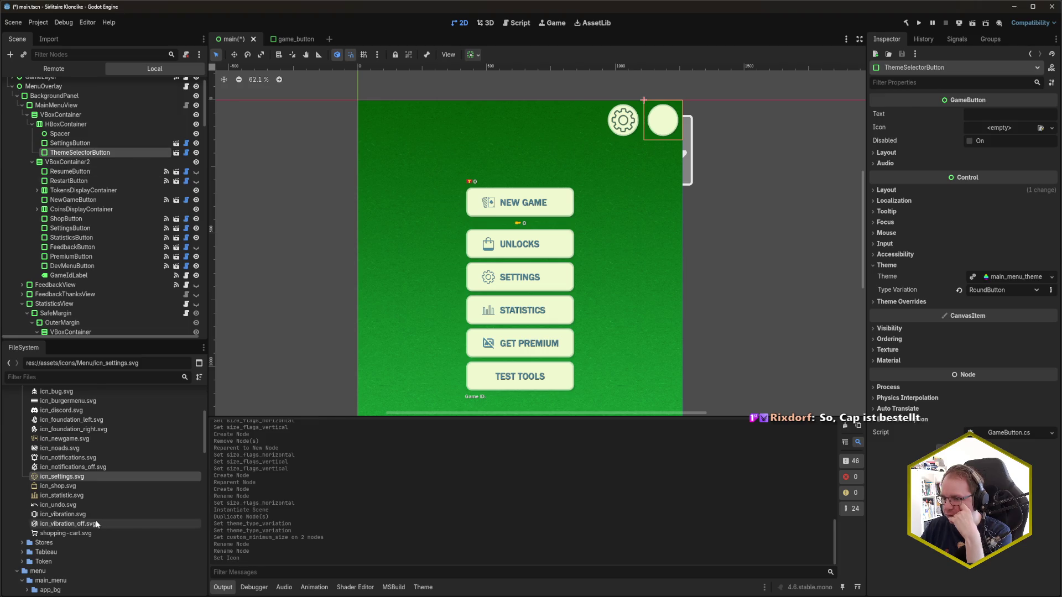
pyautogui.scroll(2, 95, 519)
pyautogui.scroll(2, 96, 523)
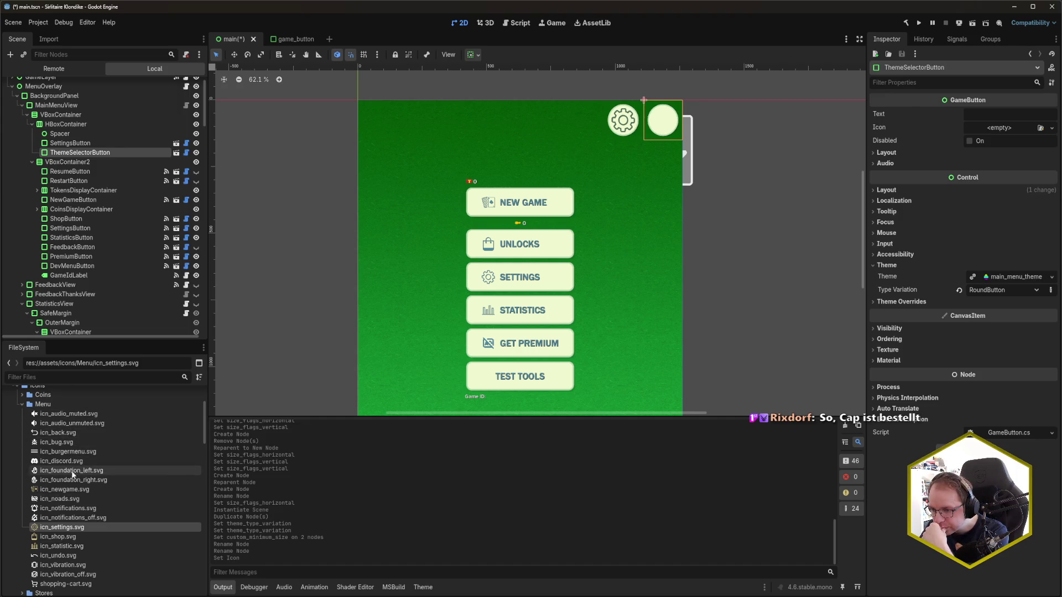
pyautogui.scroll(-2, 71, 558)
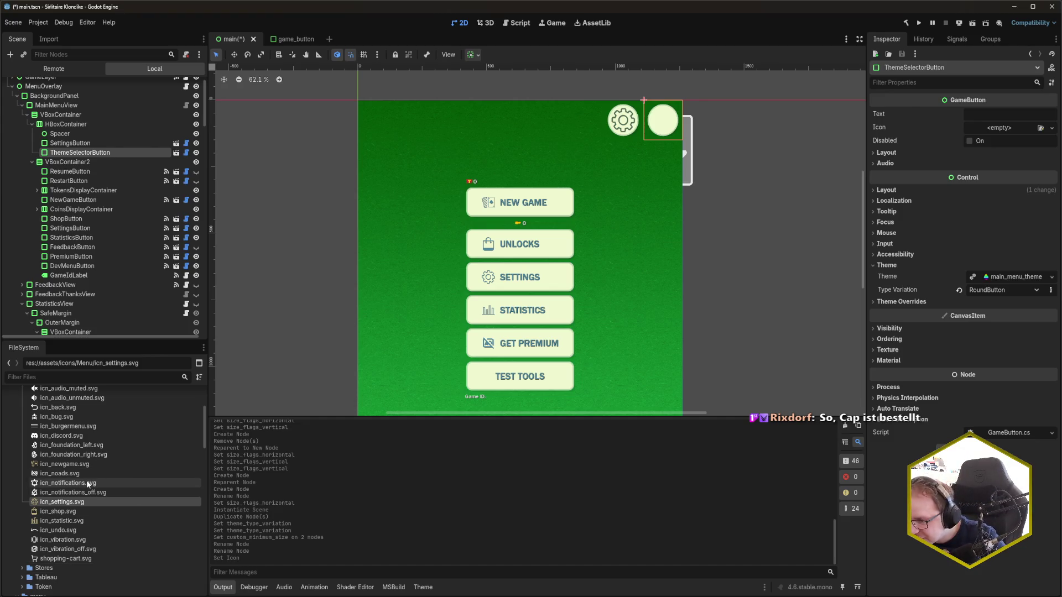
pyautogui.scroll(2, 87, 480)
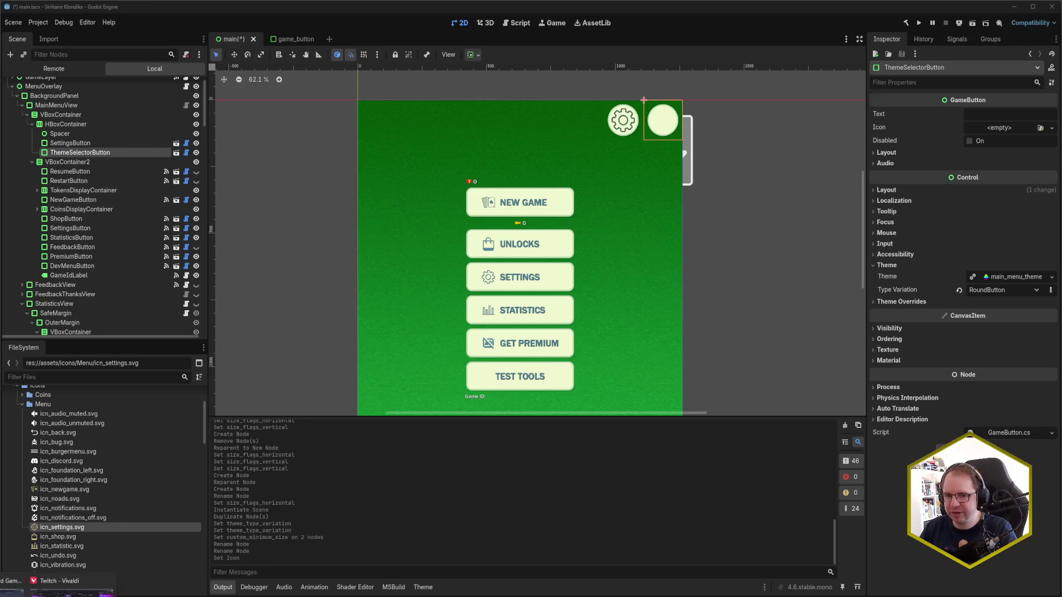
pyautogui.moveTo(58, 596)
pyautogui.click(72, 564)
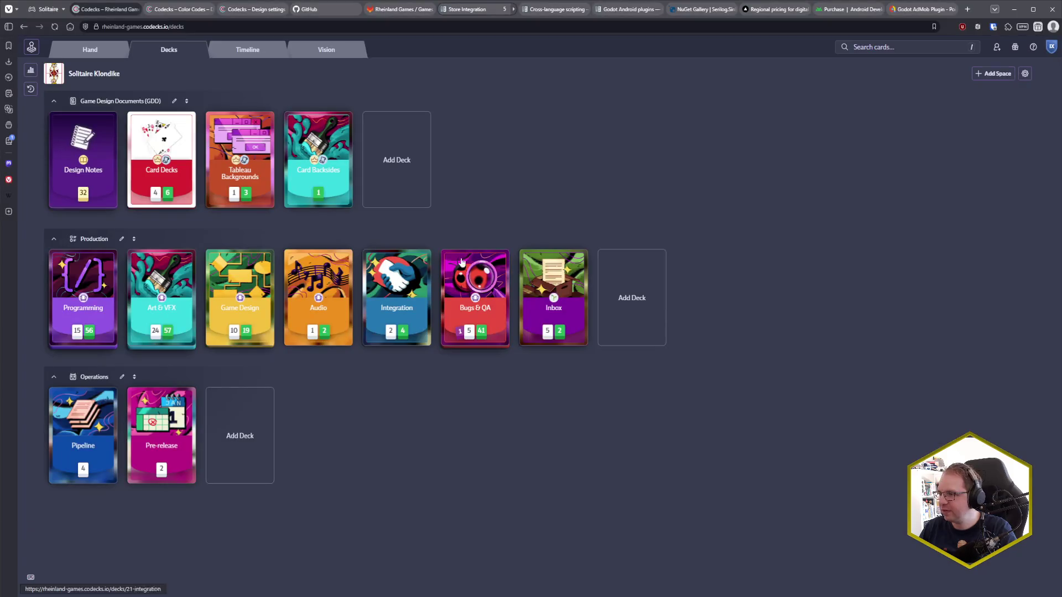
pyautogui.hotkey('ctrl', 't')
pyautogui.hotkey('ctrl', 'v')
pyautogui.press('Return')
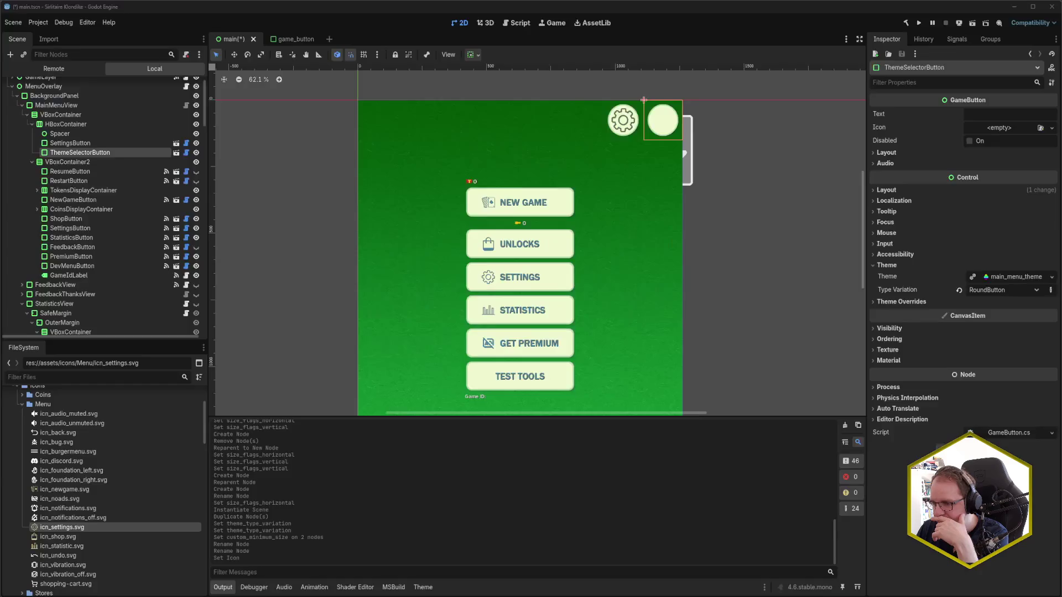
pyautogui.click(105, 553)
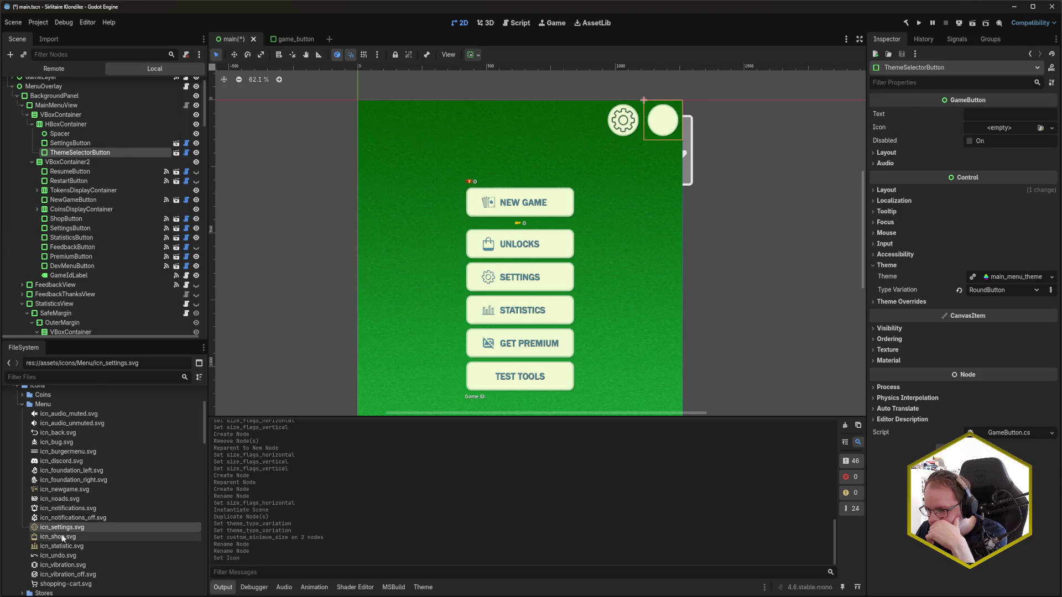
# Step: Set ThemeSelectorButton's Icon to paint-brush-icon.svg
pyautogui.scroll(-3, 61, 534)
pyautogui.scroll(-8, 72, 475)
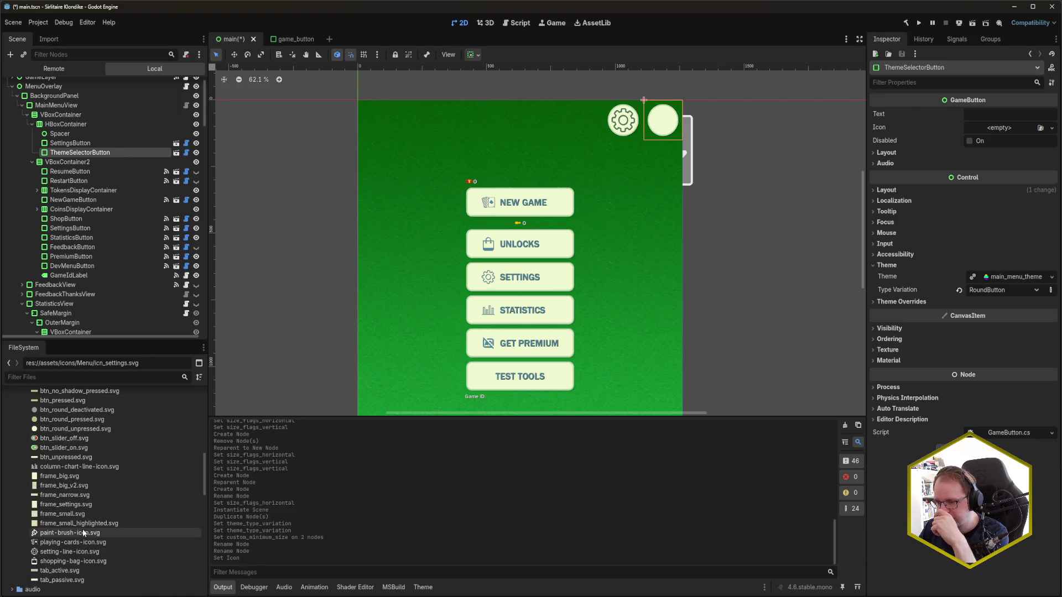
pyautogui.moveTo(69, 556)
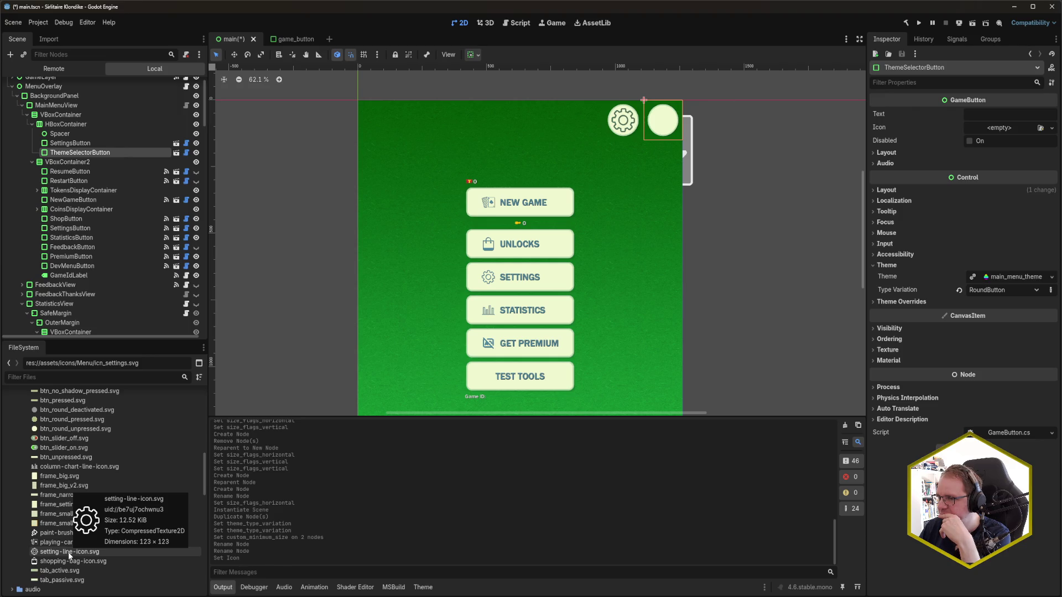
pyautogui.moveTo(55, 532)
pyautogui.mouseDown()
pyautogui.moveTo(718, 105)
pyautogui.moveTo(1006, 127)
pyautogui.mouseUp()
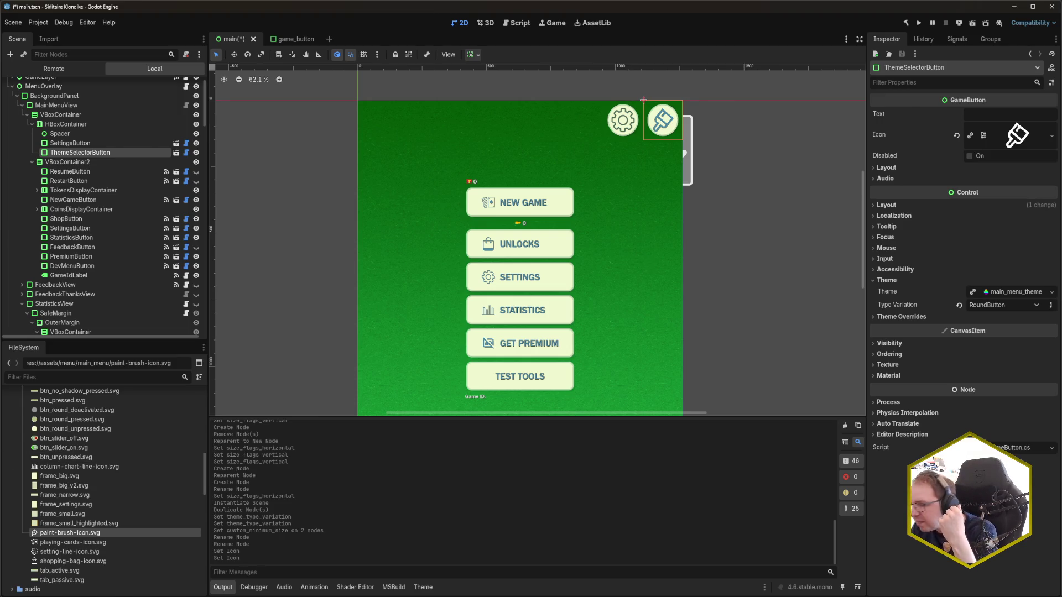
# Step: Replace SettingsButton's Icon with setting-line-icon.svg and save main.tscn
pyautogui.scroll(2, 72, 544)
pyautogui.scroll(-2, 72, 544)
pyautogui.click(71, 143)
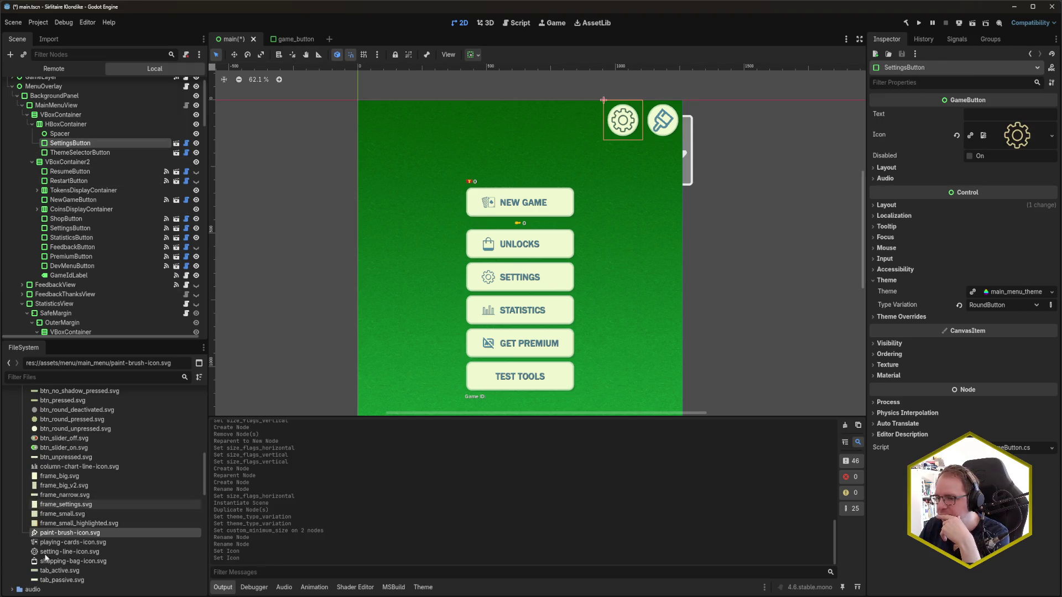
pyautogui.moveTo(56, 552)
pyautogui.mouseDown()
pyautogui.moveTo(802, 526)
pyautogui.moveTo(999, 110)
pyautogui.moveTo(1016, 135)
pyautogui.mouseUp()
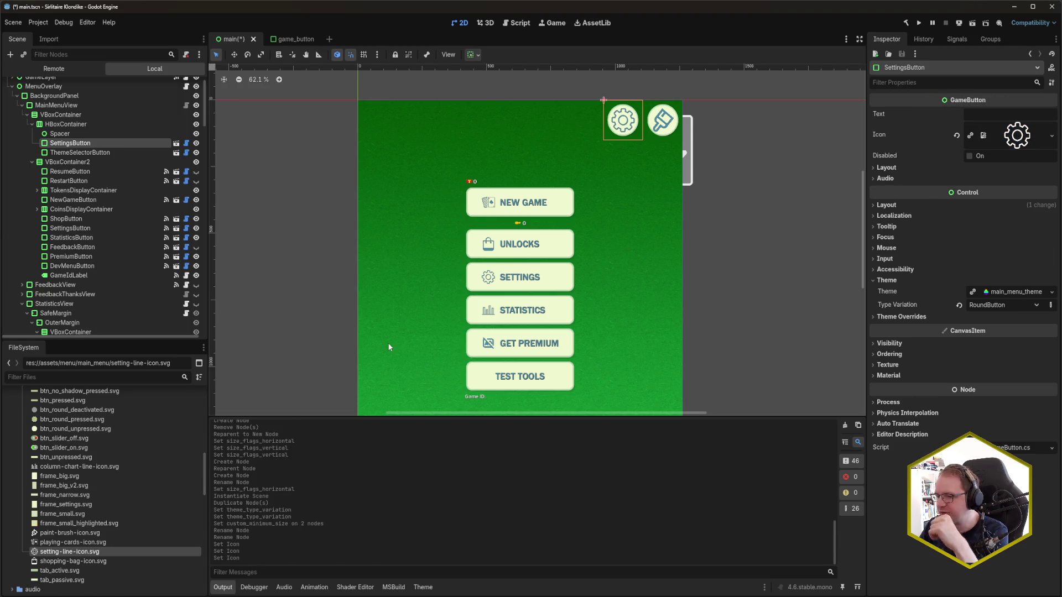
pyautogui.hotkey('ctrl', 's')
# Step: Select paint-brush-icon.svg in the FileSystem dock
pyautogui.click(73, 534)
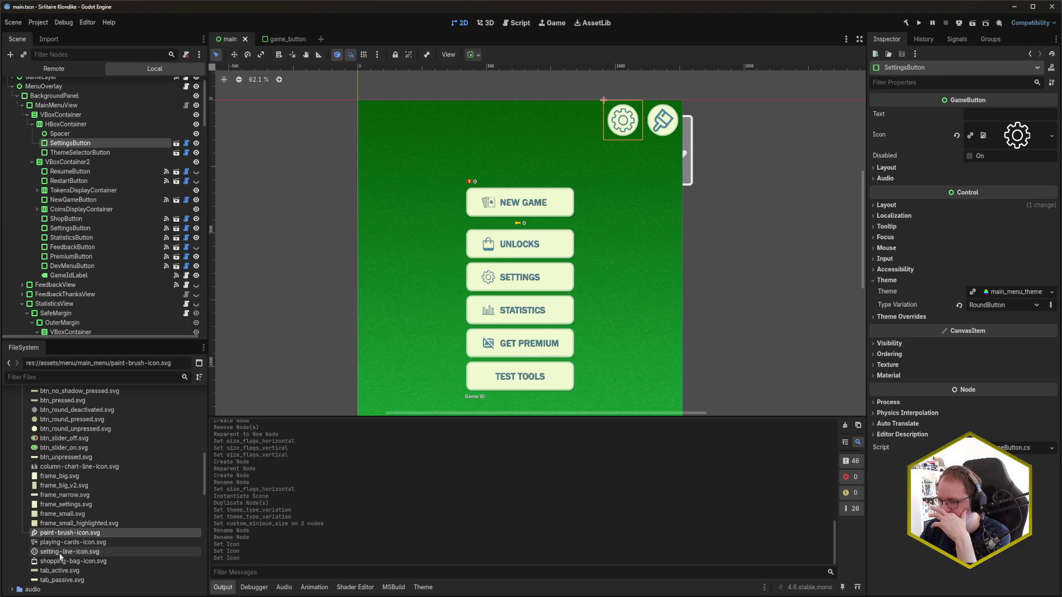
pyautogui.moveTo(60, 556)
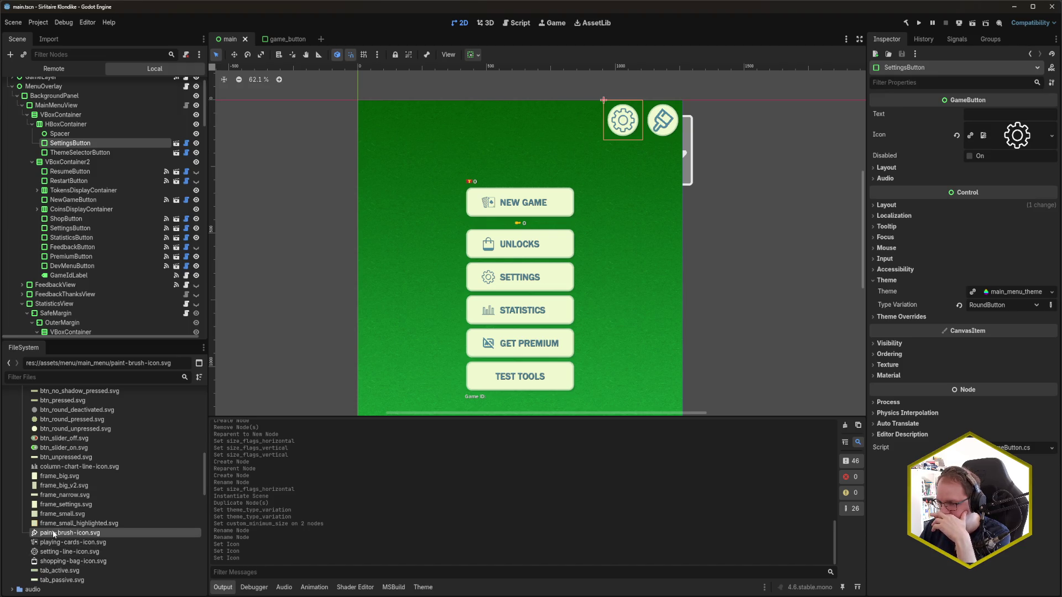
pyautogui.moveTo(54, 534)
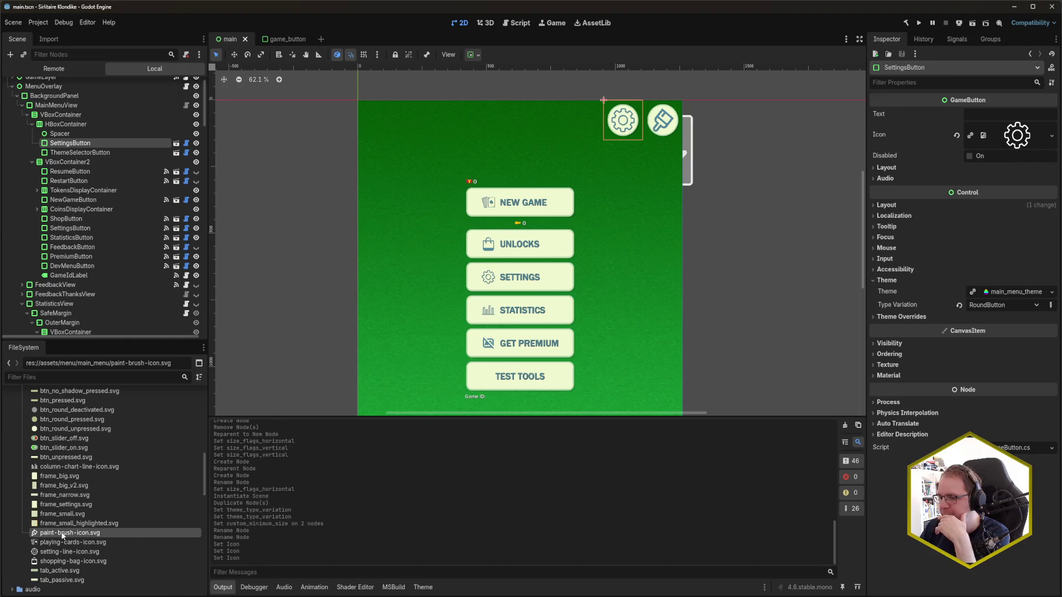
# Step: Select the five menu icon SVGs and reimport them as DPITexture
pyautogui.keyDown('shift'); pyautogui.click(71, 561); pyautogui.keyUp('shift')
pyautogui.keyDown('ctrl'); pyautogui.click(89, 468); pyautogui.keyUp('ctrl')
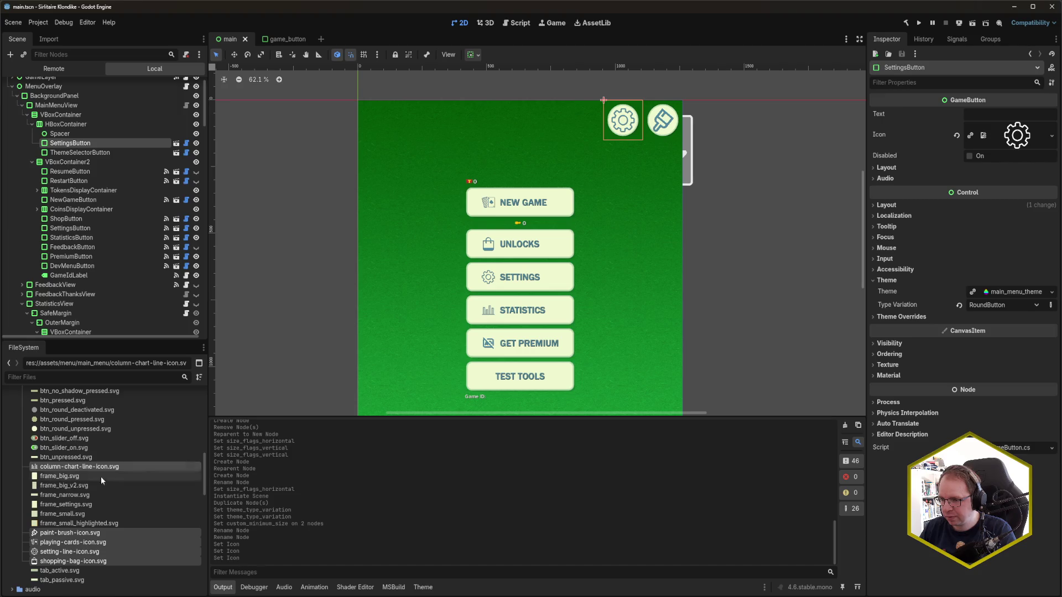
pyautogui.scroll(1, 104, 519)
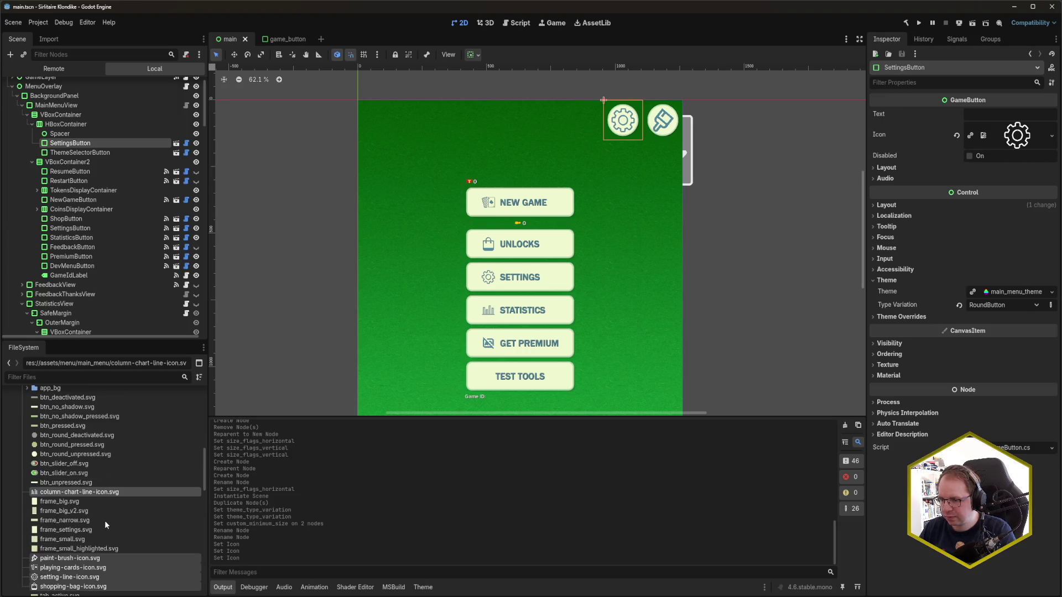
pyautogui.scroll(-1, 104, 520)
pyautogui.click(49, 38)
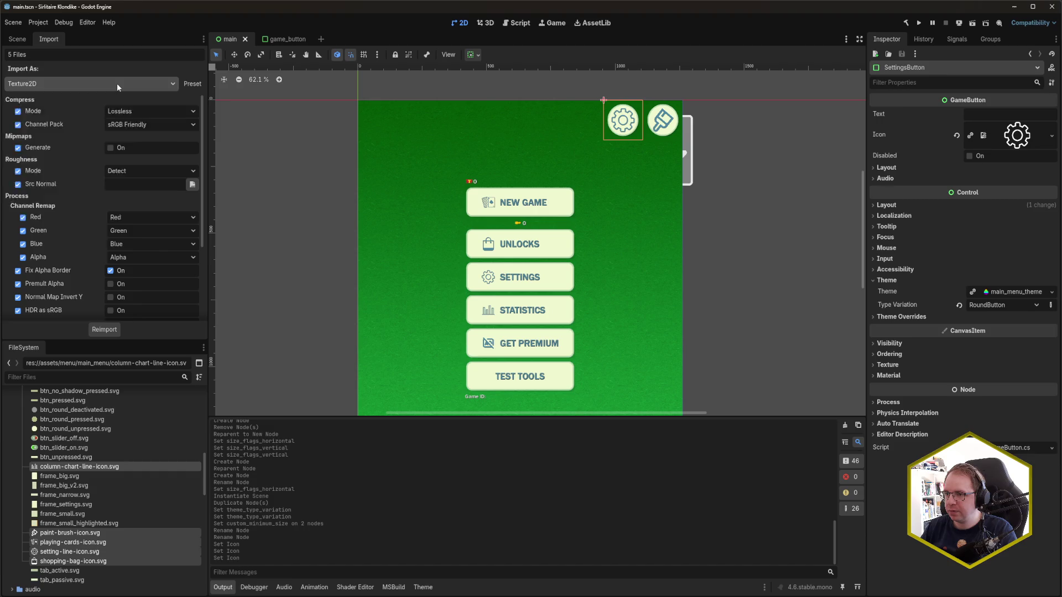
pyautogui.click(117, 83)
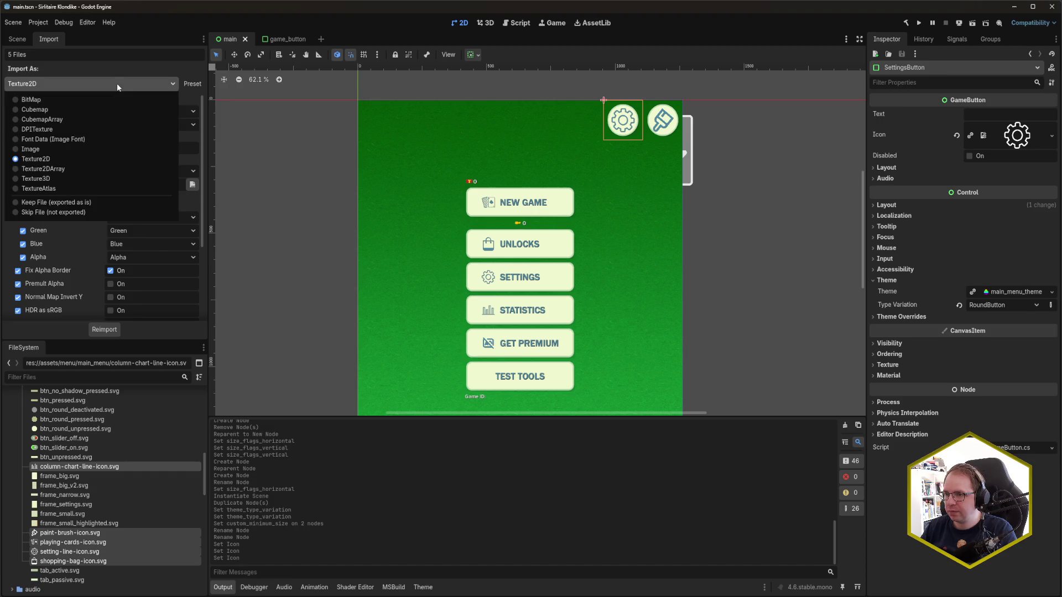
pyautogui.click(47, 128)
pyautogui.click(105, 330)
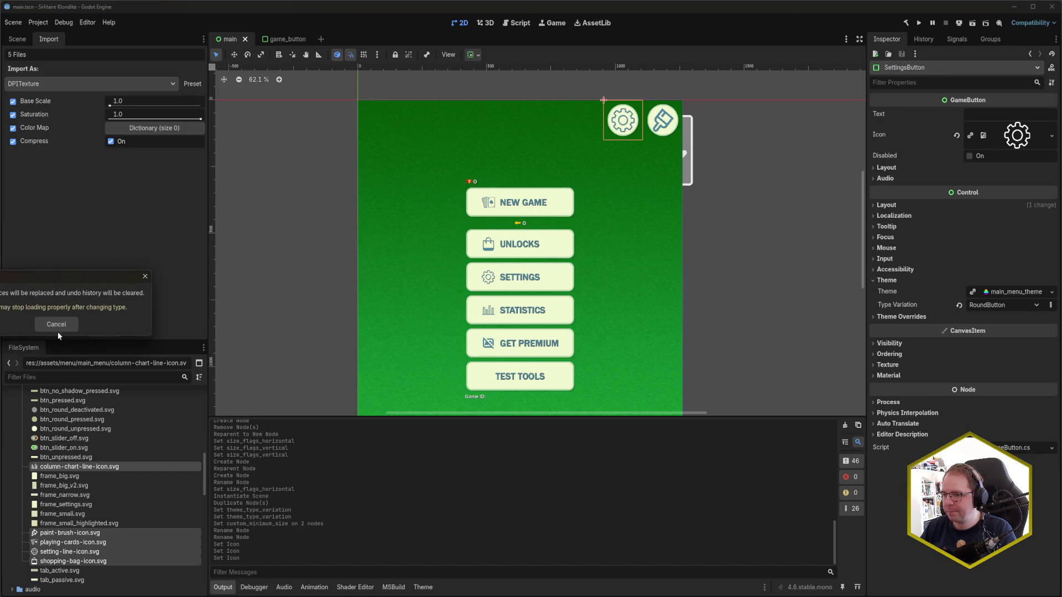
pyautogui.press('Return')
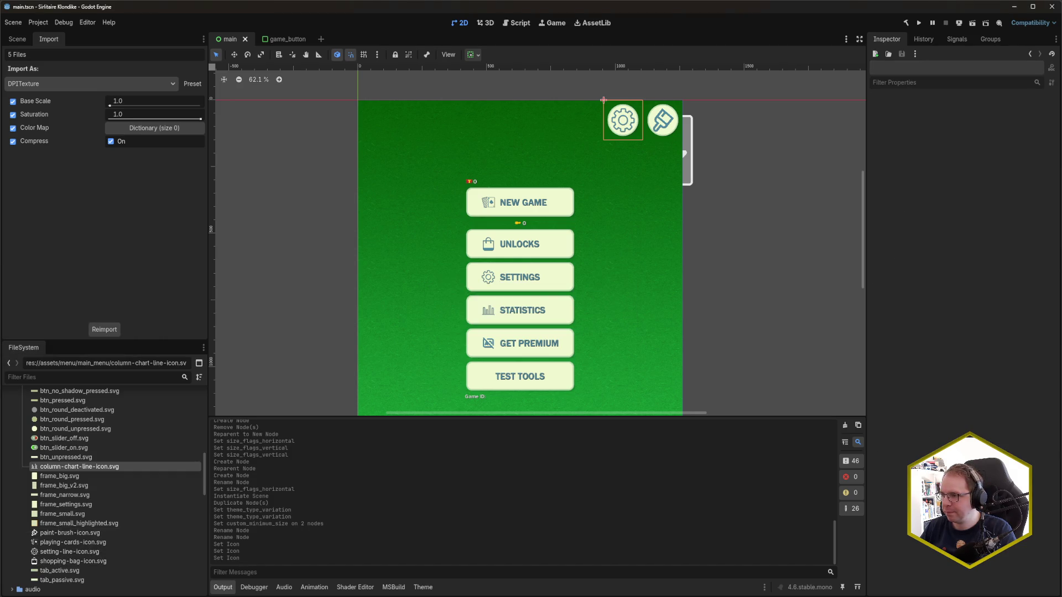
# Step: Check the import settings of btn_unpressed.svg and column-chart-line-icon.svg, then return to the scene tree
pyautogui.click(78, 457)
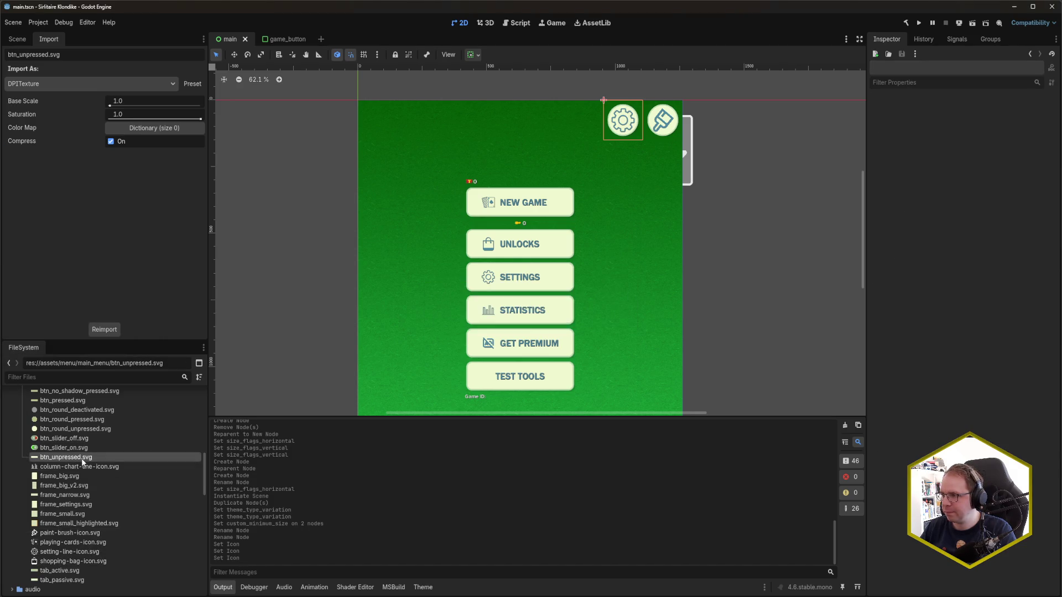
pyautogui.click(93, 467)
pyautogui.click(17, 38)
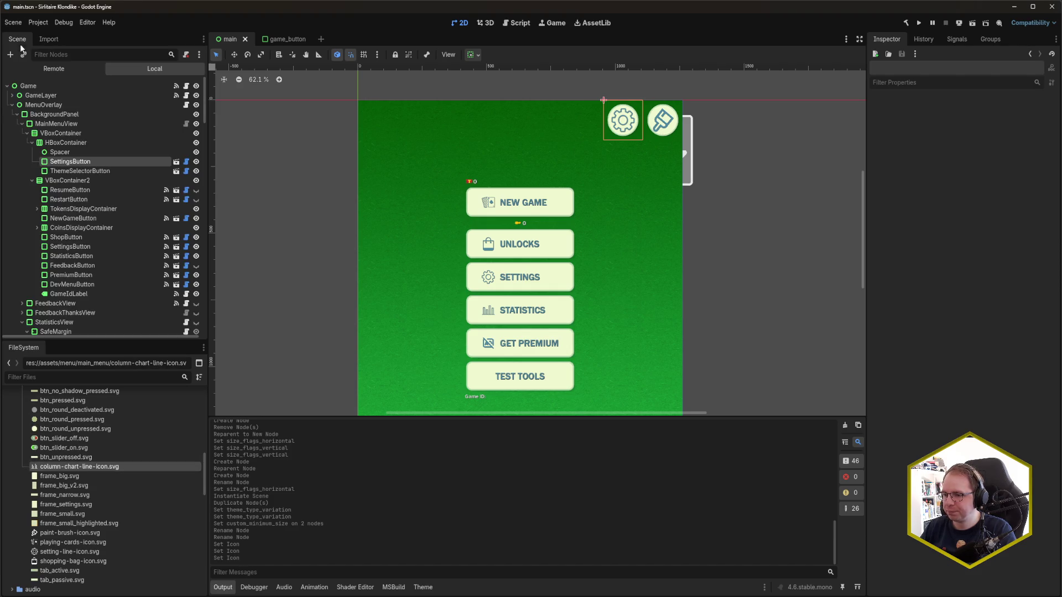
# Step: Inspect the ThemeSelector, Statistics and lower Settings buttons and their signal connections
pyautogui.click(77, 171)
pyautogui.click(75, 164)
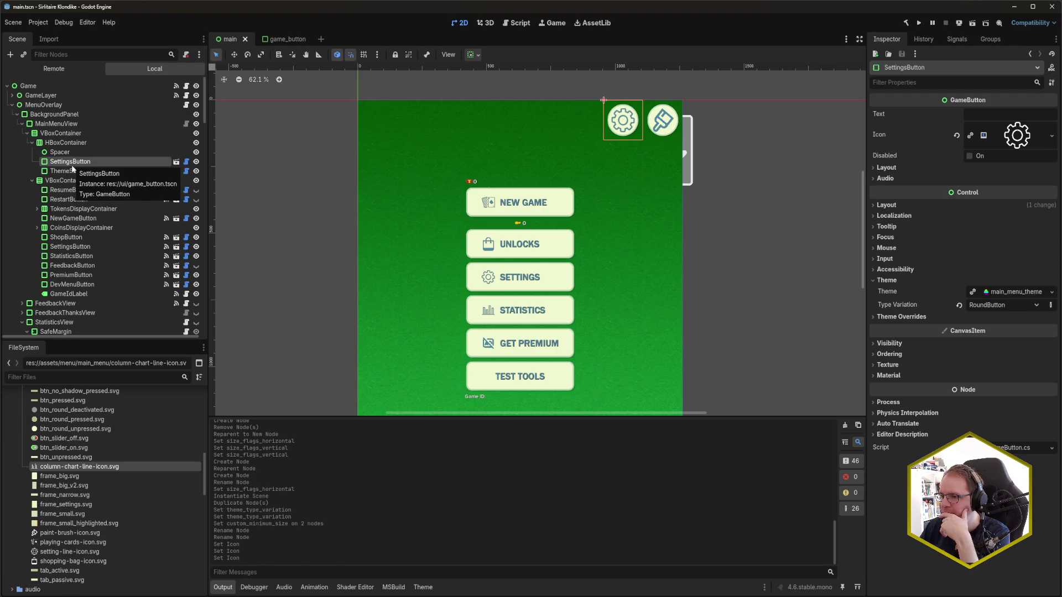
pyautogui.click(72, 256)
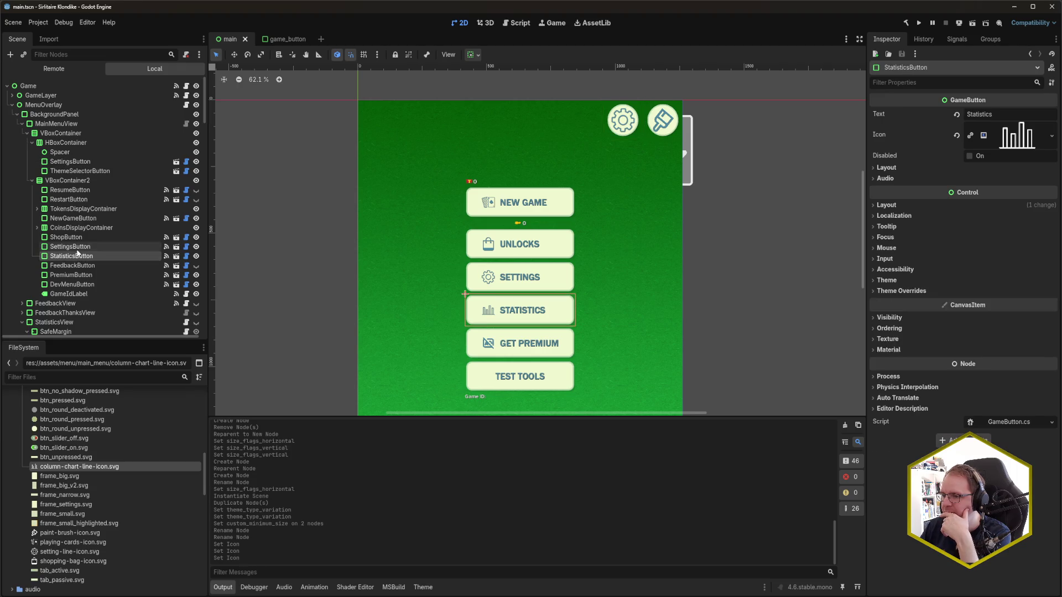
pyautogui.click(72, 247)
pyautogui.click(959, 39)
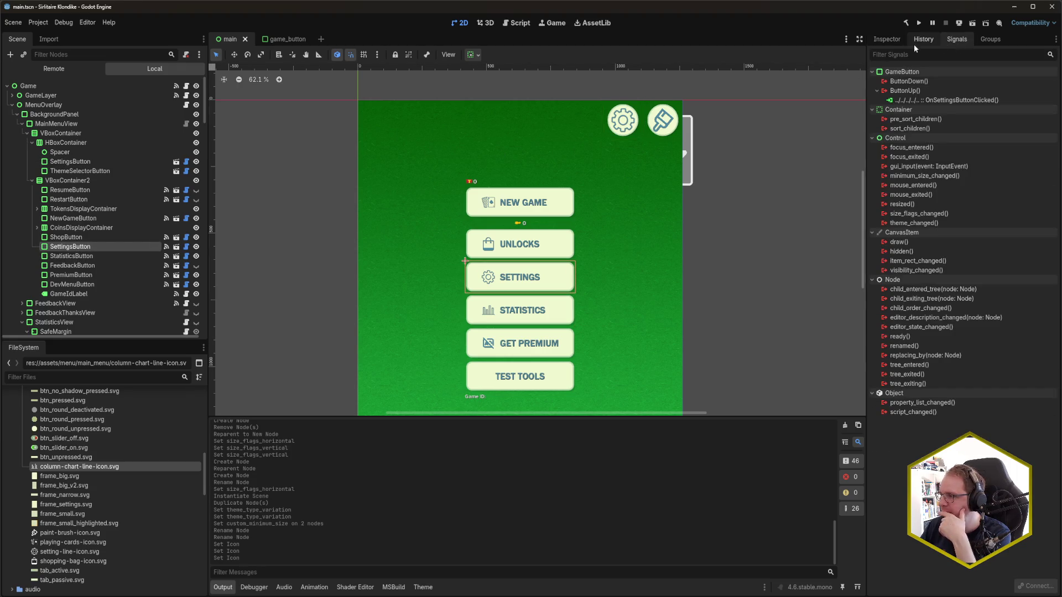
# Step: Select the top-row gear-icon SettingsButton, list its signals and begin connecting ButtonUp()
pyautogui.click(888, 42)
pyautogui.click(115, 161)
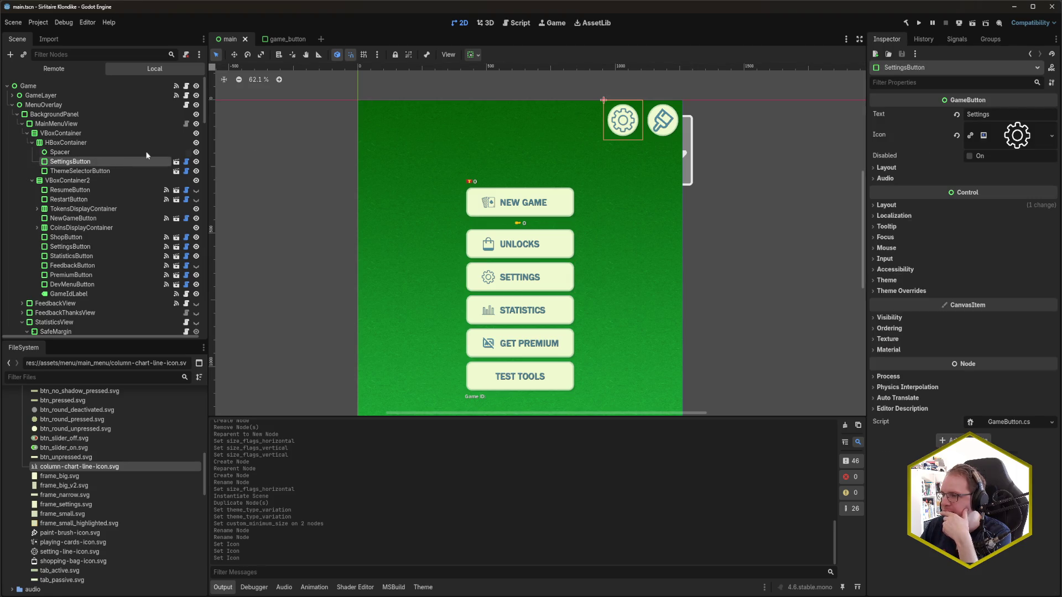
pyautogui.click(949, 39)
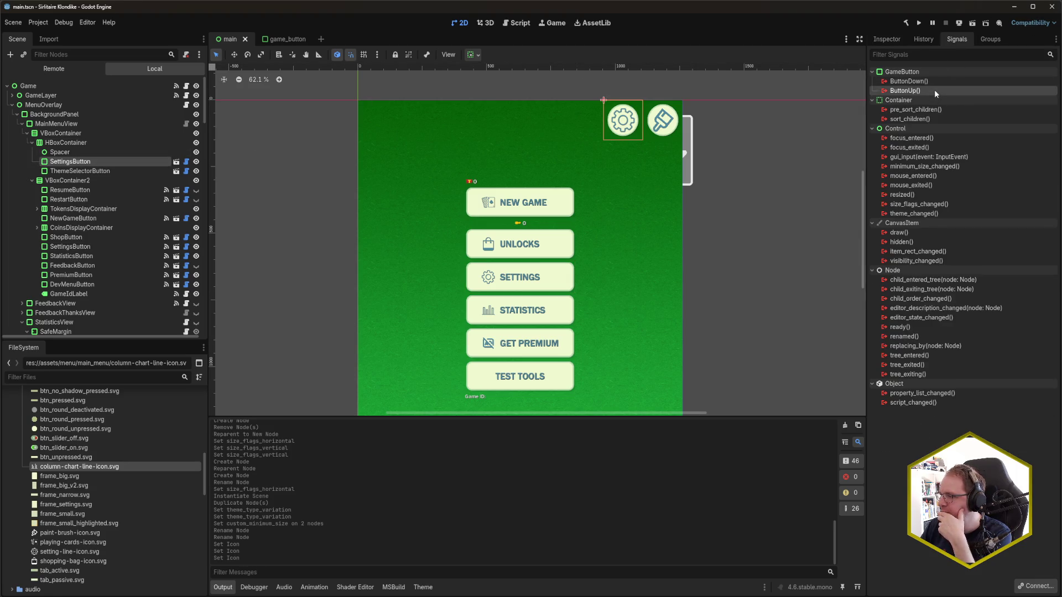
pyautogui.doubleClick(933, 89)
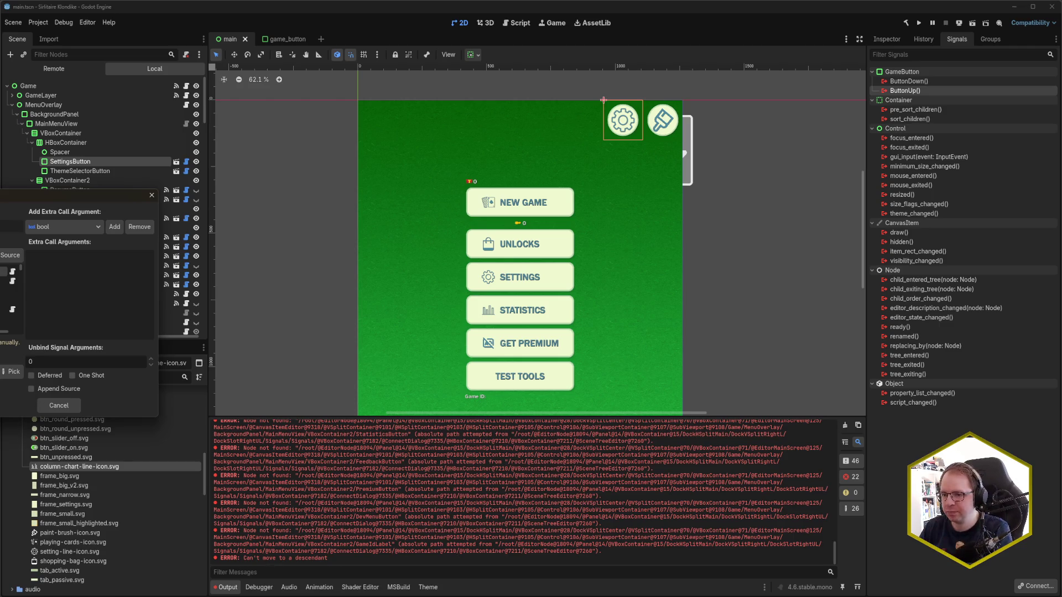
# Step: Connect the gear button's ButtonUp() signal to OnSettingsButtonClicked and save main.tscn
pyautogui.press('Escape')
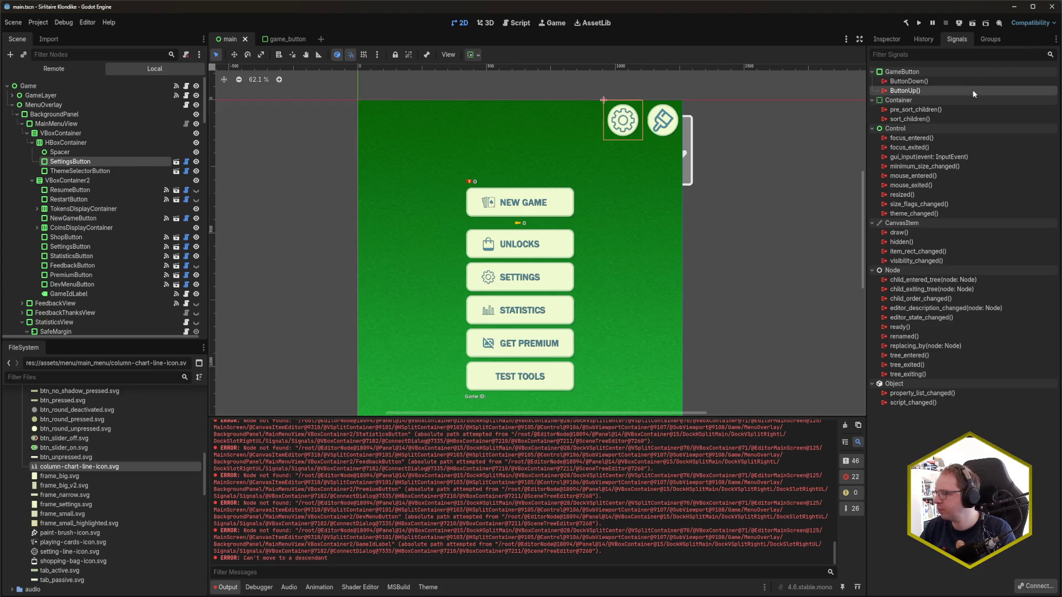
pyautogui.doubleClick(972, 90)
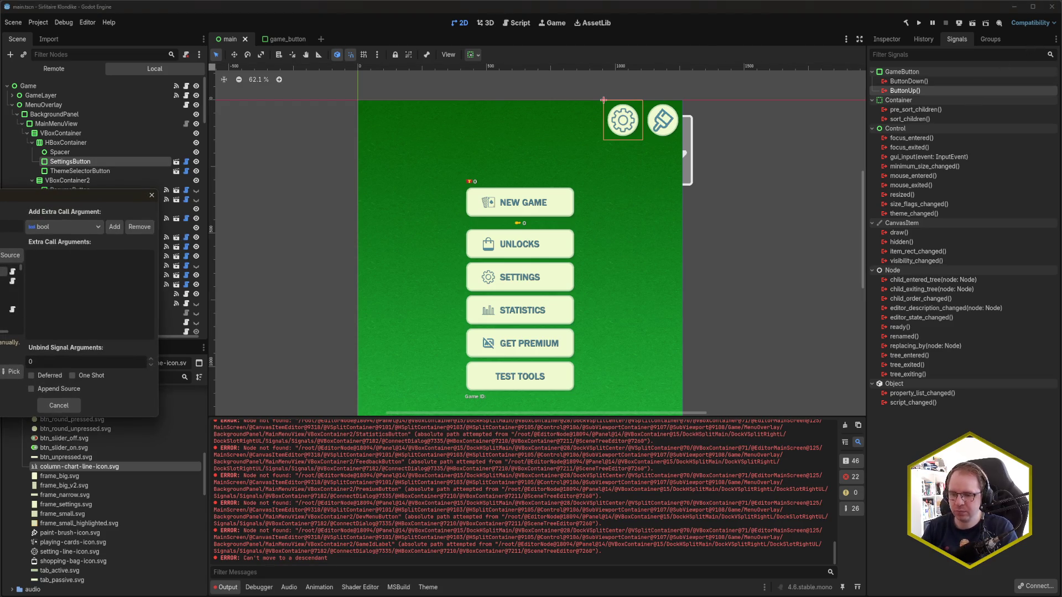
pyautogui.click(3, 374)
pyautogui.click(2, 302)
pyautogui.click(3, 426)
pyautogui.press('Return')
pyautogui.hotkey('ctrl', 's')
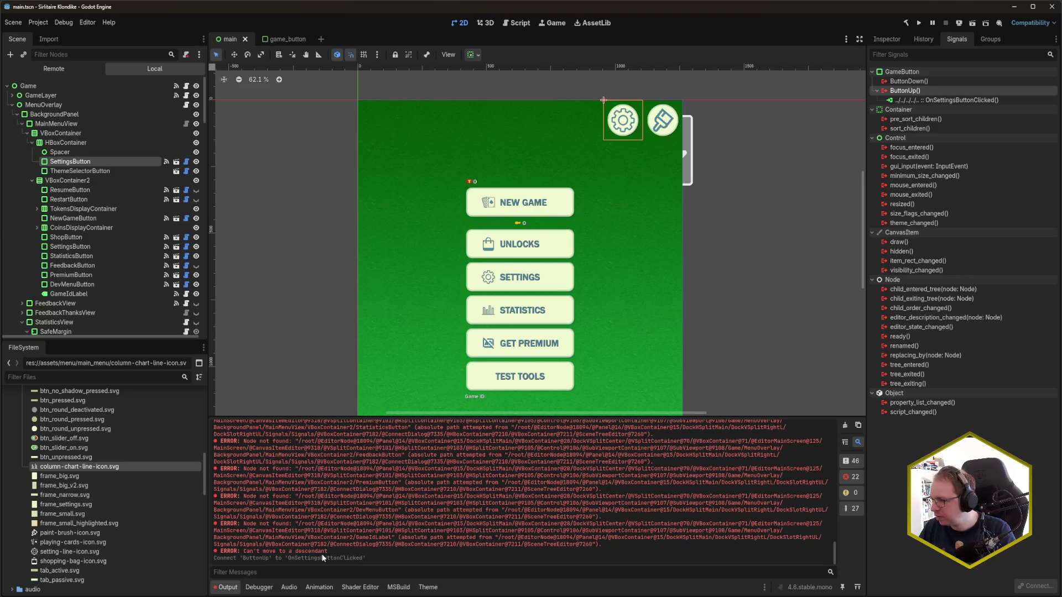
pyautogui.click(890, 44)
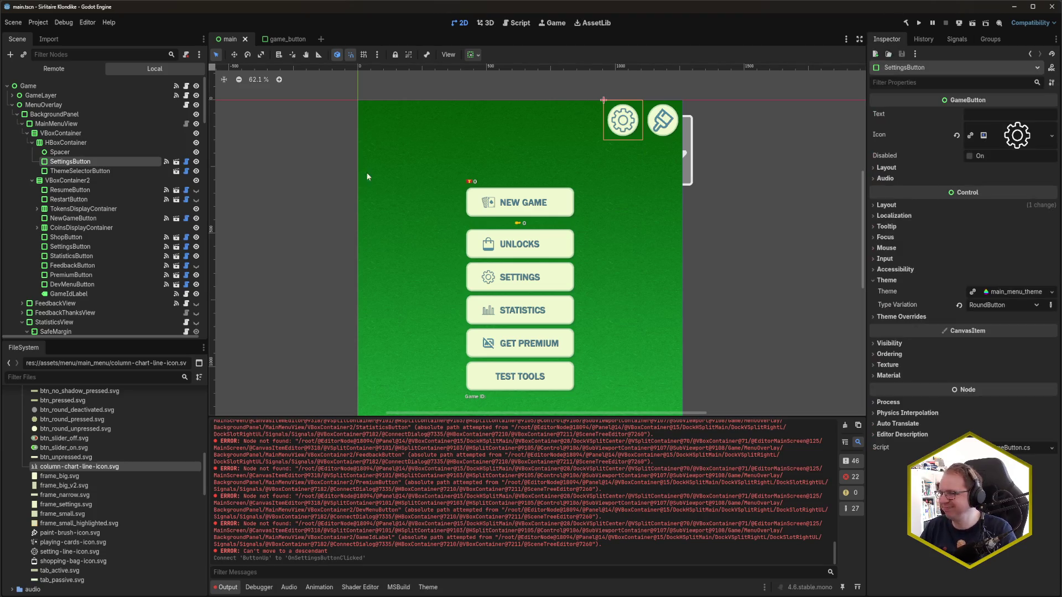
# Step: Hide the SettingsButton under VBoxContainer2 and save the scene
pyautogui.click(105, 246)
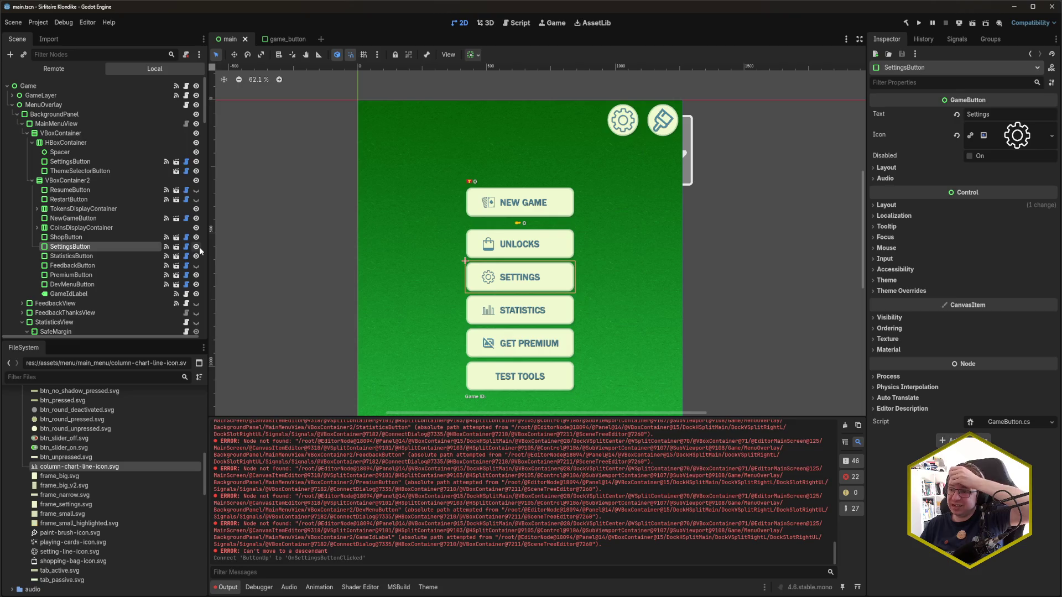
pyautogui.click(196, 247)
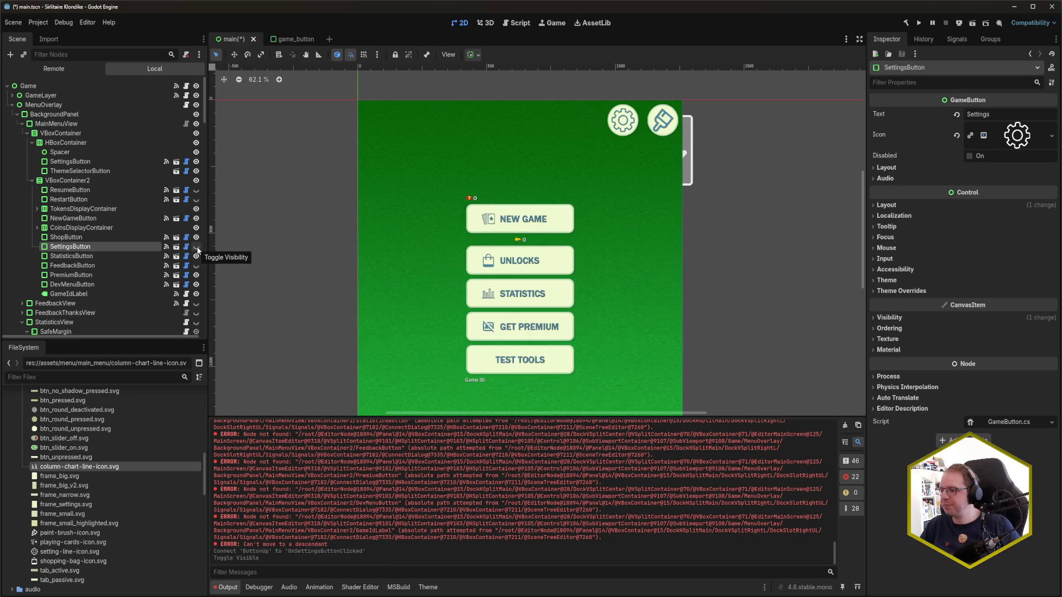
pyautogui.hotkey('ctrl', 's')
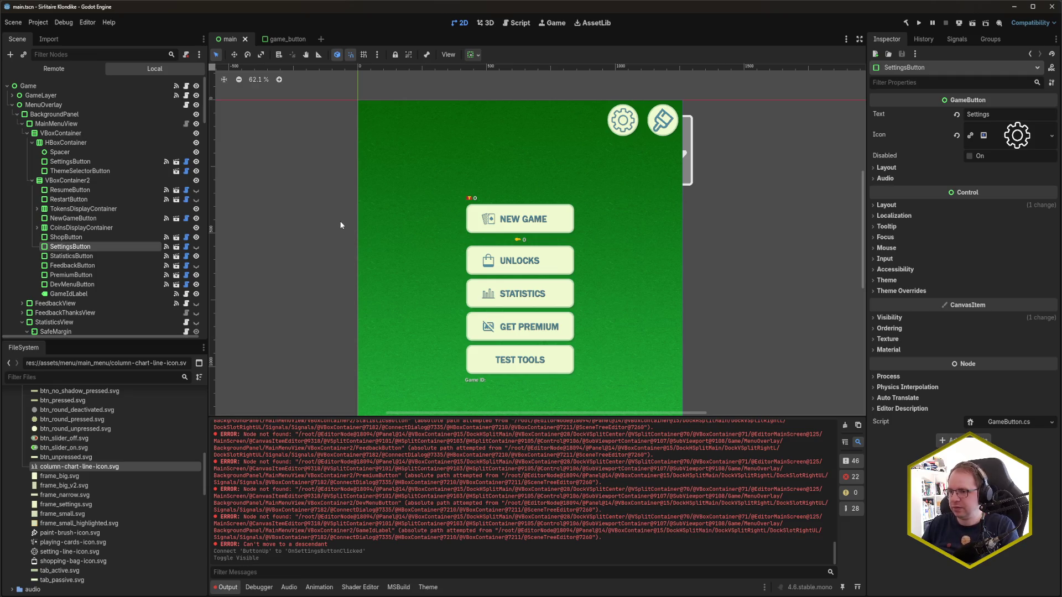
# Step: Collapse StatisticsView and review the SettingsView and ThemeSelectorView node properties
pyautogui.scroll(-3, 110, 230)
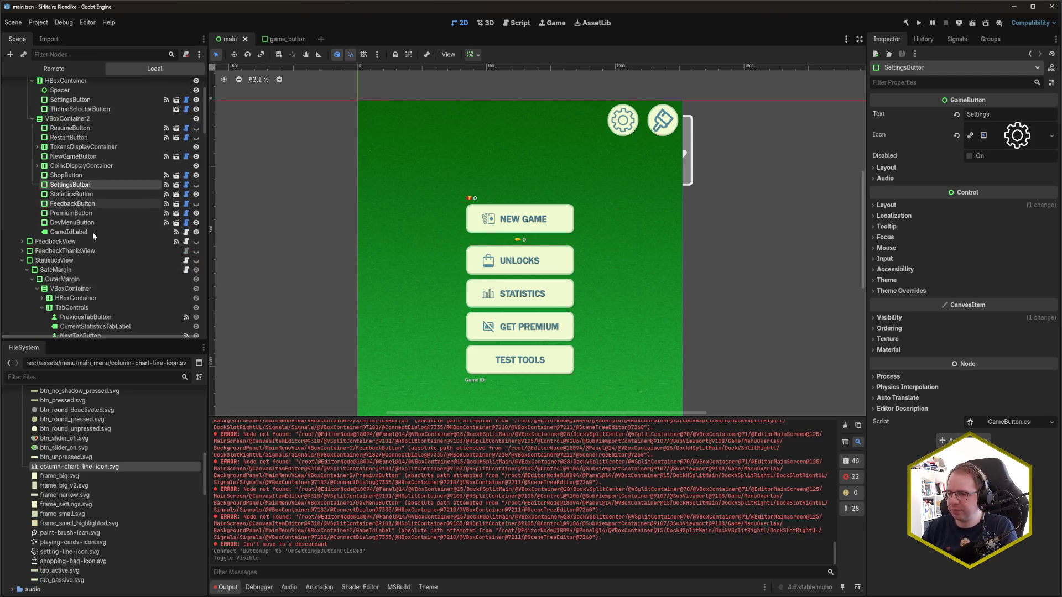
pyautogui.click(22, 229)
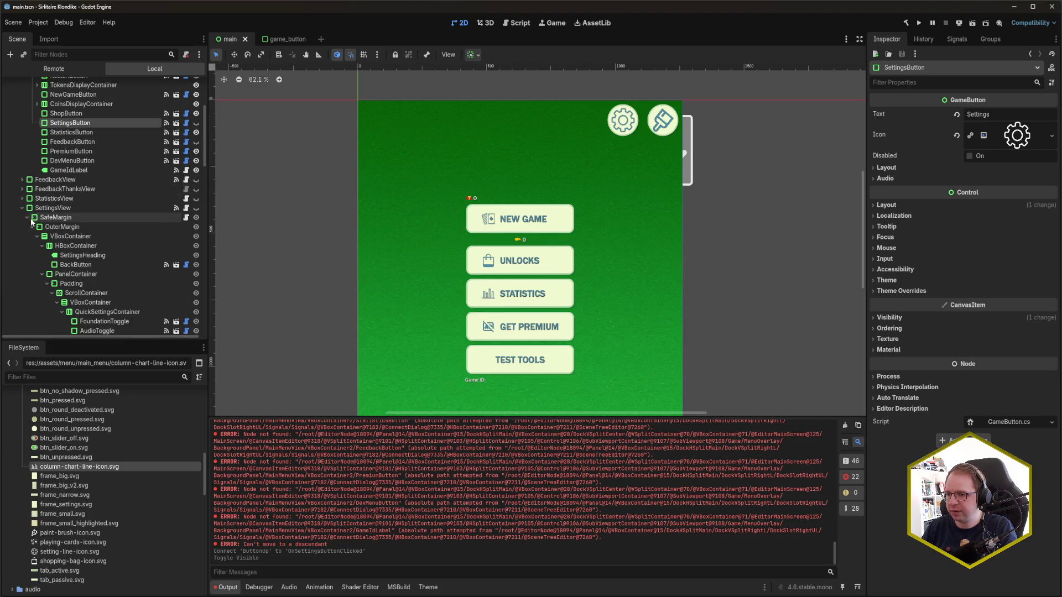
pyautogui.click(53, 209)
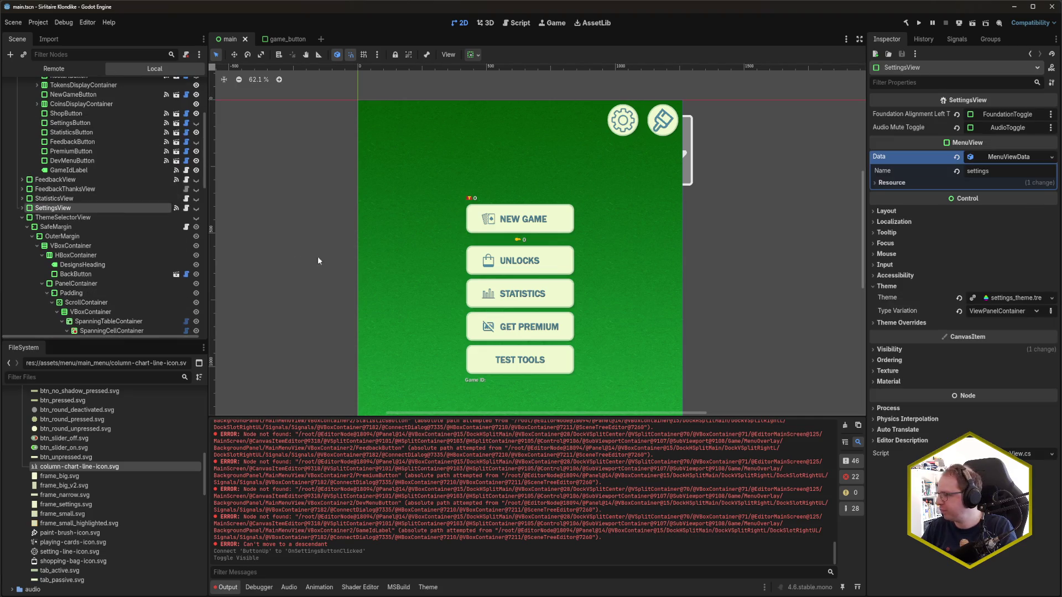
pyautogui.click(73, 218)
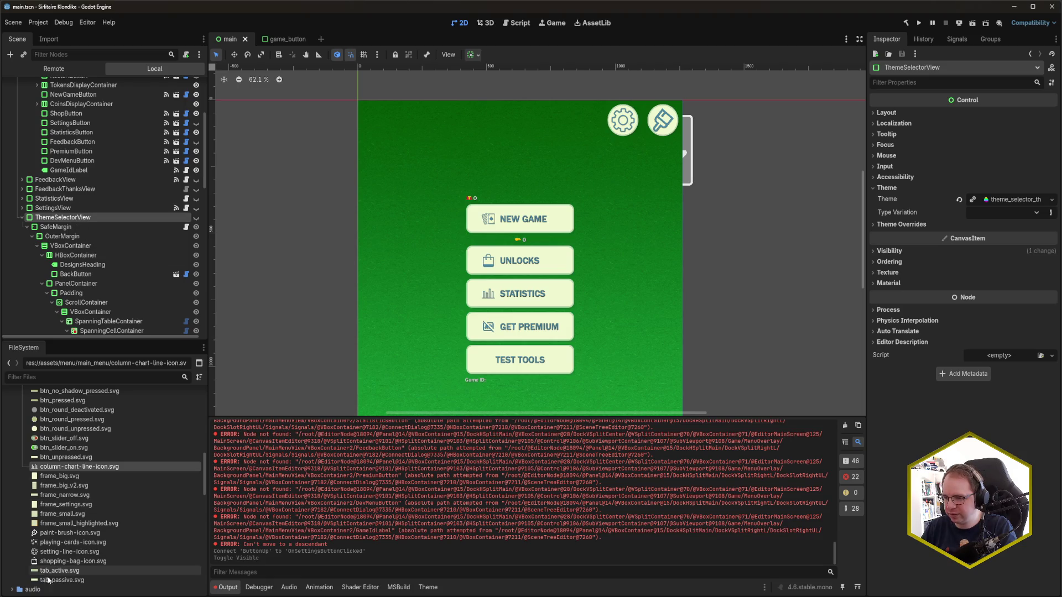
pyautogui.hotkey('alt', 'Tab')
# Step: Show the Solution tree in Rider and collapse the settings folder
pyautogui.click(37, 26)
pyautogui.click(33, 43)
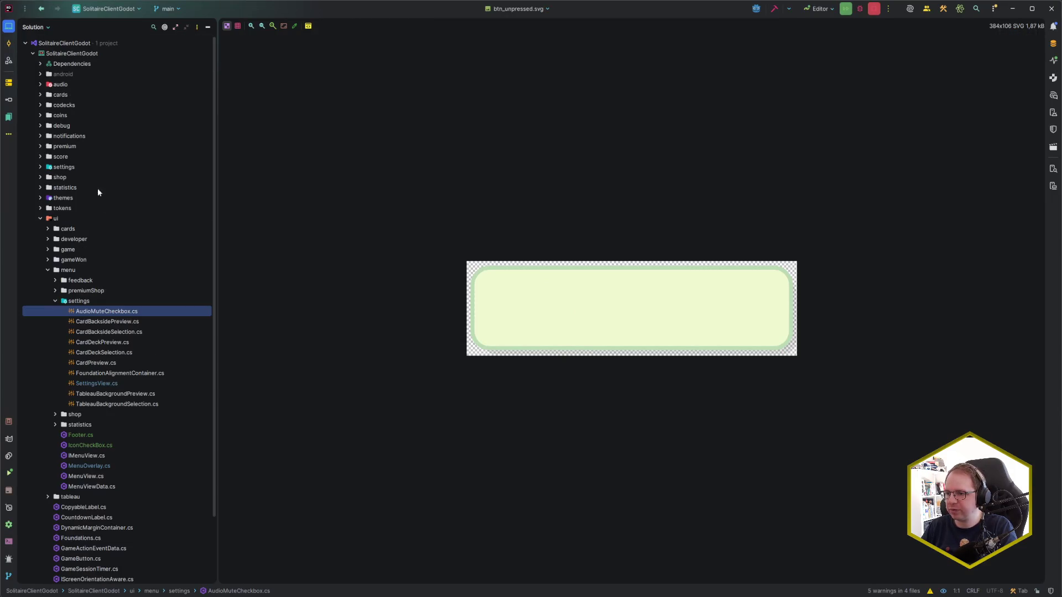
pyautogui.click(55, 299)
# Step: Try adding a themeSelector folder under ui/menu, cancel since it exists, and return to Godot
pyautogui.click(75, 271)
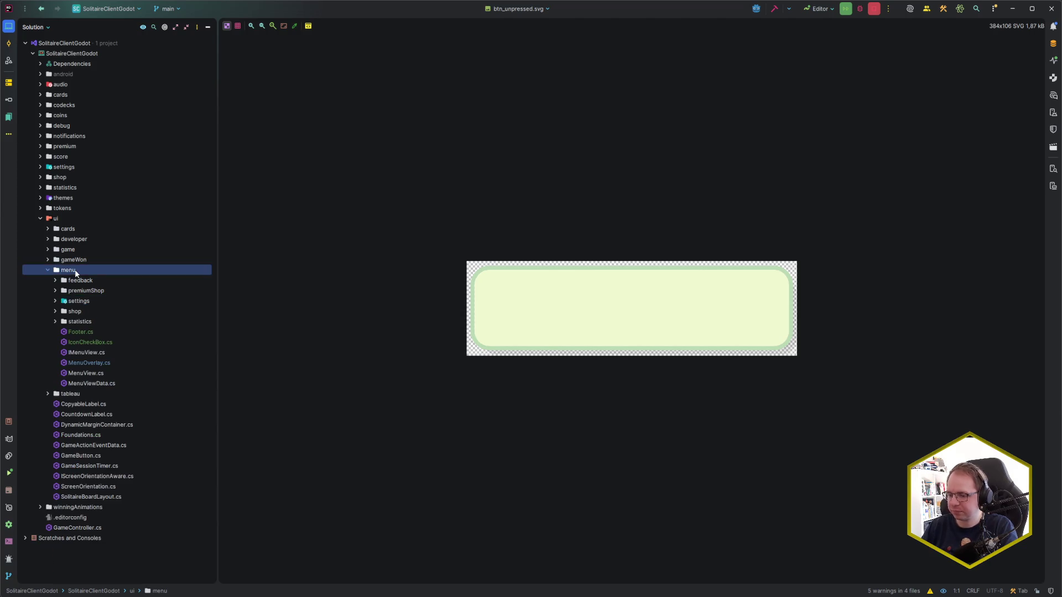
pyautogui.press('alt+Insert')
pyautogui.press('Return')
pyautogui.write('themeSelector')
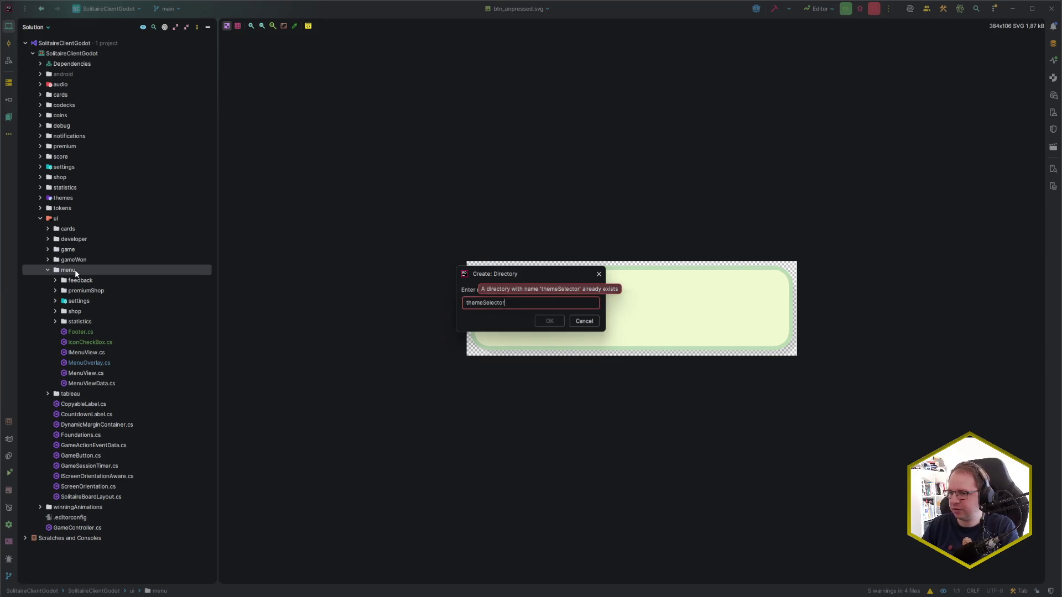
pyautogui.press('Escape')
pyautogui.click(98, 322)
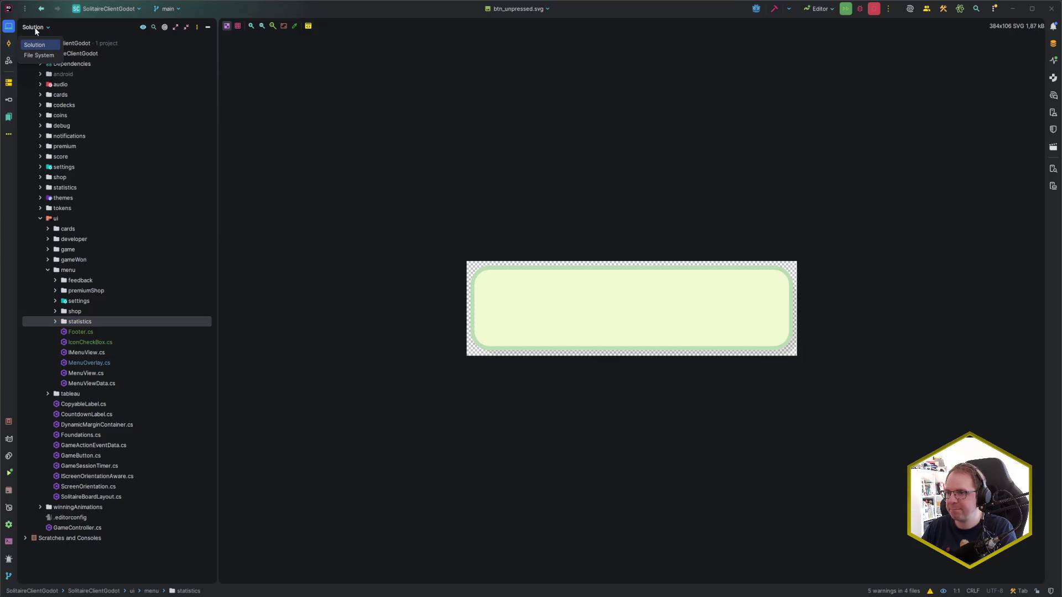
pyautogui.click(249, 387)
pyautogui.hotkey('alt', 'Tab')
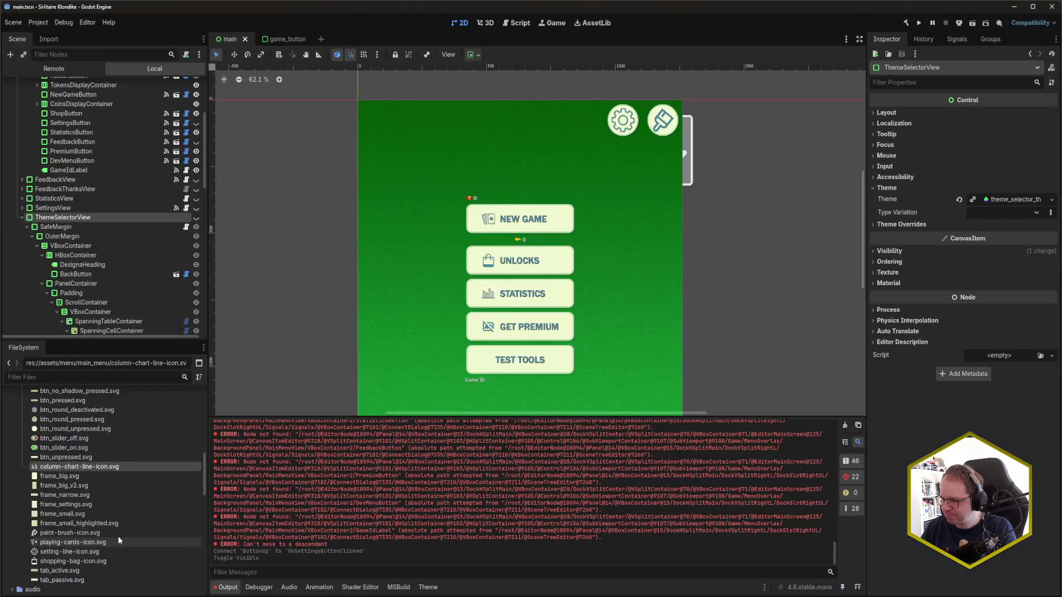
# Step: Open ui/menu/themeSelector, start a ThemeSelector script, then cancel it and go to Rider
pyautogui.scroll(-5, 85, 469)
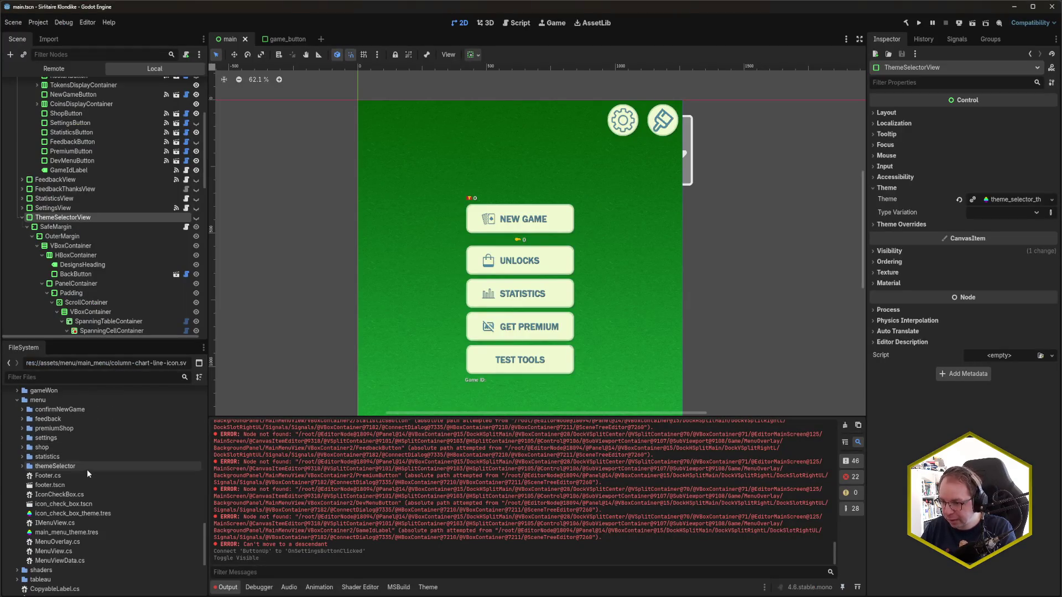
pyautogui.doubleClick(19, 466)
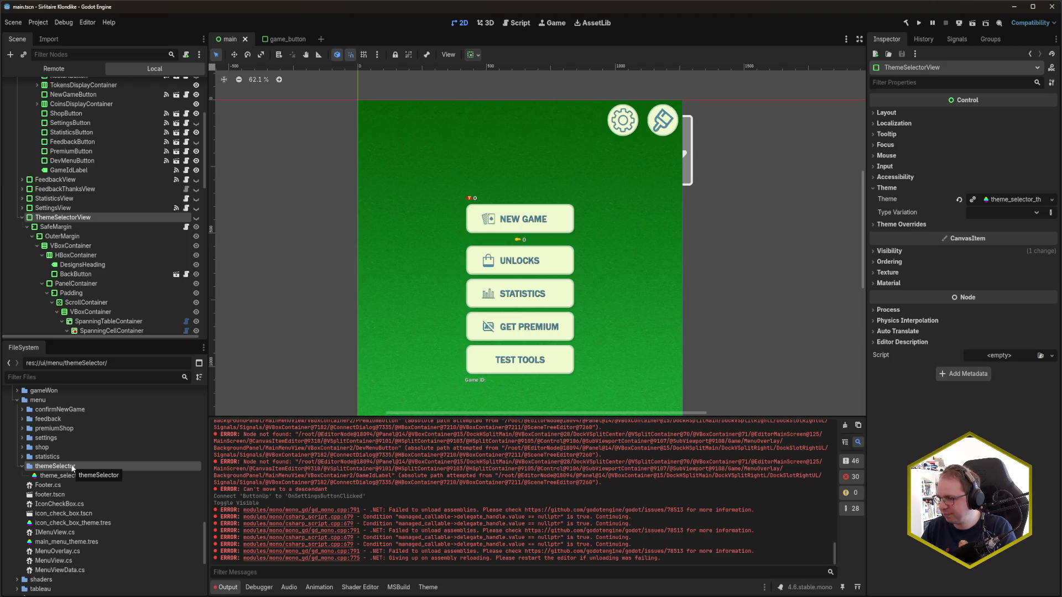
pyautogui.rightClick(72, 468)
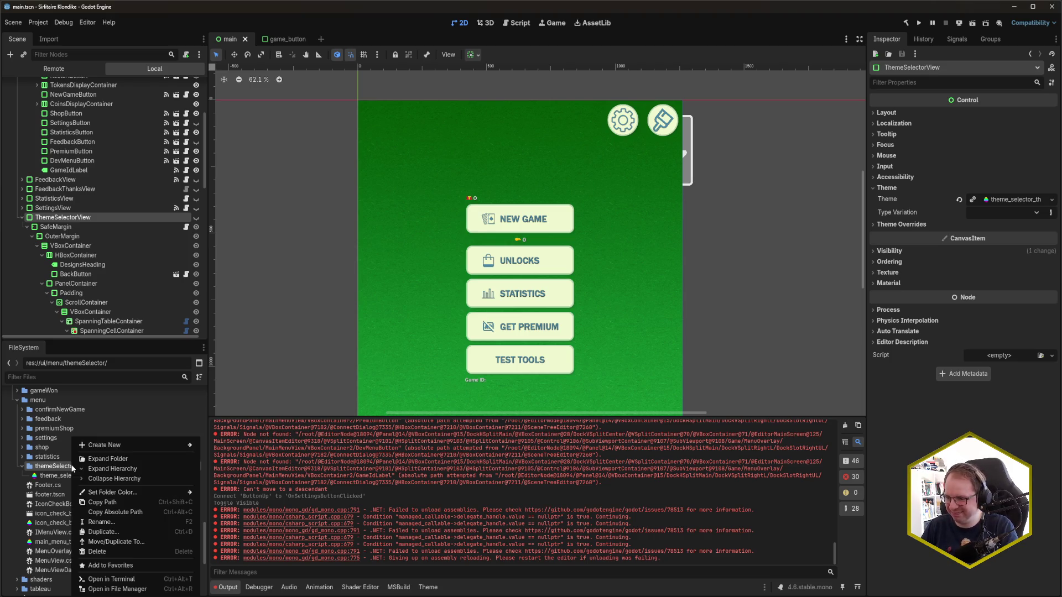
pyautogui.moveTo(138, 445)
pyautogui.click(225, 465)
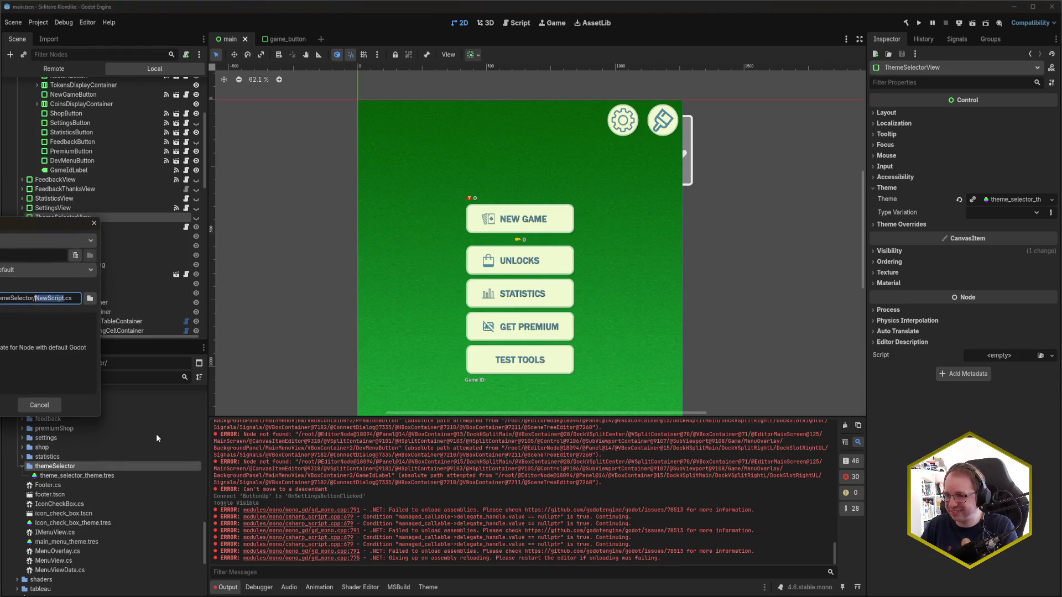
pyautogui.write('ThemeSelector')
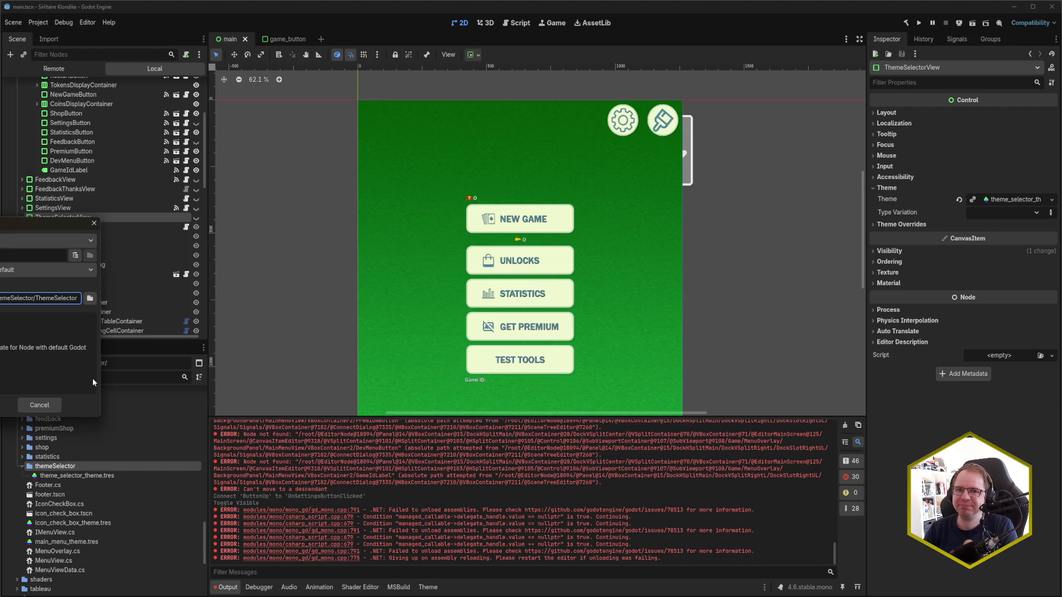
pyautogui.press('Escape')
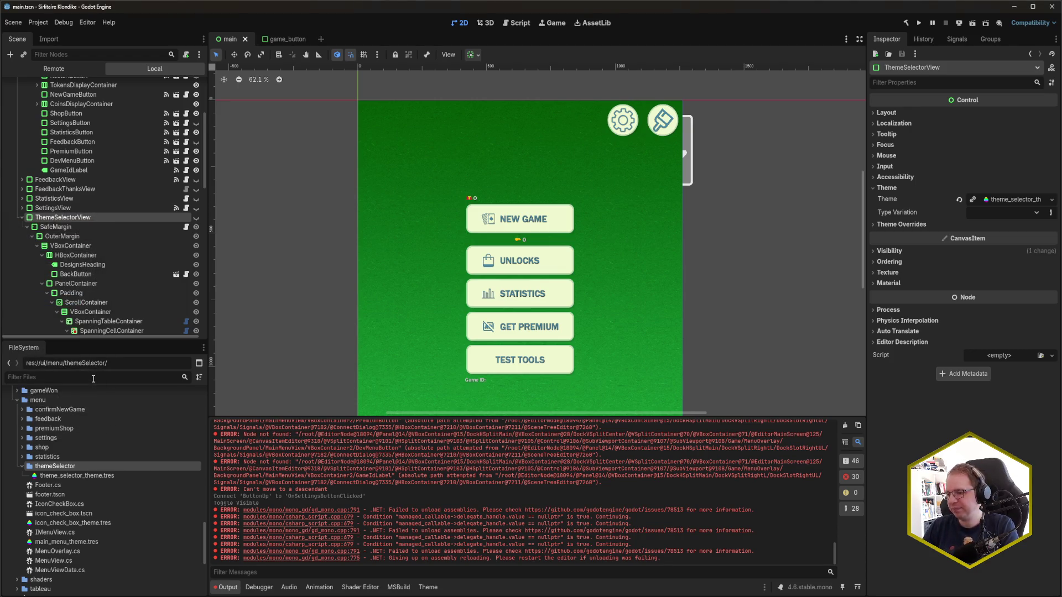
pyautogui.hotkey('alt', 'Tab')
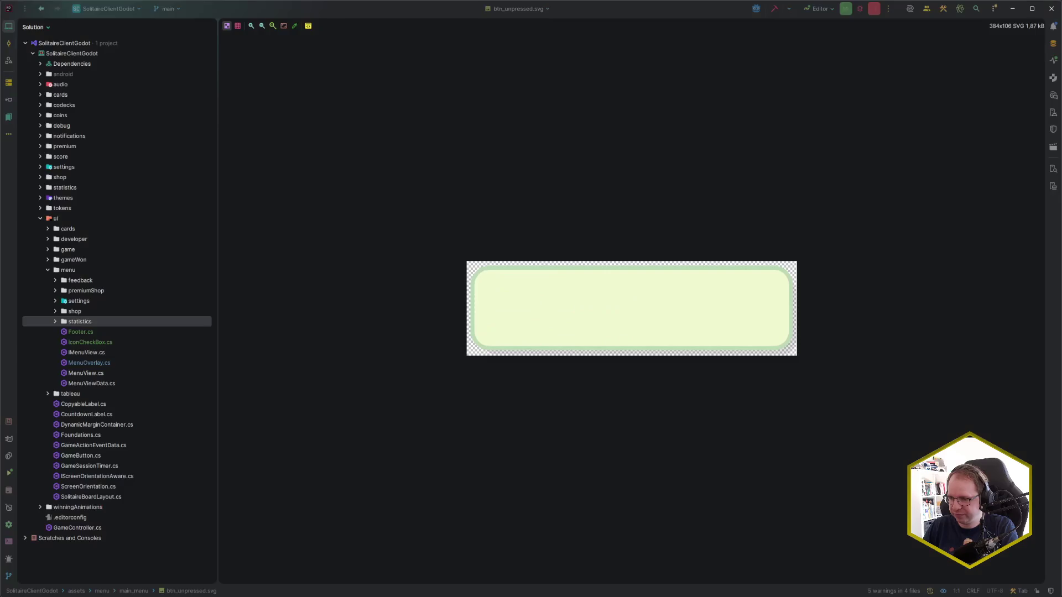
# Step: Create a designSelector folder under ui/menu
pyautogui.click(99, 273)
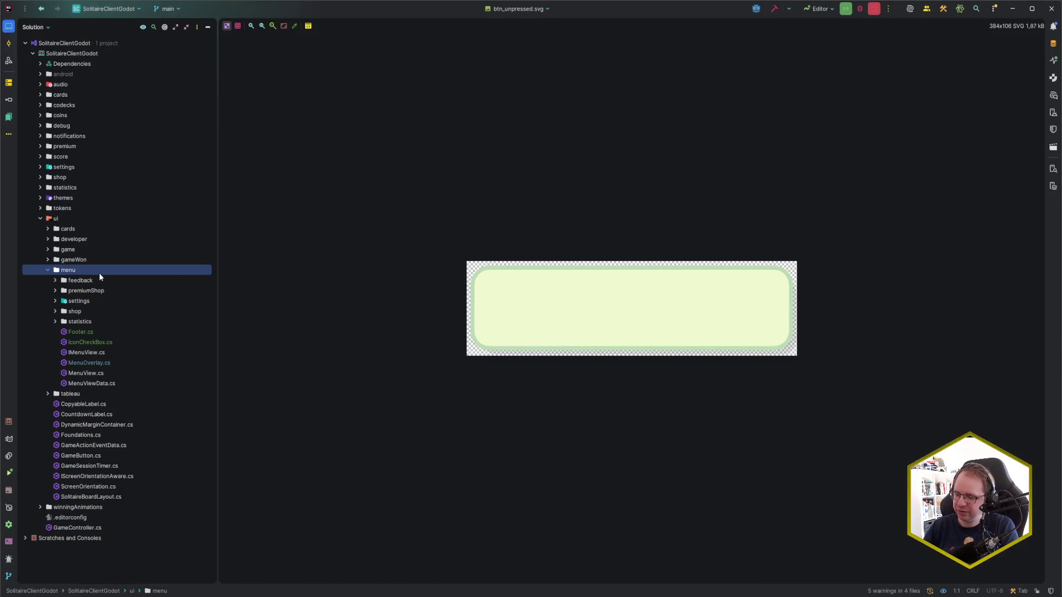
pyautogui.press('alt+Insert')
pyautogui.press('Down')
pyautogui.press('Return')
pyautogui.write('desi')
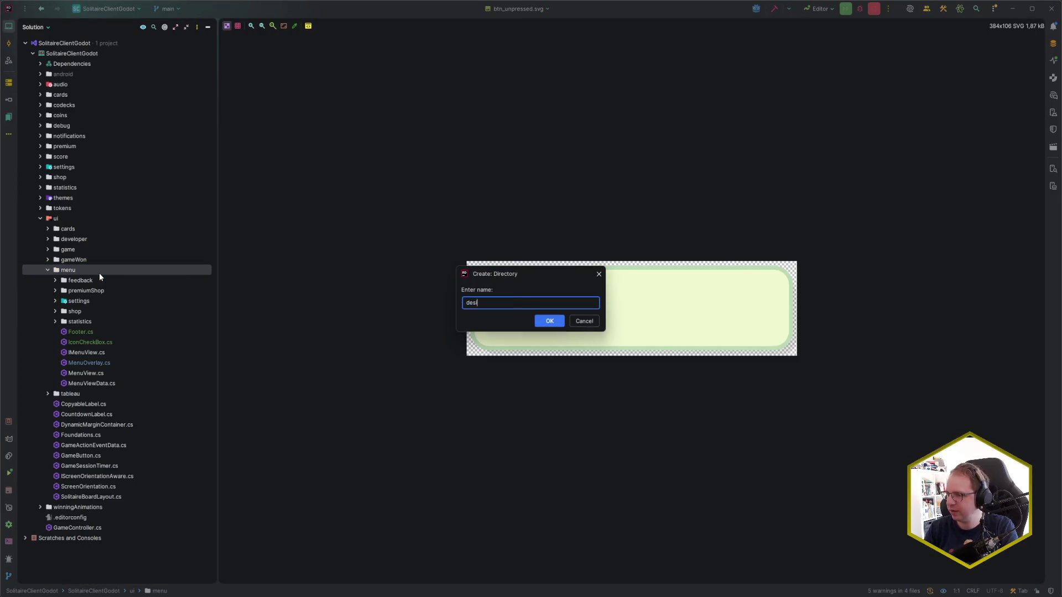
pyautogui.write('gnSelector')
pyautogui.press('Return')
# Step: Add a new C# class file DesignSelectorView.cs in designSelector
pyautogui.press('alt+Insert')
pyautogui.press('Return')
pyautogui.write('De')
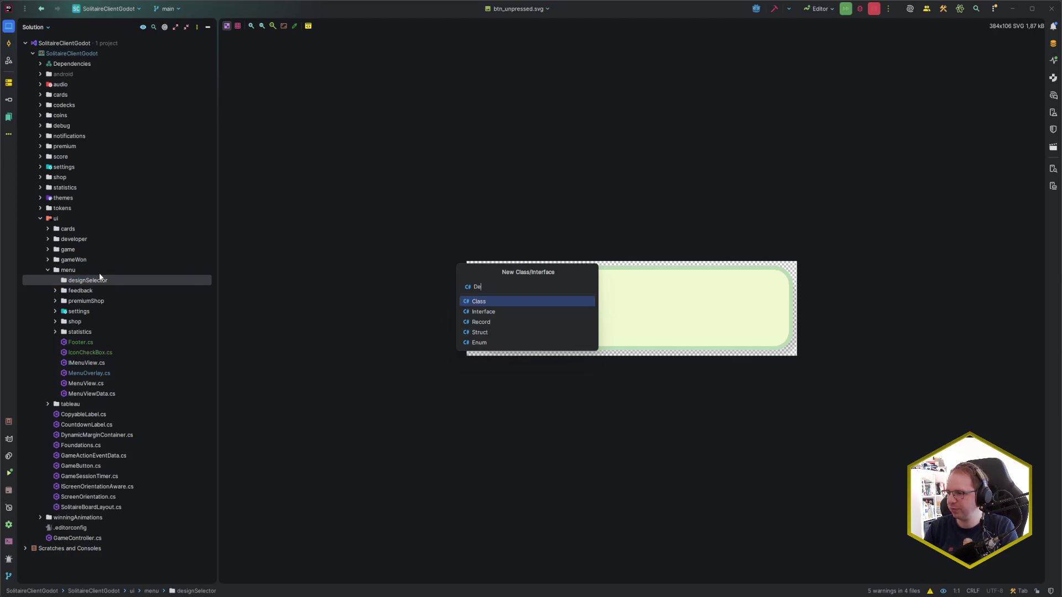
pyautogui.press('Return')
pyautogui.press('Return')
# Step: Declare the class as 'public partial class DesignSelectorView : MenuView'
pyautogui.press('Up')
pyautogui.press('Up')
pyautogui.press('Up')
pyautogui.hotkey('ctrl', 'Right')
pyautogui.write('part')
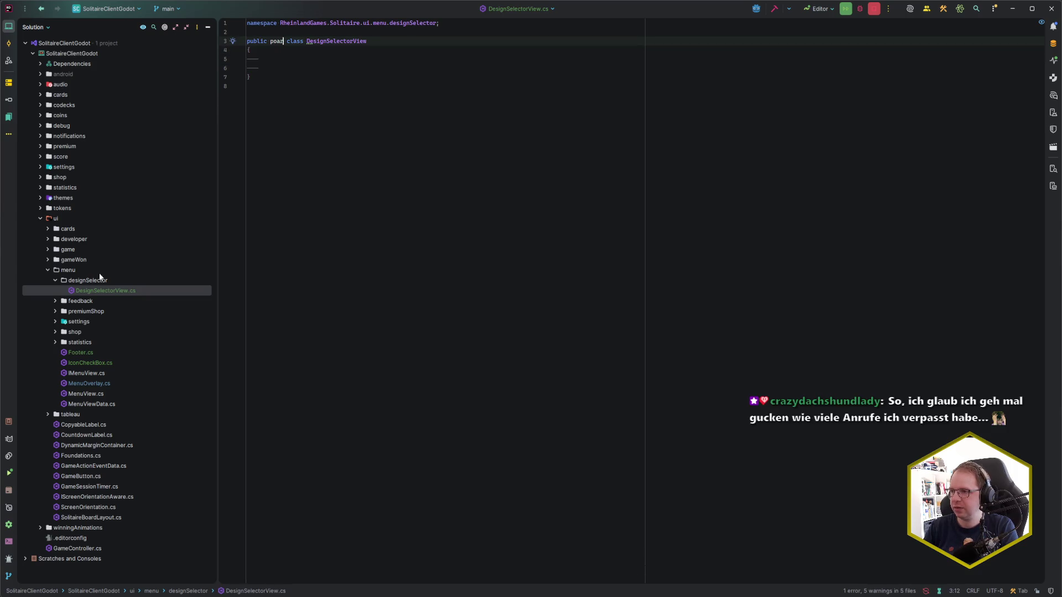
pyautogui.press('Return')
pyautogui.press('End')
pyautogui.write(': MenuV')
pyautogui.press('Return')
pyautogui.press('Down')
pyautogui.press('Down')
pyautogui.press('Down')
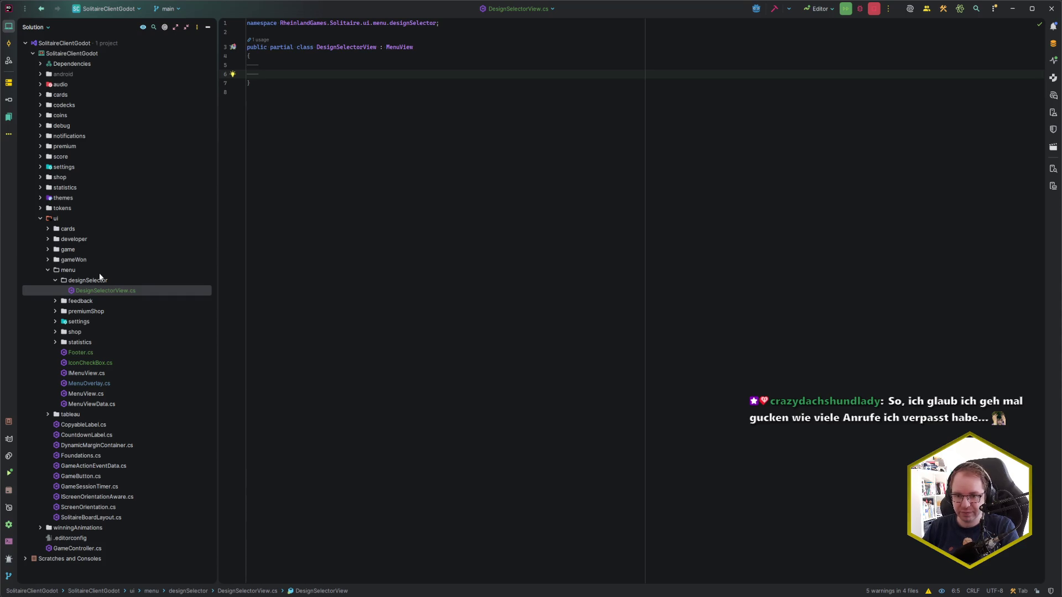
pyautogui.hotkey('ctrl', 'e')
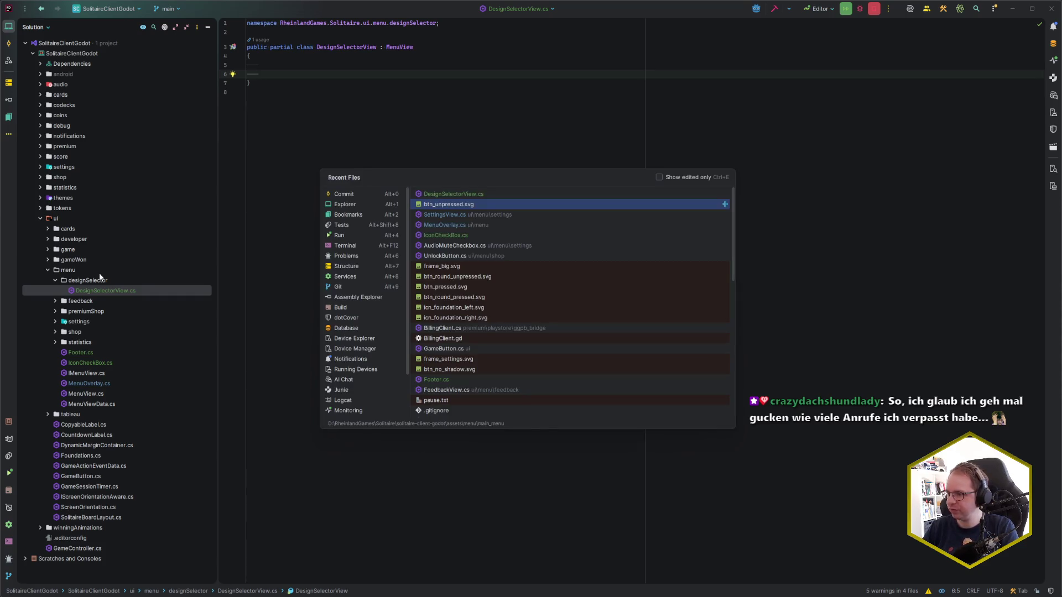
# Step: Open SettingsView.cs in a split and paste its three theme-change handlers into DesignSelectorView
pyautogui.press('Down')
pyautogui.press('Down')
pyautogui.press('Up')
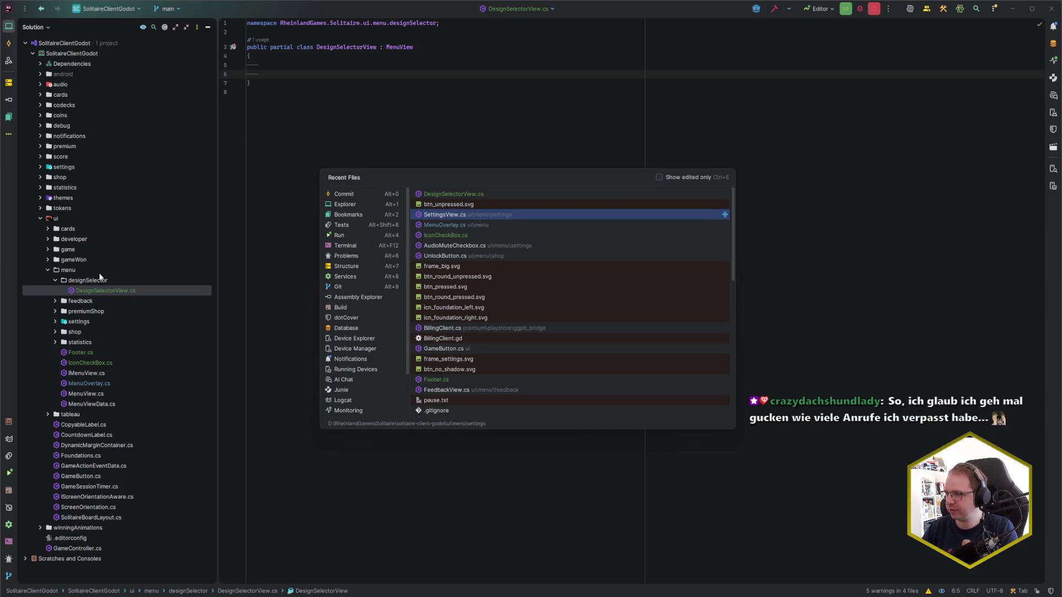
pyautogui.hotkey('shift', 'Return')
pyautogui.hotkey('alt', '1')
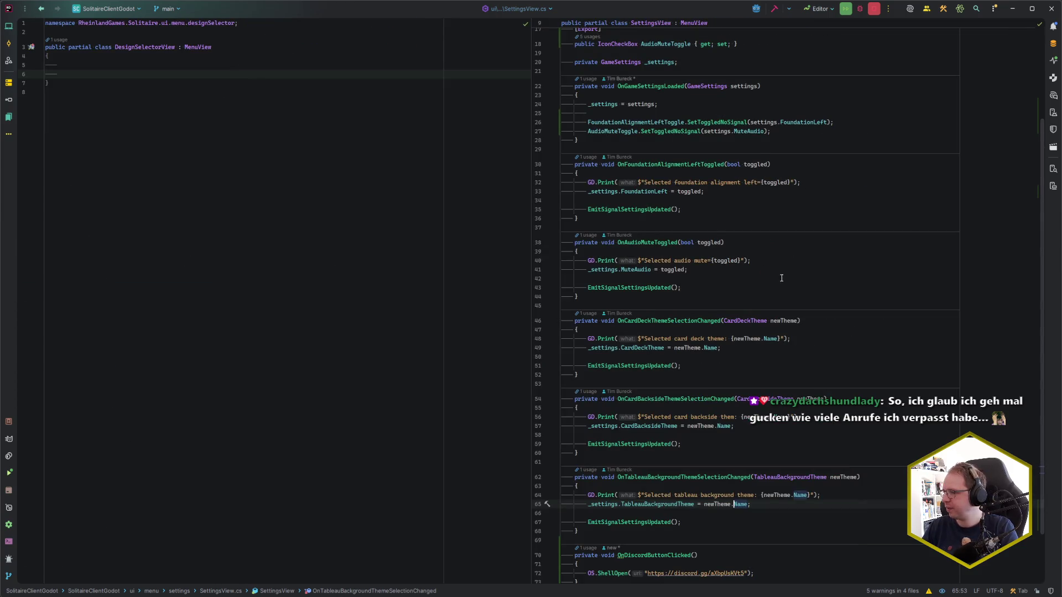
pyautogui.scroll(-3, 782, 278)
pyautogui.click(622, 464)
pyautogui.moveTo(622, 465); pyautogui.dragTo(613, 231)
pyautogui.click(182, 82)
pyautogui.click(189, 73)
pyautogui.hotkey('ctrl', 'v')
# Step: Copy the _settings field and [Signal] delegate into DesignSelectorView and import missing usings
pyautogui.scroll(5, 736, 410)
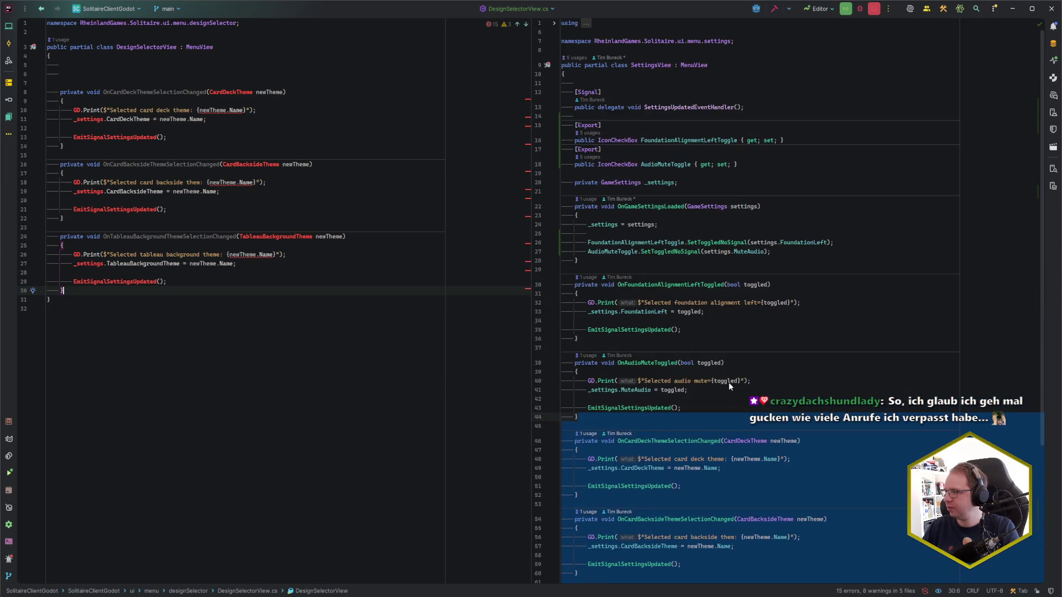
pyautogui.tripleClick(636, 183)
pyautogui.hotkey('ctrl', 'c')
pyautogui.click(134, 82)
pyautogui.hotkey('ctrl', 'v')
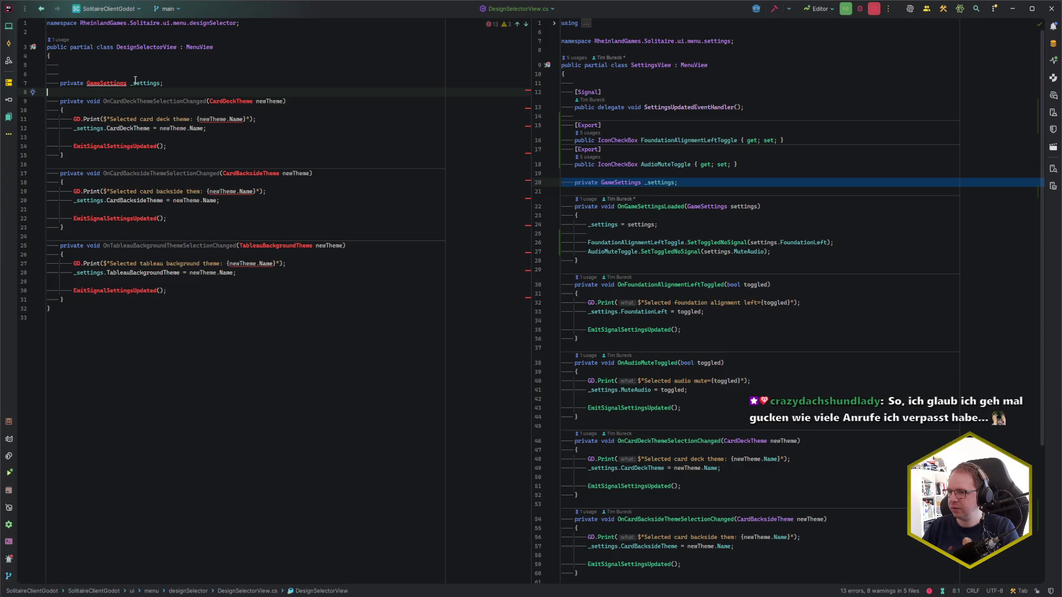
pyautogui.moveTo(745, 106); pyautogui.dragTo(725, 73)
pyautogui.hotkey('ctrl', 'c')
pyautogui.click(161, 56)
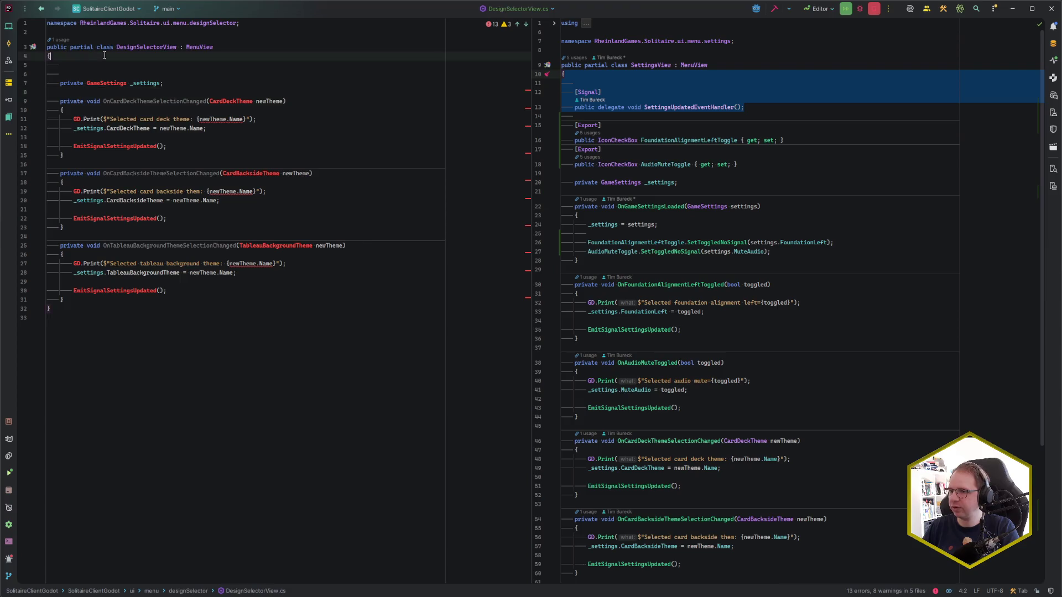
pyautogui.hotkey('ctrl', 'v')
pyautogui.click(159, 92)
pyautogui.press('BackSpace')
pyautogui.hotkey('alt', 'Return')
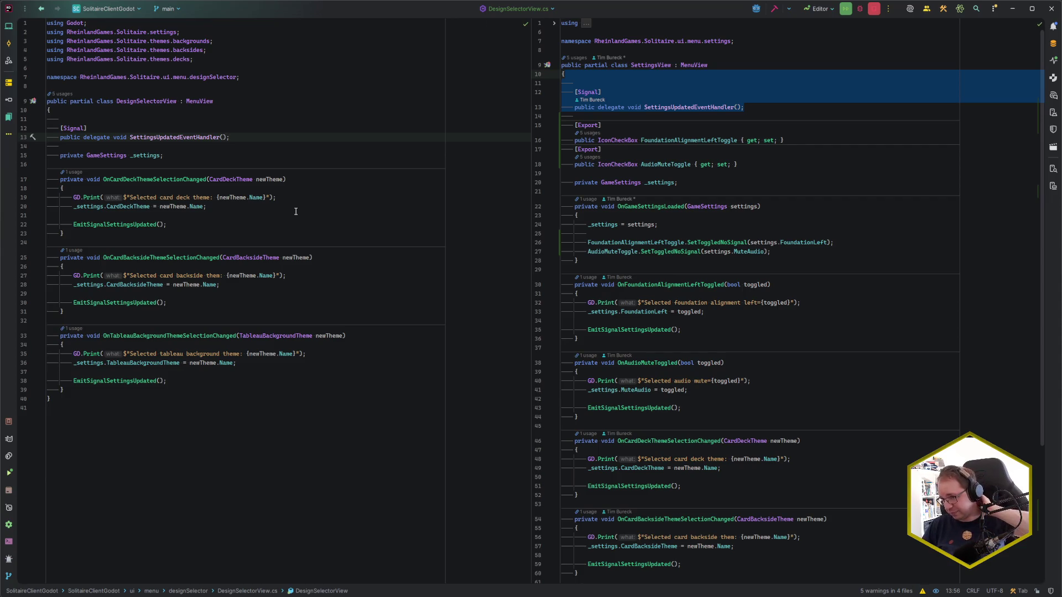
# Step: Delete the three moved theme handlers from SettingsView.cs
pyautogui.scroll(-6, 647, 400)
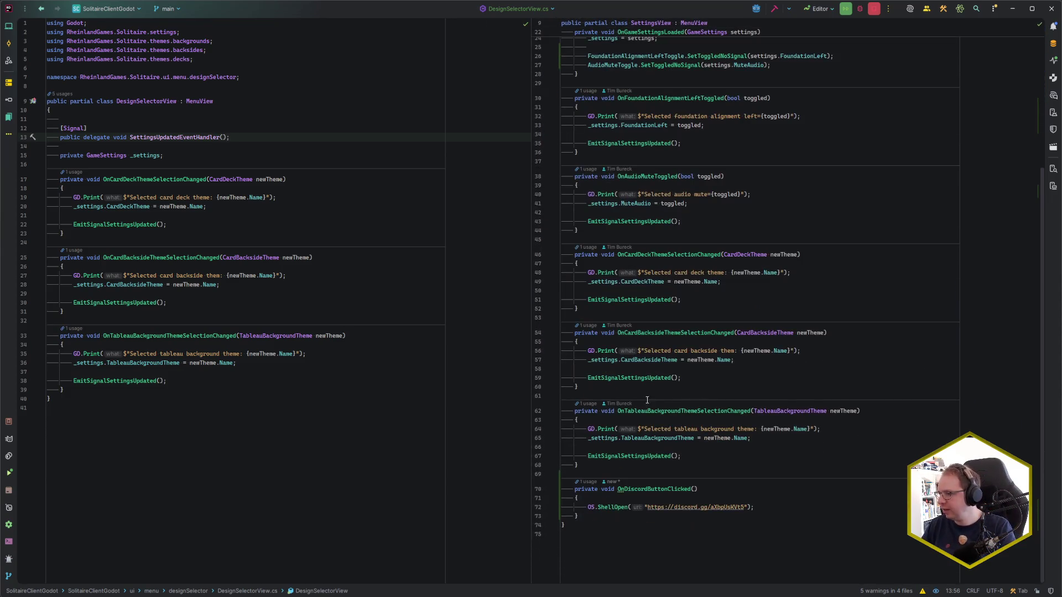
pyautogui.click(646, 465)
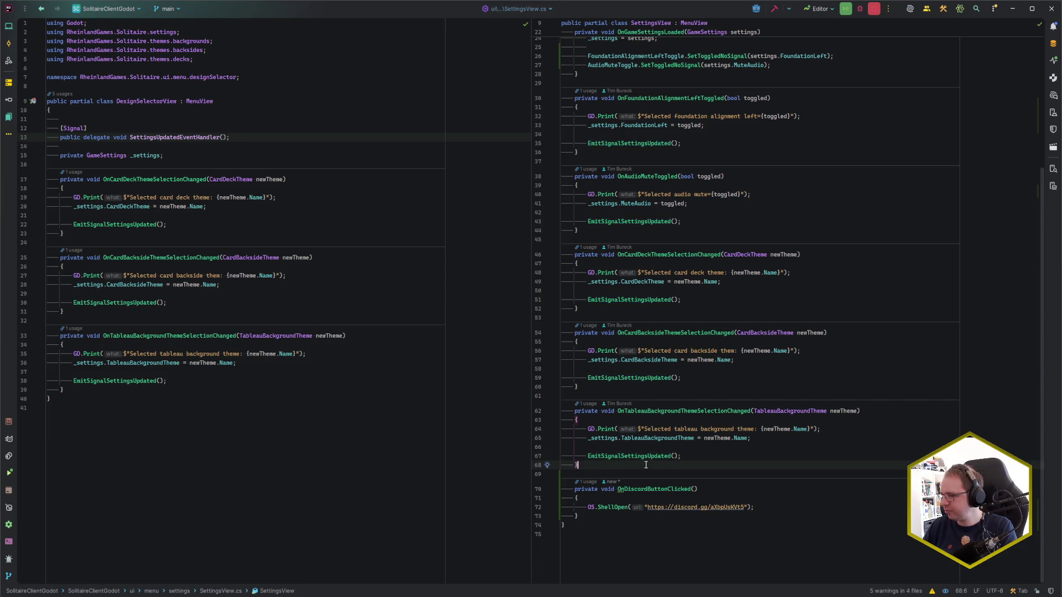
pyautogui.keyDown('shift'); pyautogui.click(640, 272); pyautogui.keyUp('shift')
pyautogui.moveTo(640, 271); pyautogui.dragTo(635, 233)
pyautogui.press('Delete')
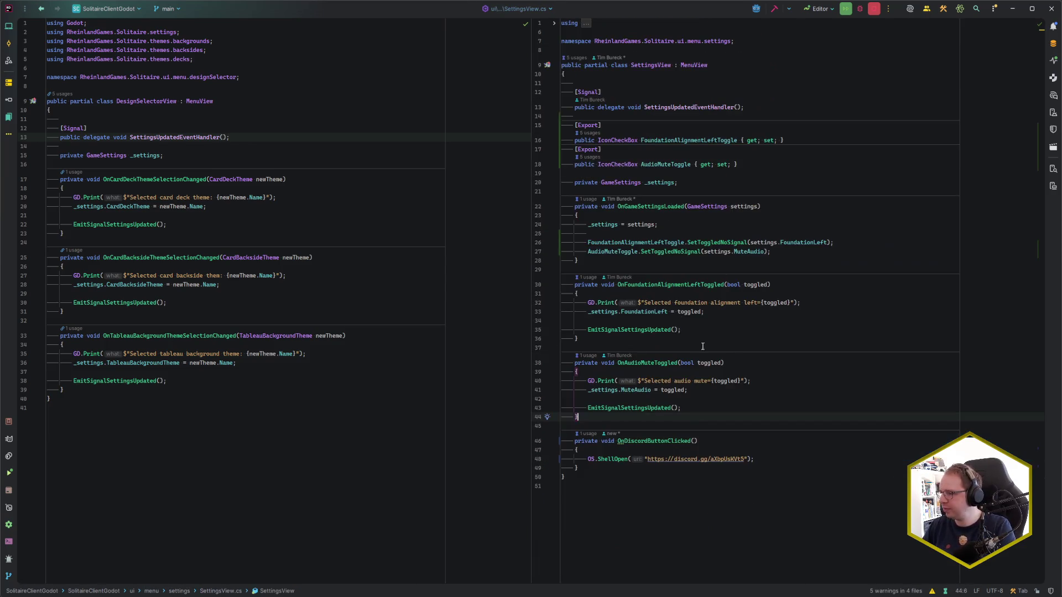
pyautogui.click(113, 110)
pyautogui.click(111, 121)
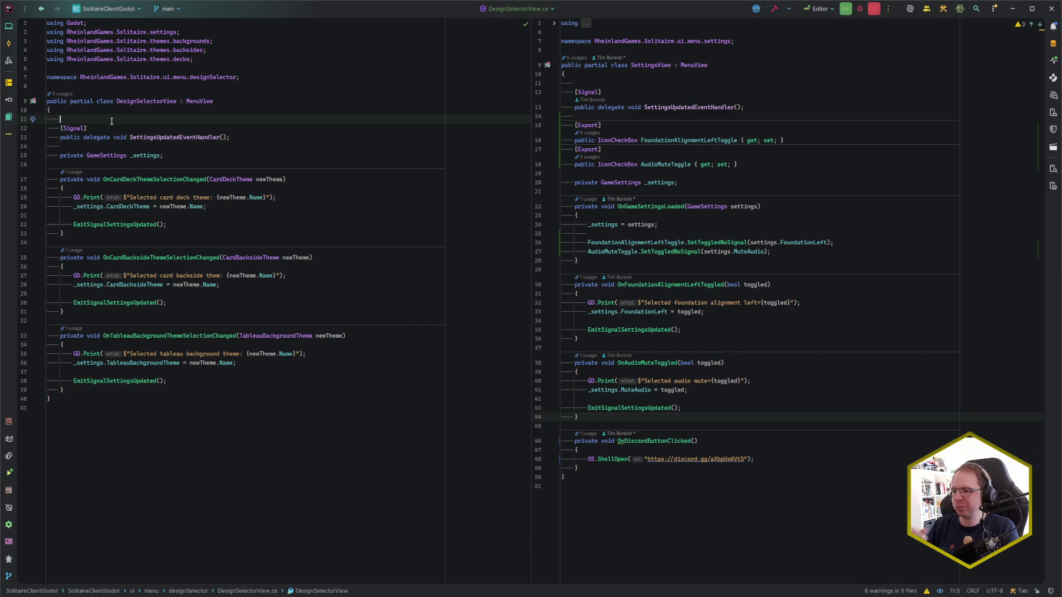
pyautogui.hotkey('alt', 'Tab')
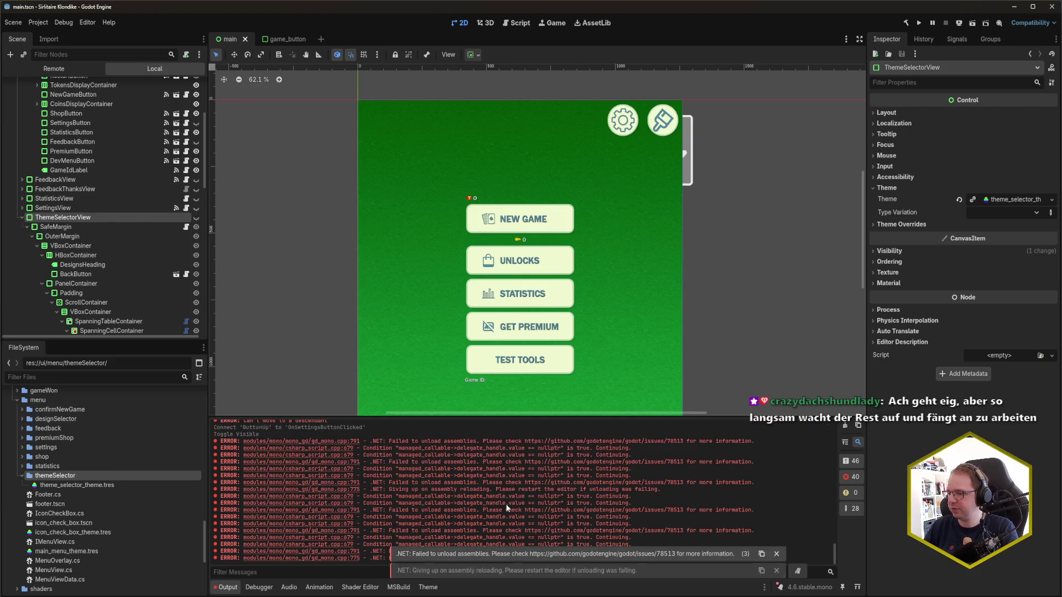
pyautogui.click(1051, 5)
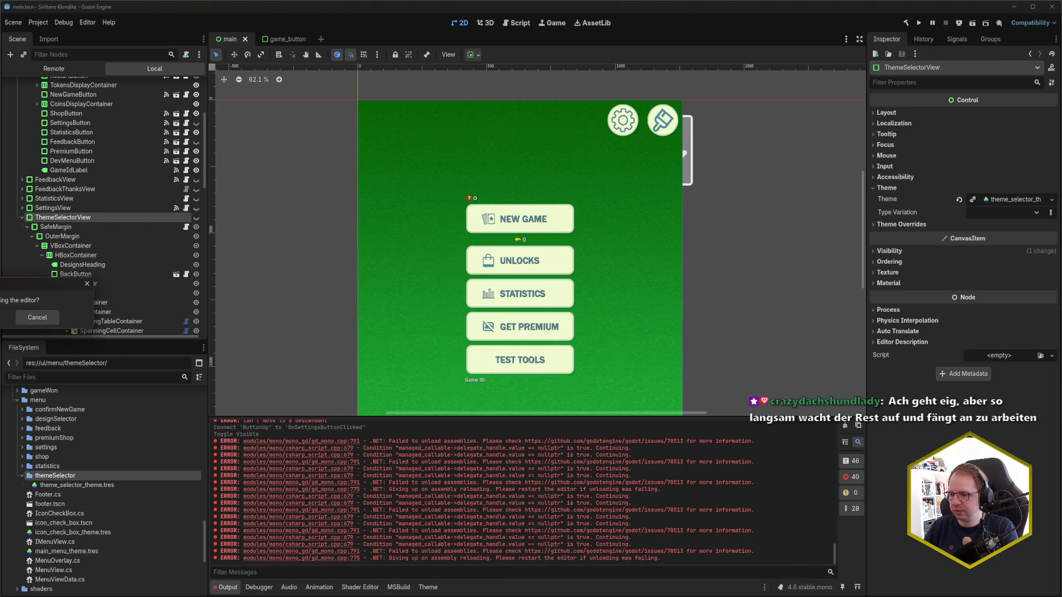
pyautogui.click(37, 317)
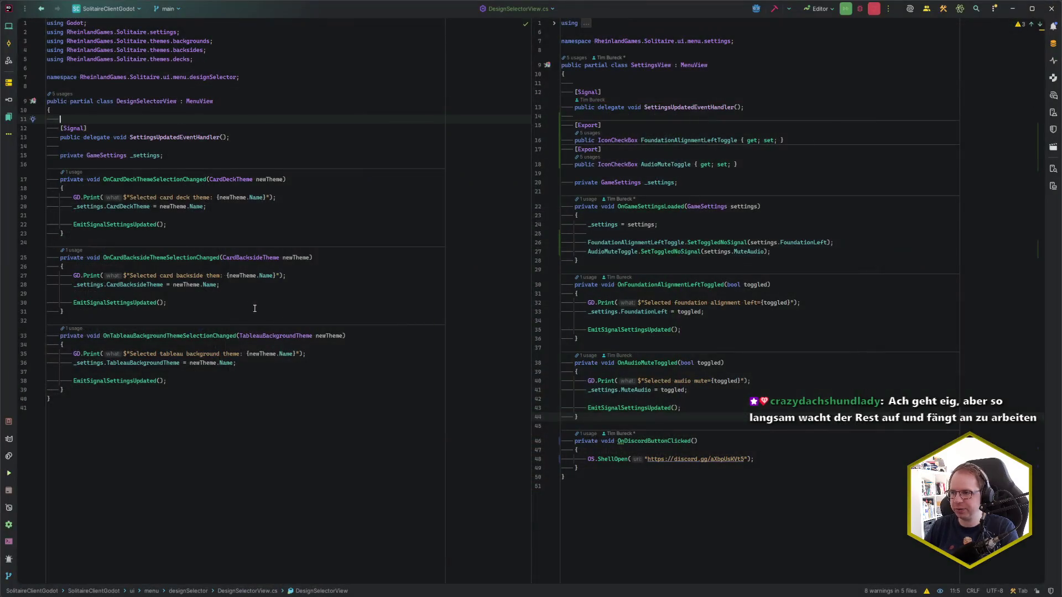
# Step: Relaunch the Godot editor from Rider's launch configuration with Shift+F10
pyautogui.click(318, 243)
pyautogui.hotkey('shift', 'F10')
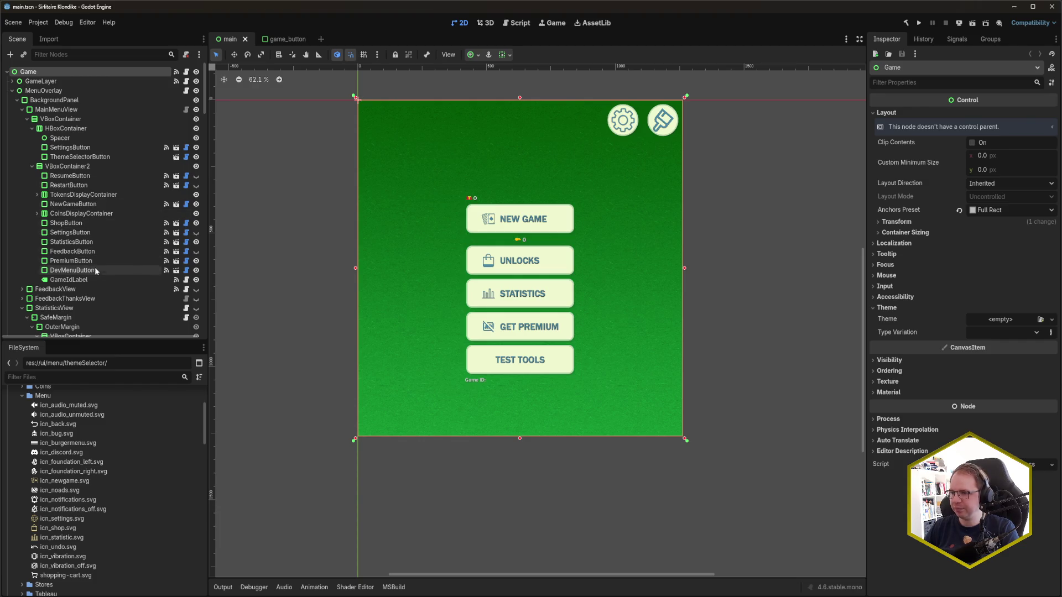
# Step: Rename the ThemeSelectorButton node to DesignSelectorButton
pyautogui.click(76, 157)
pyautogui.press('F2')
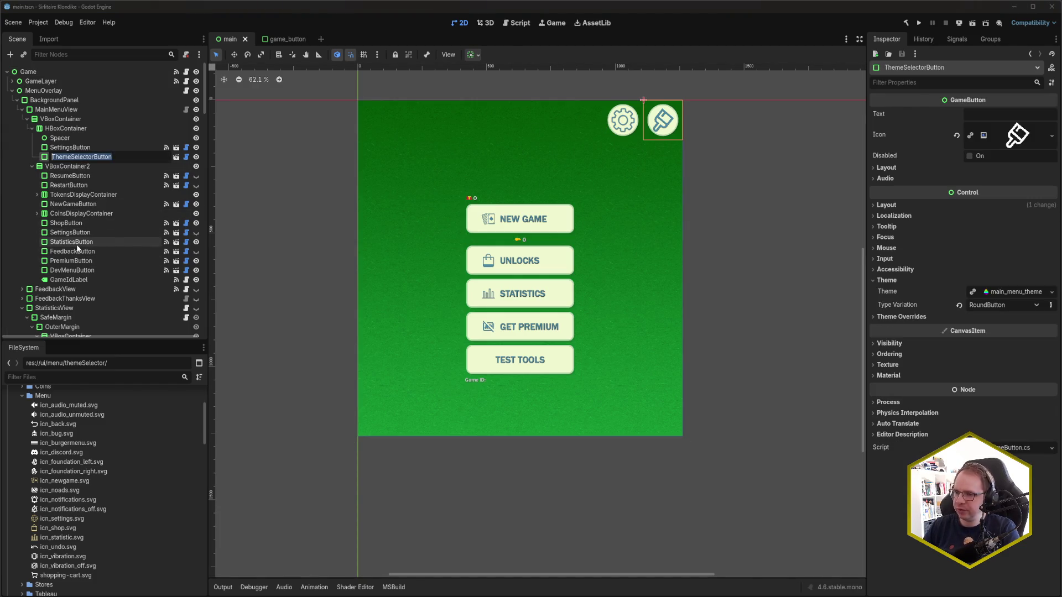
pyautogui.press('BackSpace')
pyautogui.press('BackSpace')
pyautogui.press('BackSpace')
pyautogui.write('Design')
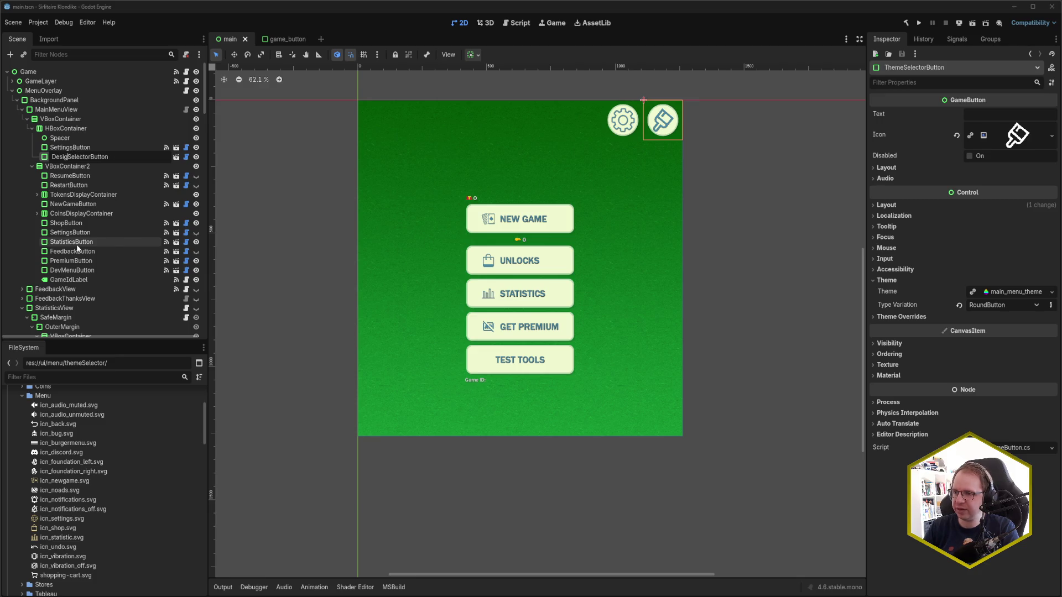
pyautogui.press('Return')
pyautogui.scroll(-10, 86, 250)
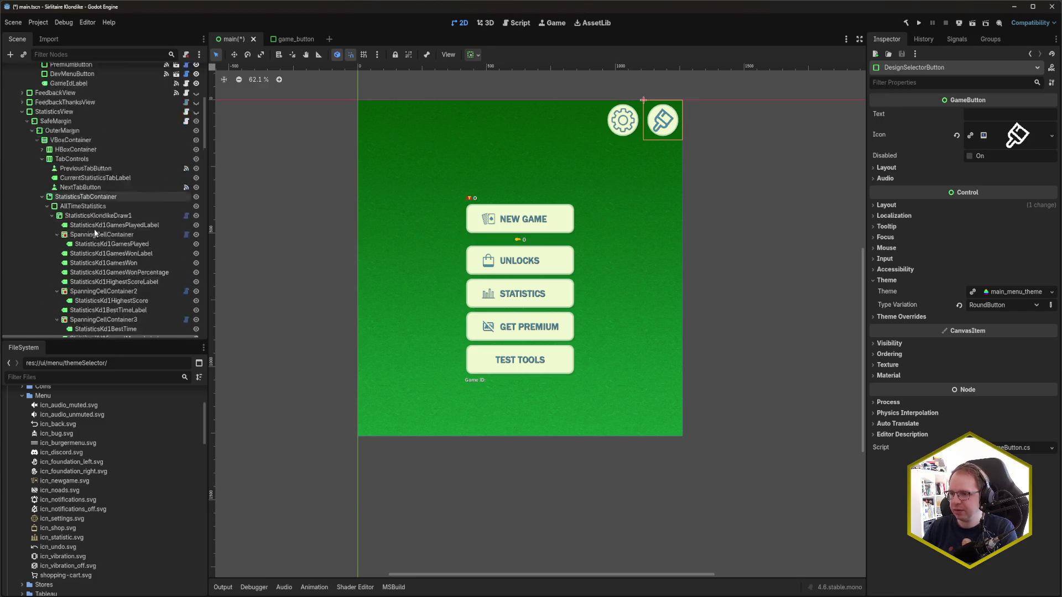
pyautogui.scroll(2, 61, 173)
# Step: Rename the ThemeSelectorView node to DesignSelectorView
pyautogui.click(21, 111)
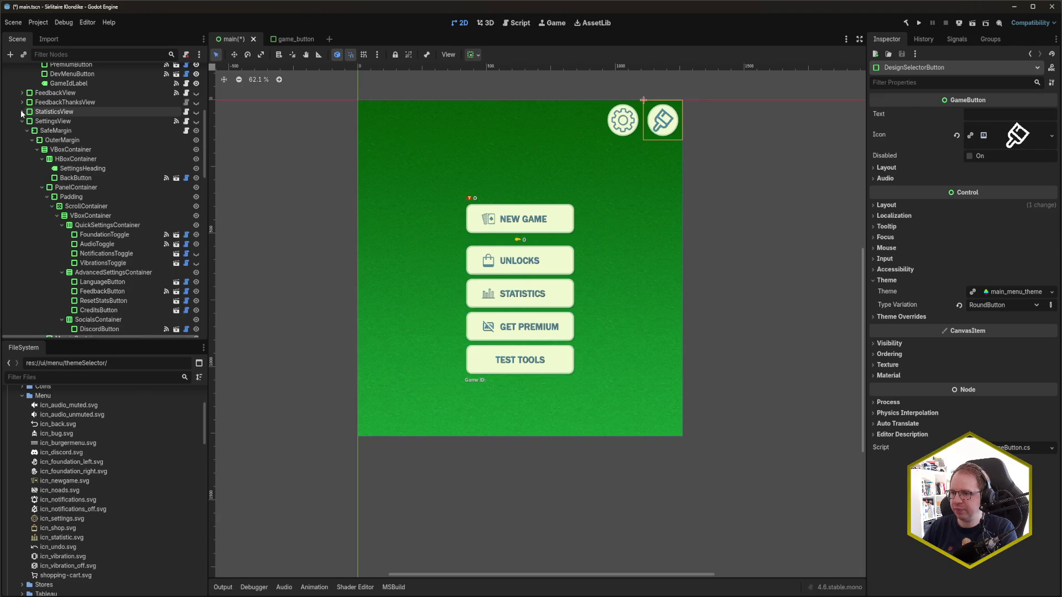
pyautogui.click(30, 130)
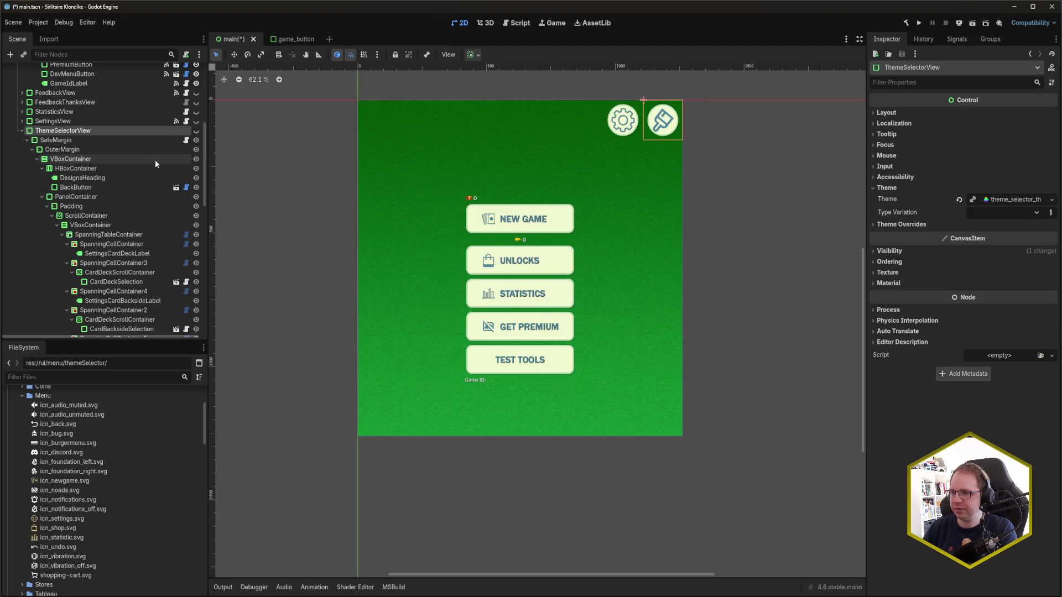
pyautogui.press('F2')
pyautogui.press('BackSpace')
pyautogui.write('DesignSelectorView')
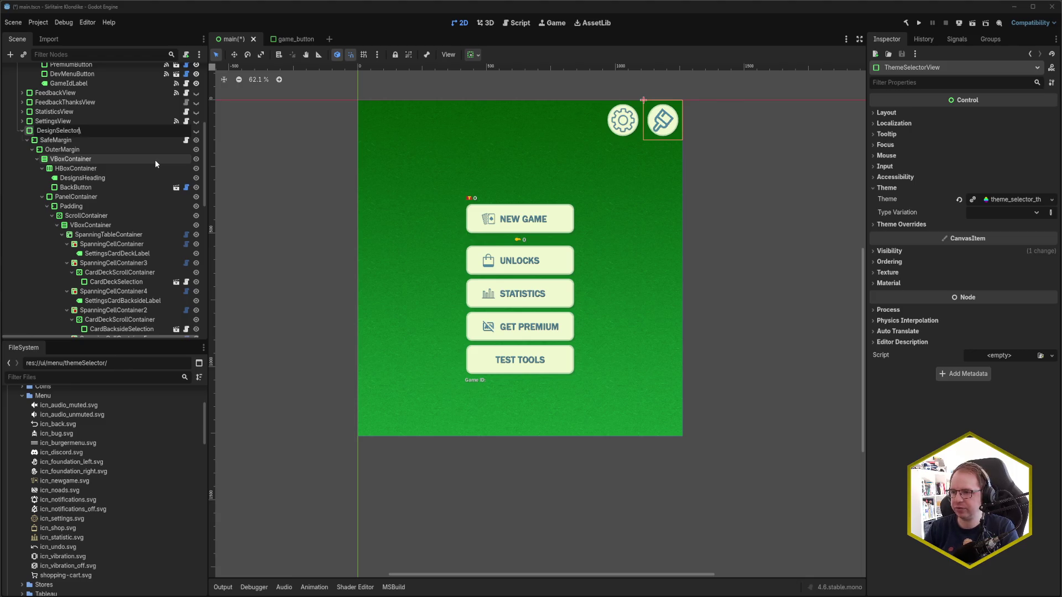
pyautogui.press('Return')
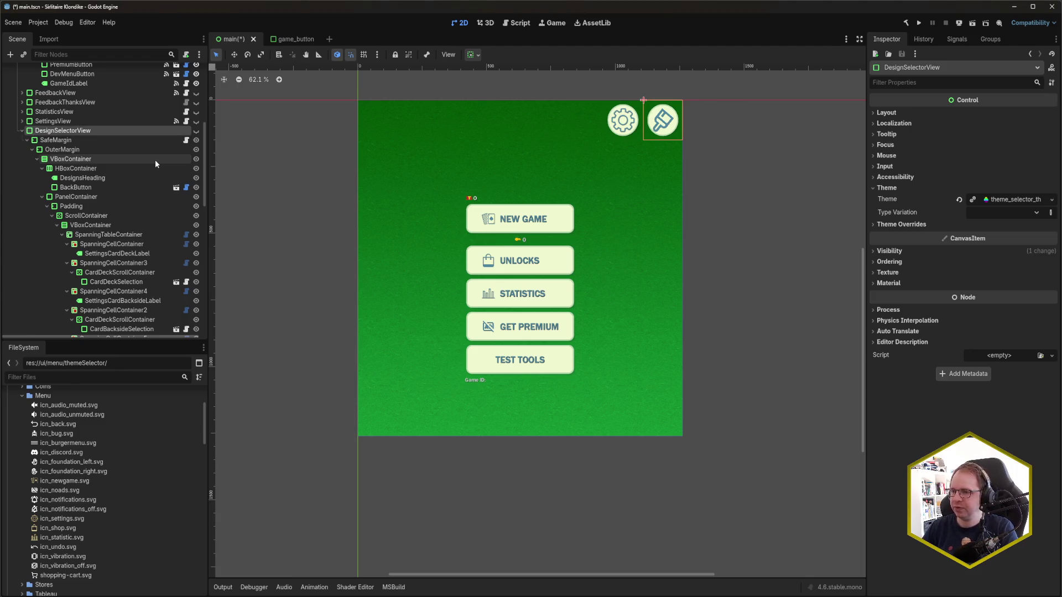
pyautogui.scroll(-5, 94, 503)
pyautogui.scroll(-1, 94, 511)
pyautogui.click(22, 462)
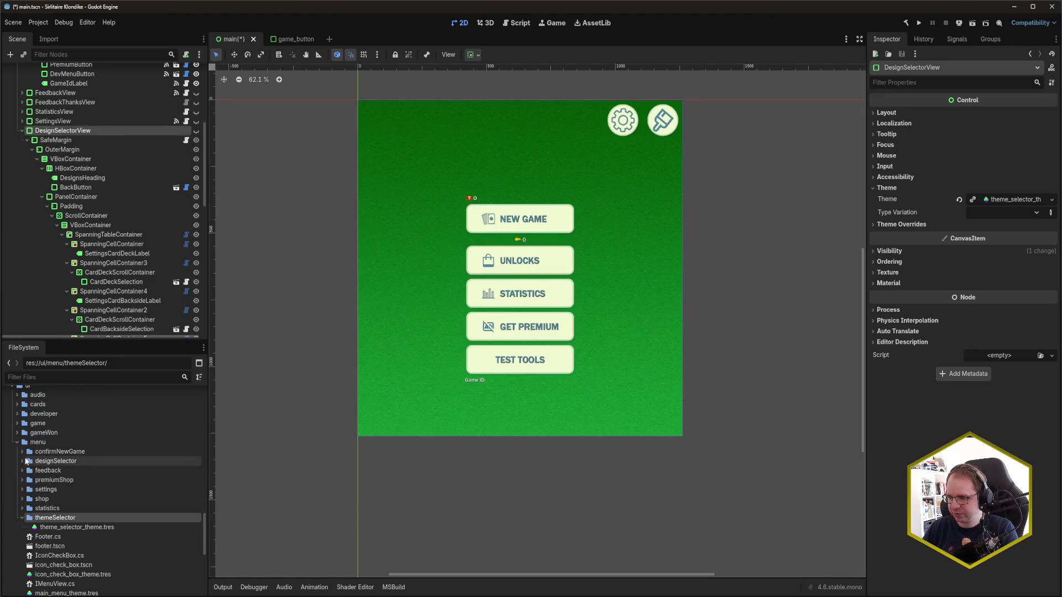
# Step: Attach DesignSelectorView.cs to the node and give it a new MenuViewData named designSelector
pyautogui.moveTo(69, 471)
pyautogui.mouseDown()
pyautogui.moveTo(675, 472)
pyautogui.moveTo(910, 366)
pyautogui.moveTo(991, 357)
pyautogui.mouseUp()
pyautogui.hotkey('ctrl', 's')
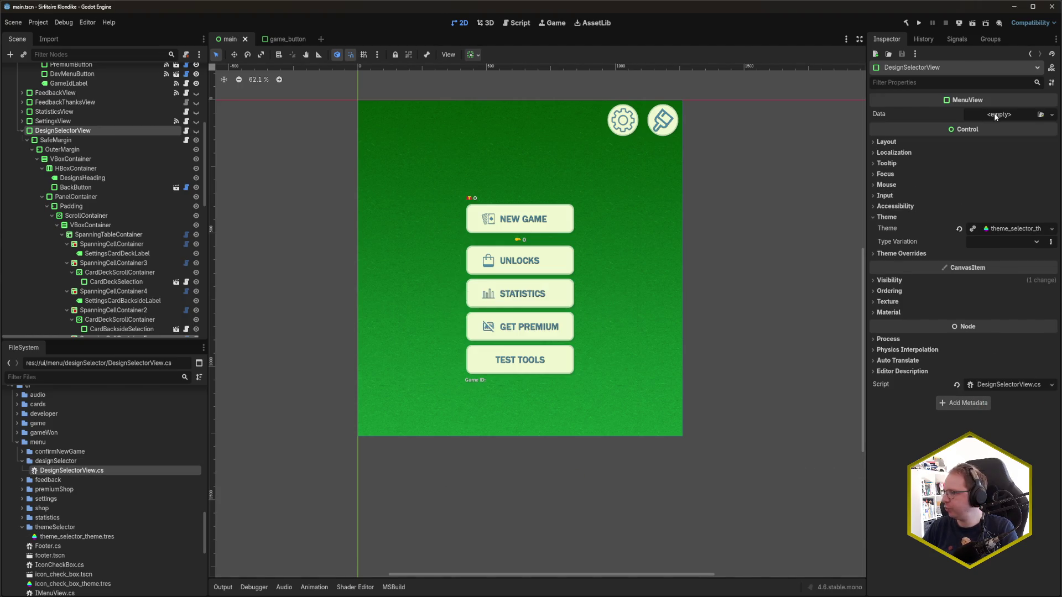
pyautogui.click(1011, 114)
pyautogui.click(1019, 140)
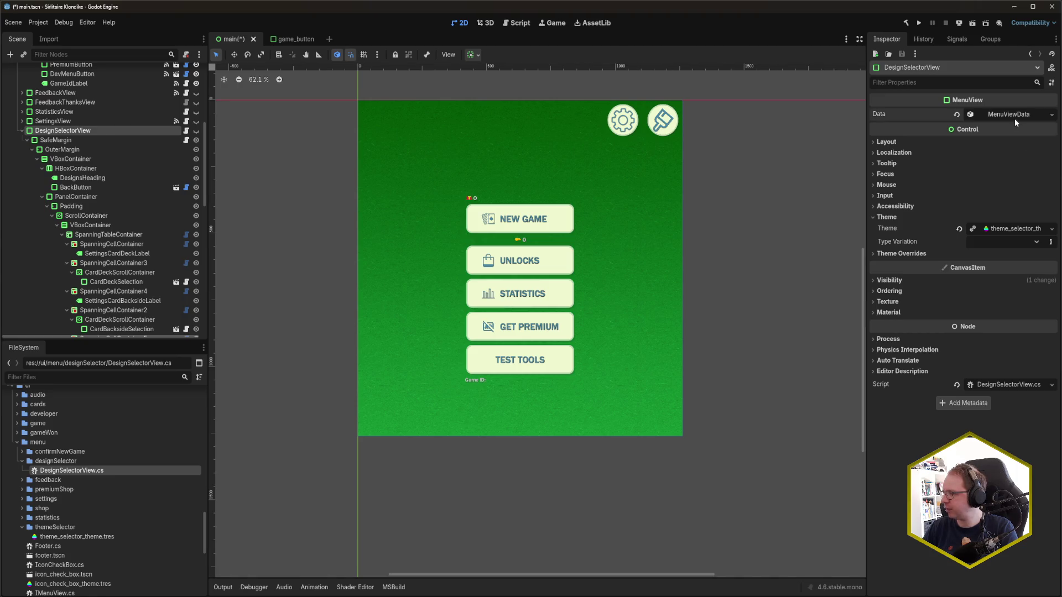
pyautogui.click(1017, 118)
pyautogui.click(996, 131)
pyautogui.write('designSelector')
pyautogui.hotkey('ctrl', 's')
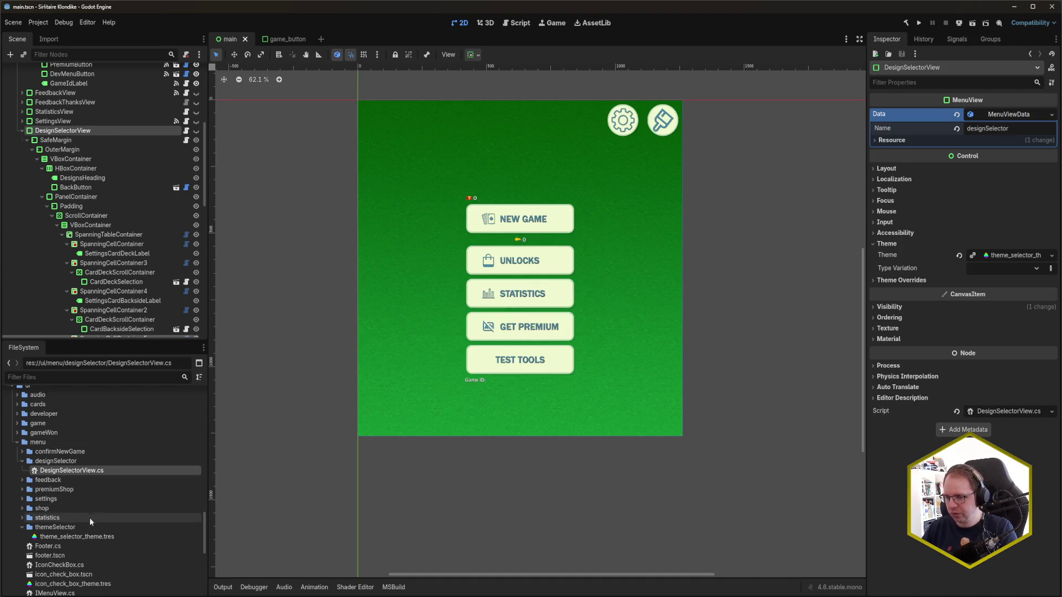
# Step: Rename theme_selector_theme.tres to design_selector_theme.tres
pyautogui.click(91, 538)
pyautogui.rightClick(91, 539)
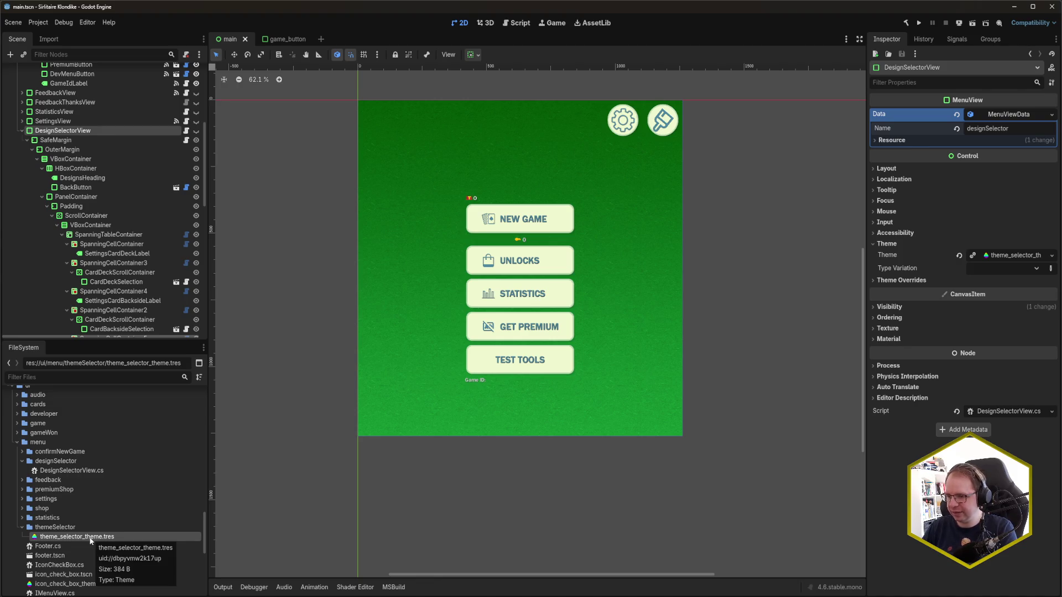
pyautogui.click(111, 575)
pyautogui.press('Home')
pyautogui.press('Delete')
pyautogui.press('Delete')
pyautogui.press('Delete')
pyautogui.write('design')
pyautogui.press('Return')
# Step: Move the theme file into the designSelector folder and delete the obsolete themeSelector folder
pyautogui.moveTo(68, 535)
pyautogui.mouseDown()
pyautogui.moveTo(111, 519)
pyautogui.moveTo(55, 461)
pyautogui.mouseUp()
pyautogui.press('Return')
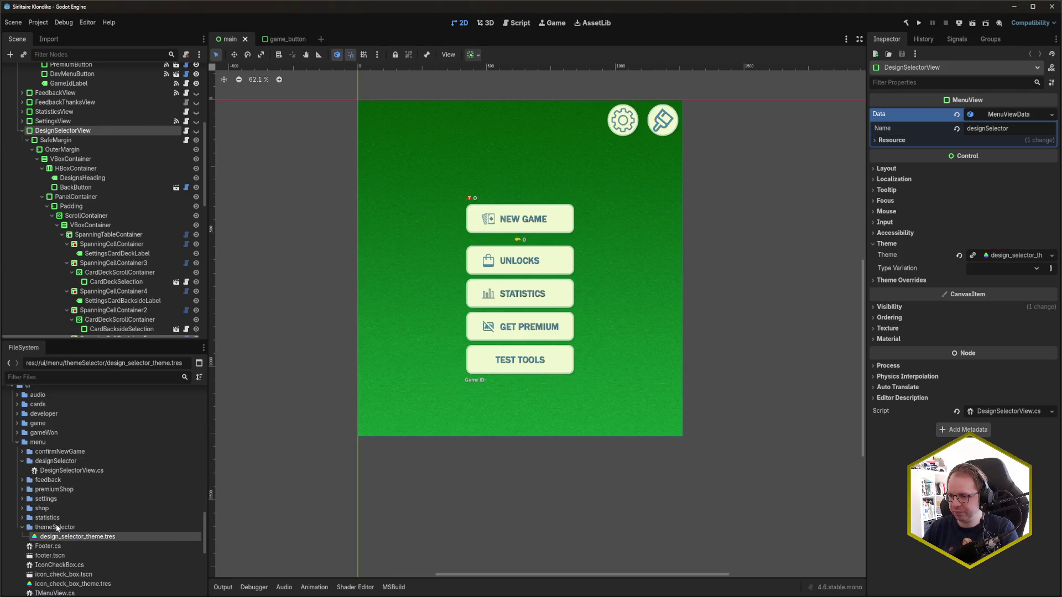
pyautogui.click(68, 537)
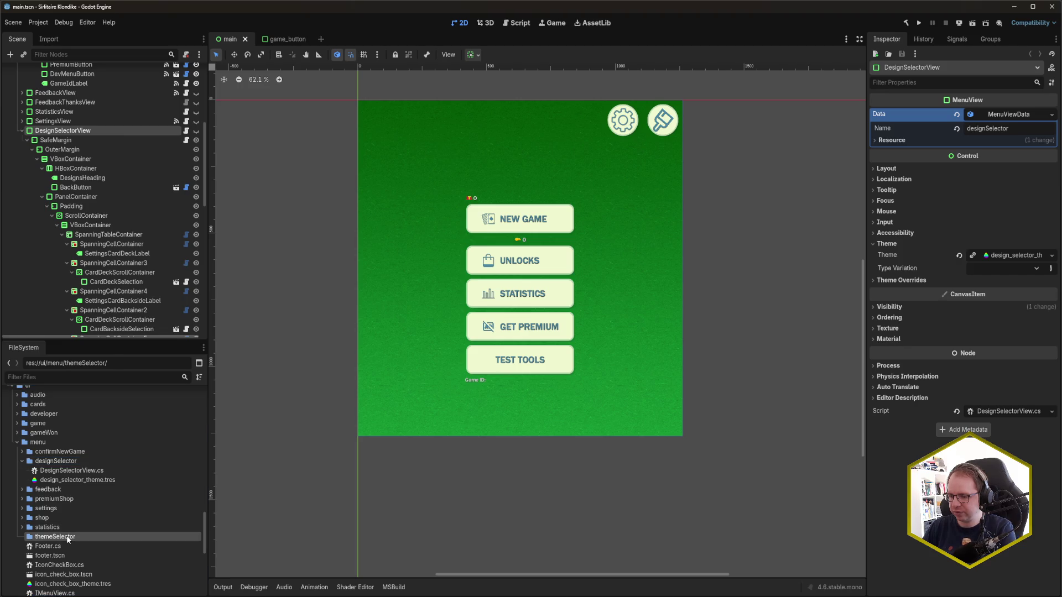
pyautogui.press('Delete')
pyautogui.press('Return')
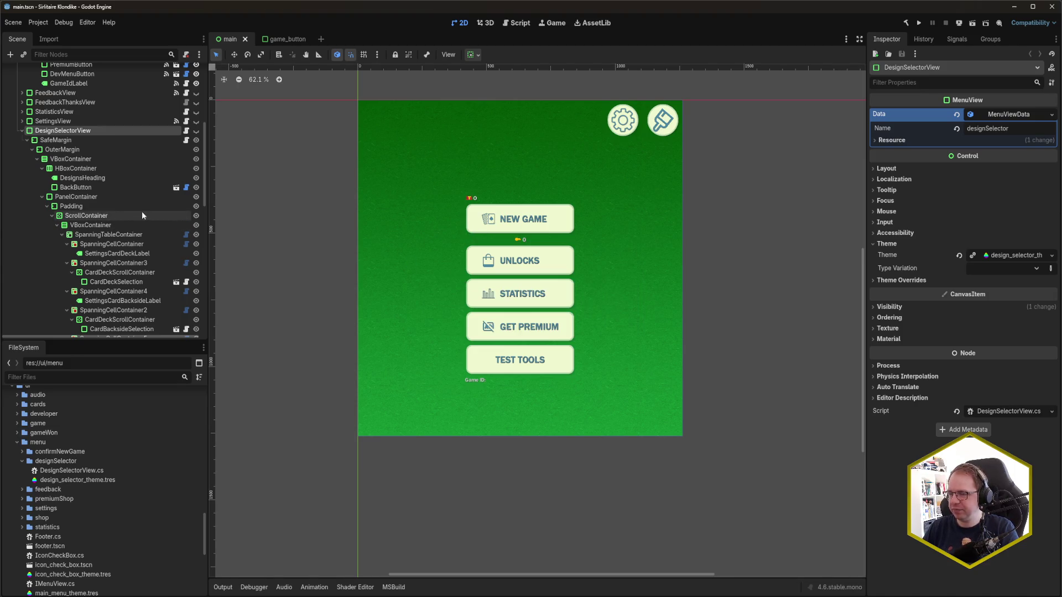
# Step: Connect CardDeckSelection's SelectionChanged signal to the card deck theme handler
pyautogui.click(126, 283)
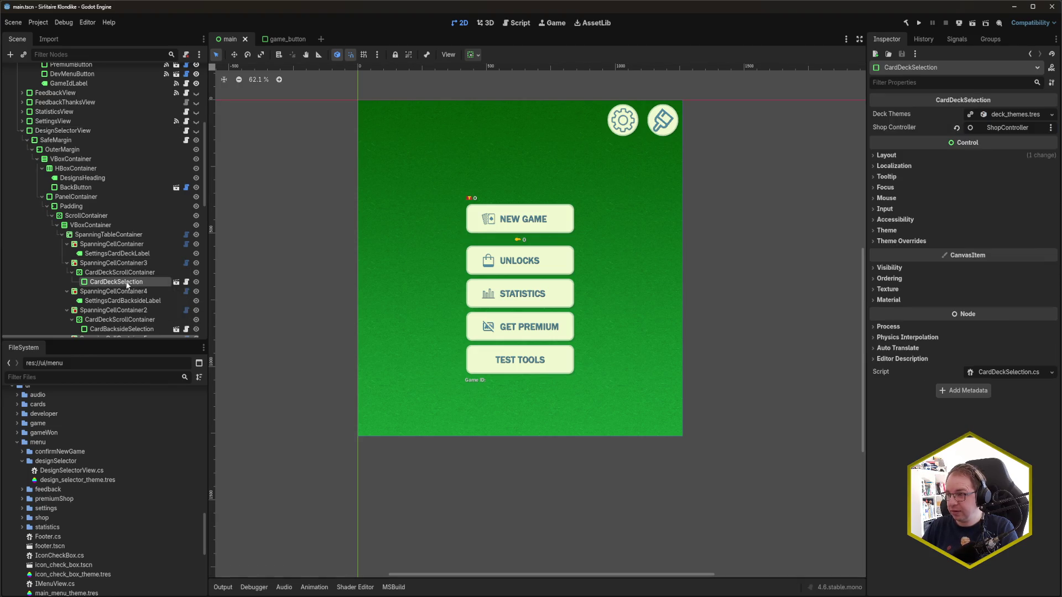
pyautogui.click(957, 39)
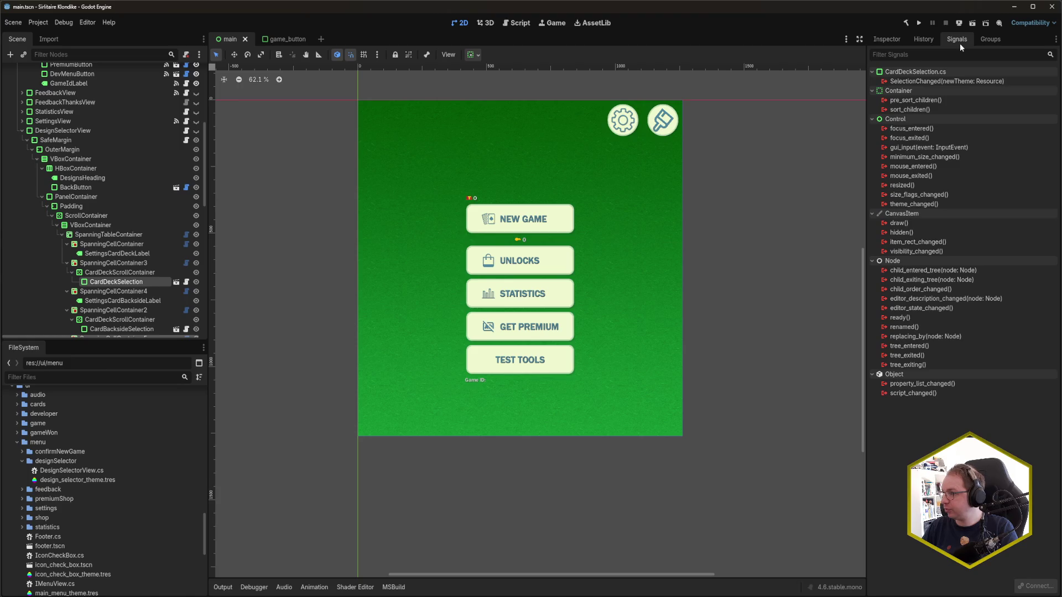
pyautogui.click(951, 81)
pyautogui.doubleClick(951, 82)
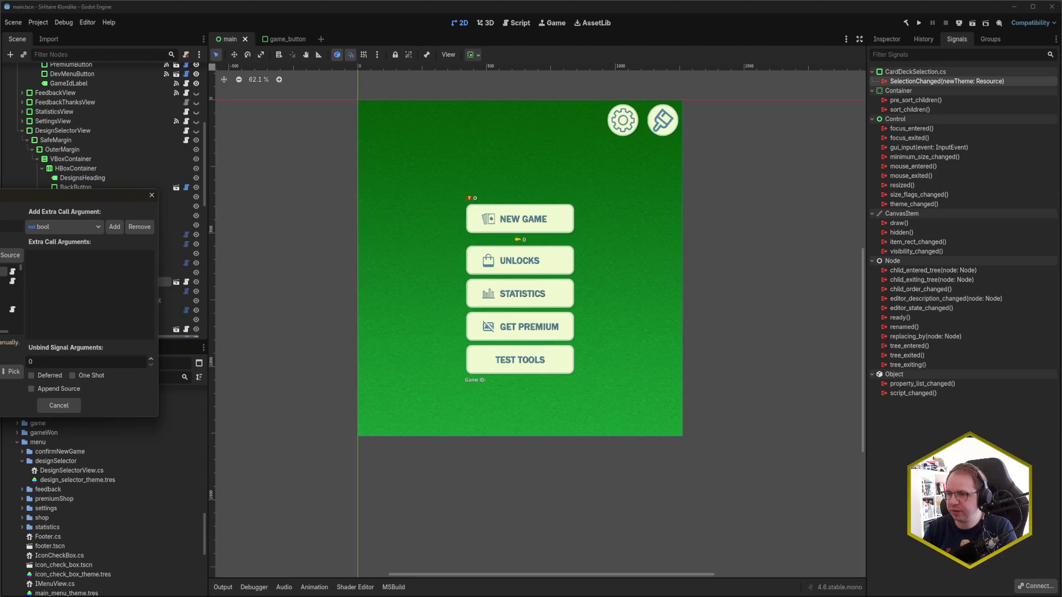
pyautogui.click(11, 371)
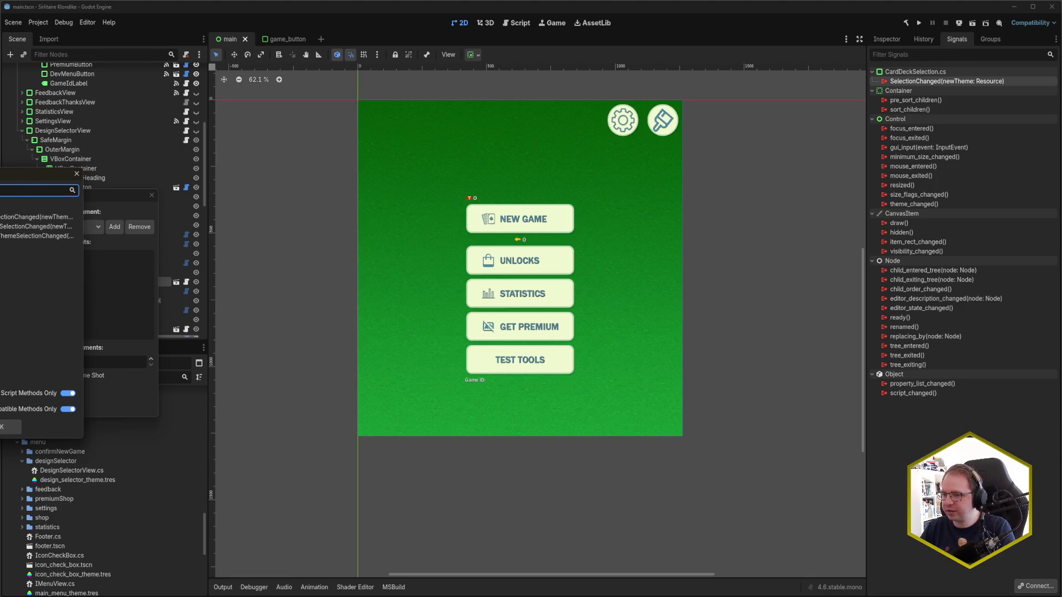
pyautogui.click(36, 217)
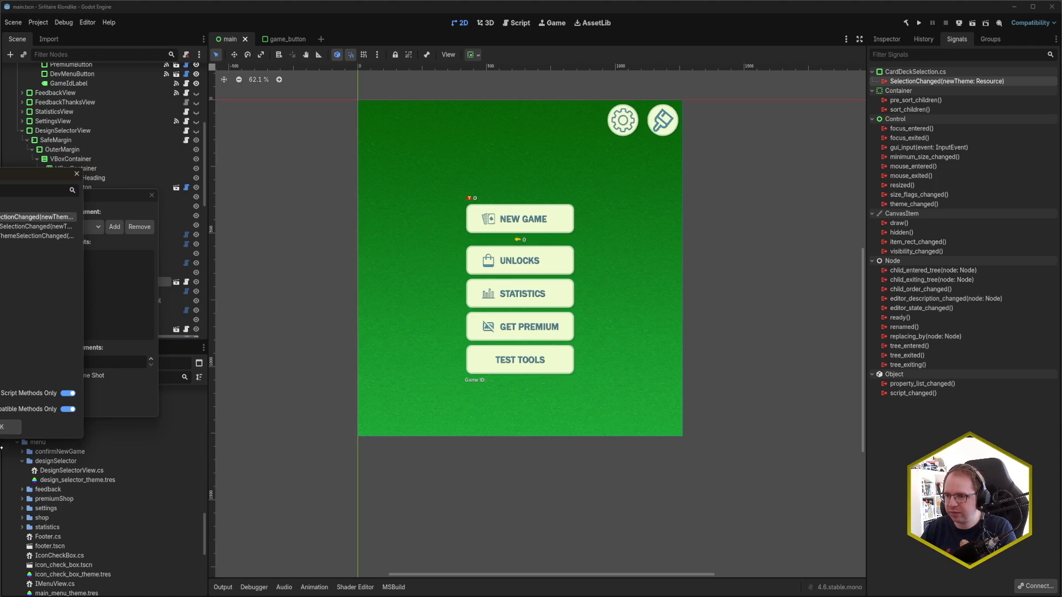
pyautogui.click(11, 426)
pyautogui.click(53, 404)
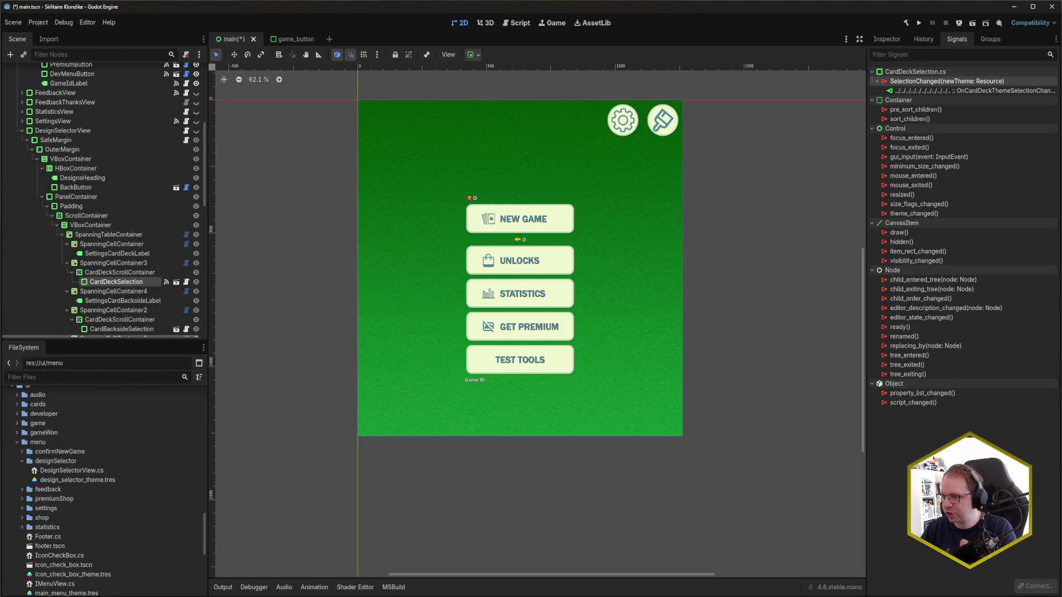
# Step: Connect the card backside selector's SelectionChanged signal to the card backside theme handler
pyautogui.scroll(-3, 119, 285)
pyautogui.click(128, 263)
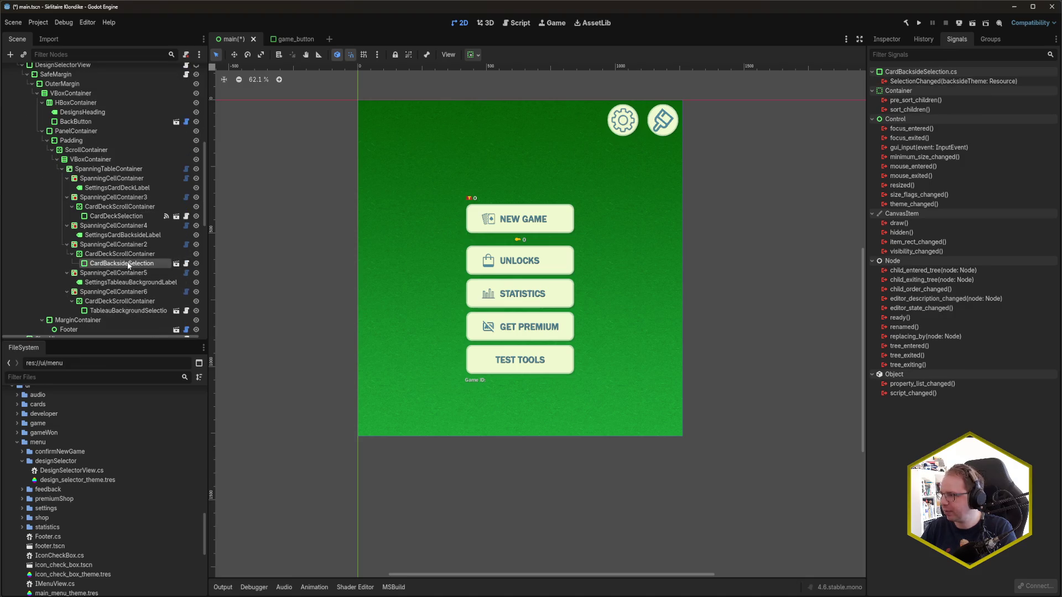
pyautogui.doubleClick(940, 81)
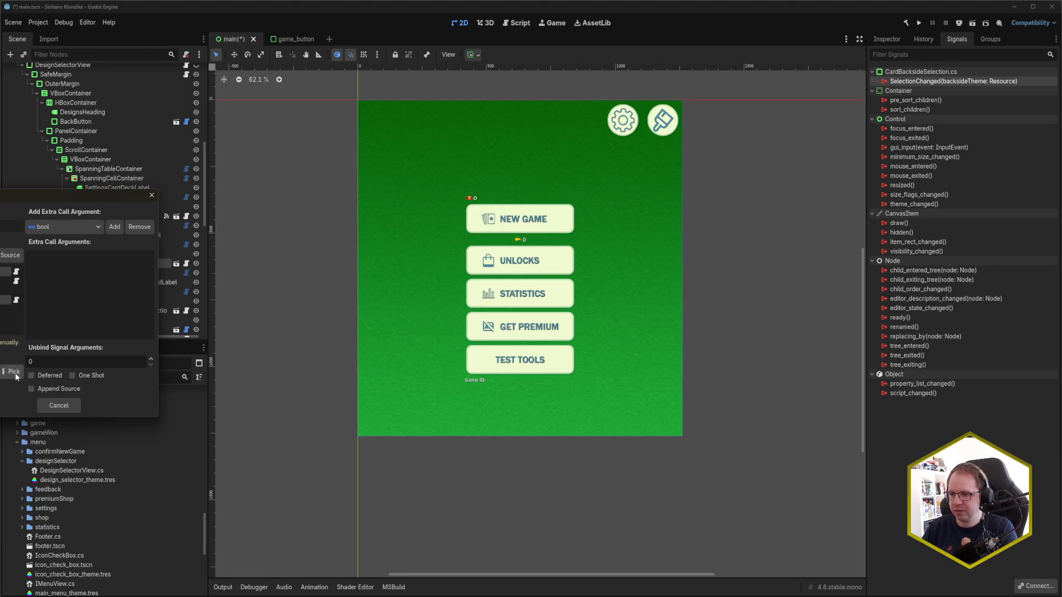
pyautogui.click(11, 371)
pyautogui.click(10, 426)
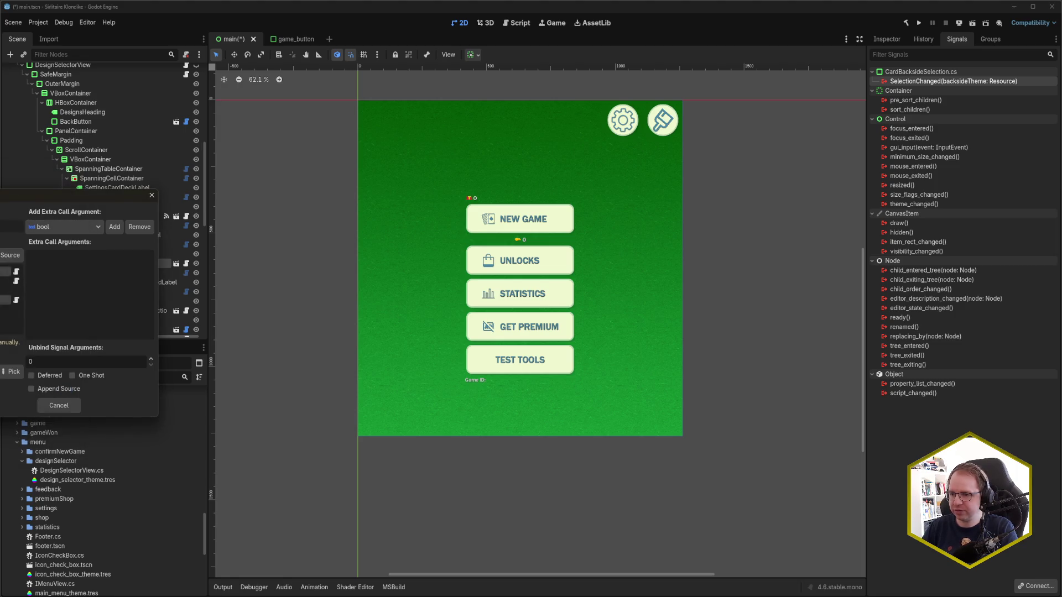
pyautogui.click(52, 403)
# Step: Connect TableauBackgroundSelection's SelectionChanged to the tableau background theme handler and save main.tscn
pyautogui.click(128, 310)
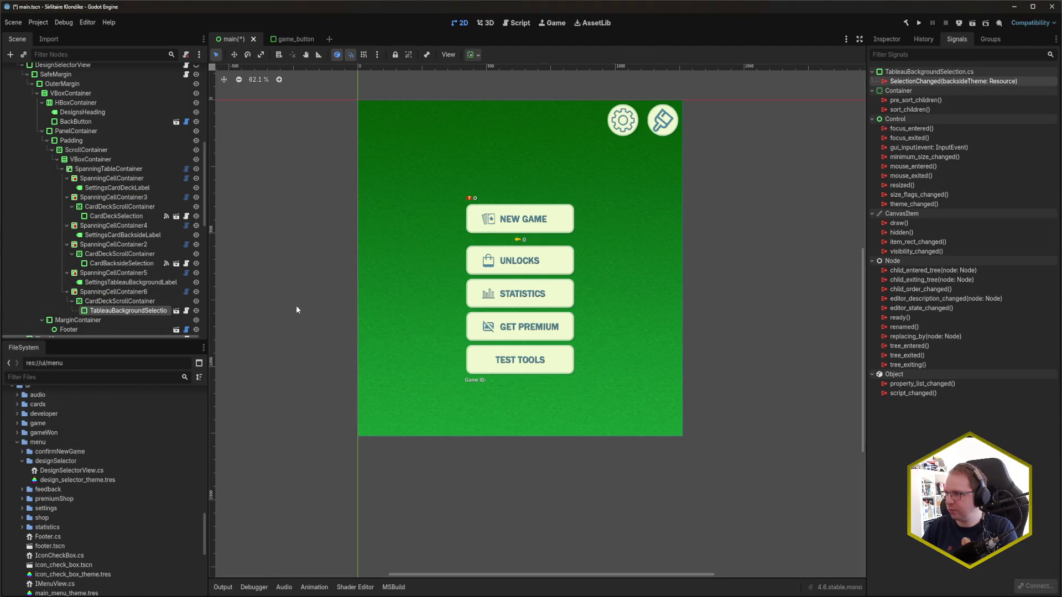
pyautogui.doubleClick(927, 81)
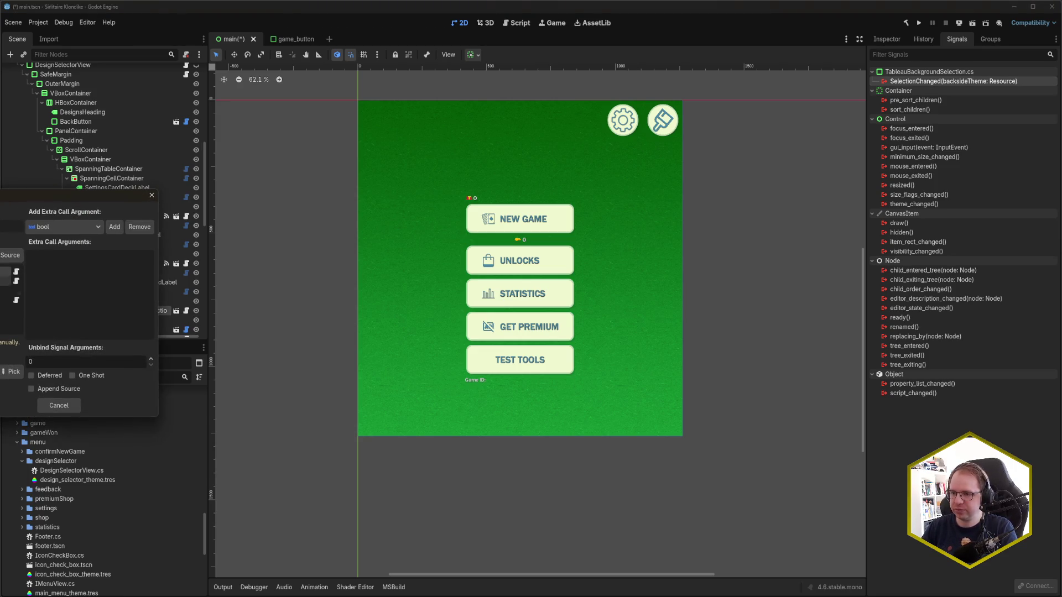
pyautogui.click(11, 371)
pyautogui.doubleClick(37, 236)
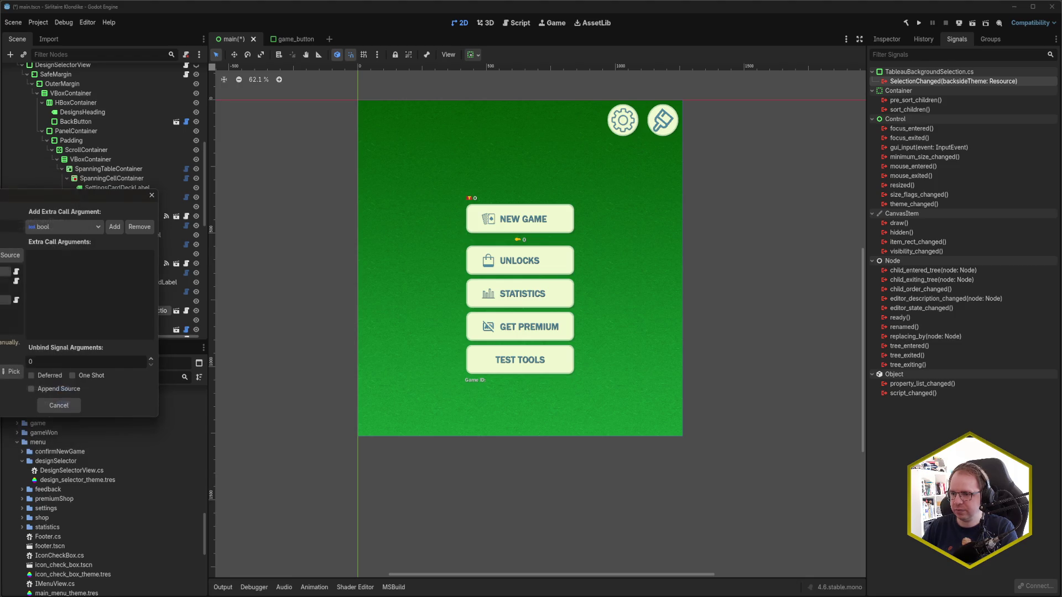
pyautogui.press('Return')
pyautogui.hotkey('ctrl', 's')
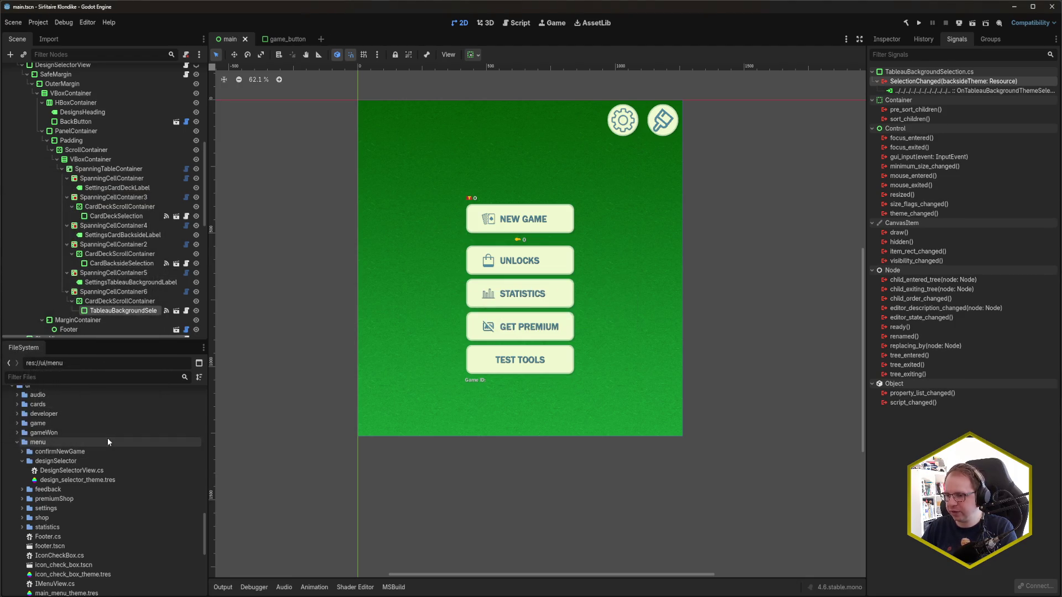
pyautogui.scroll(-3, 111, 259)
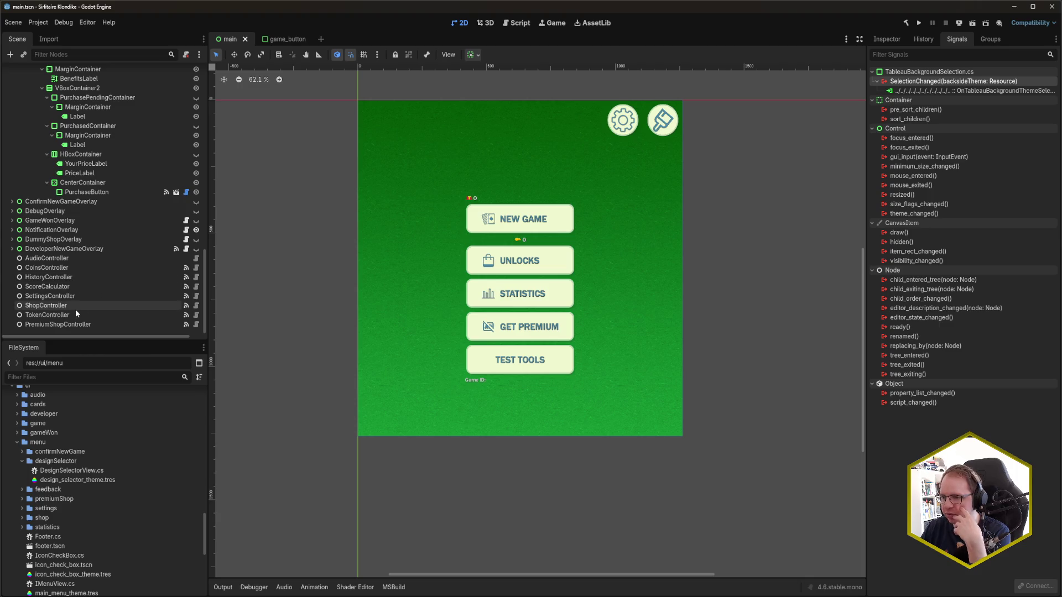
# Step: Check SettingsController's SettingsLoaded receiver methods, cancel without connecting, and switch to Rider
pyautogui.scroll(-2, 75, 310)
pyautogui.click(72, 297)
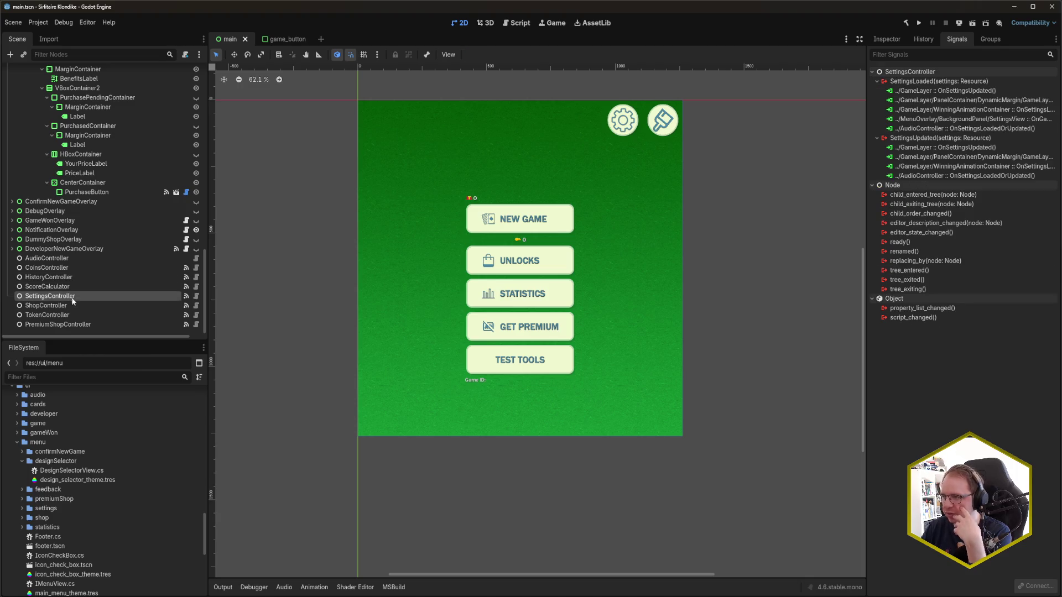
pyautogui.doubleClick(933, 81)
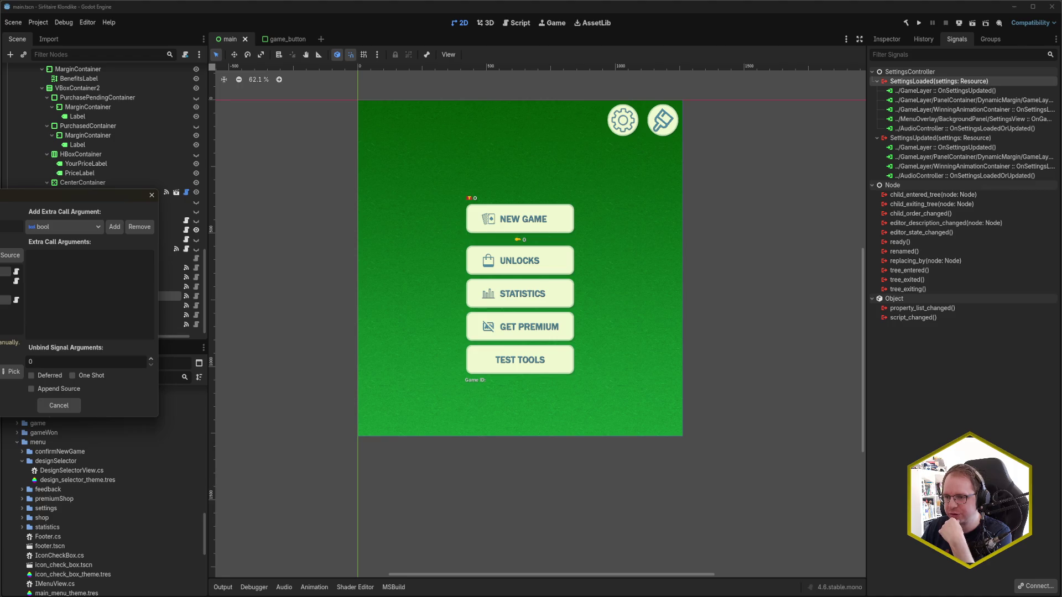
pyautogui.click(11, 372)
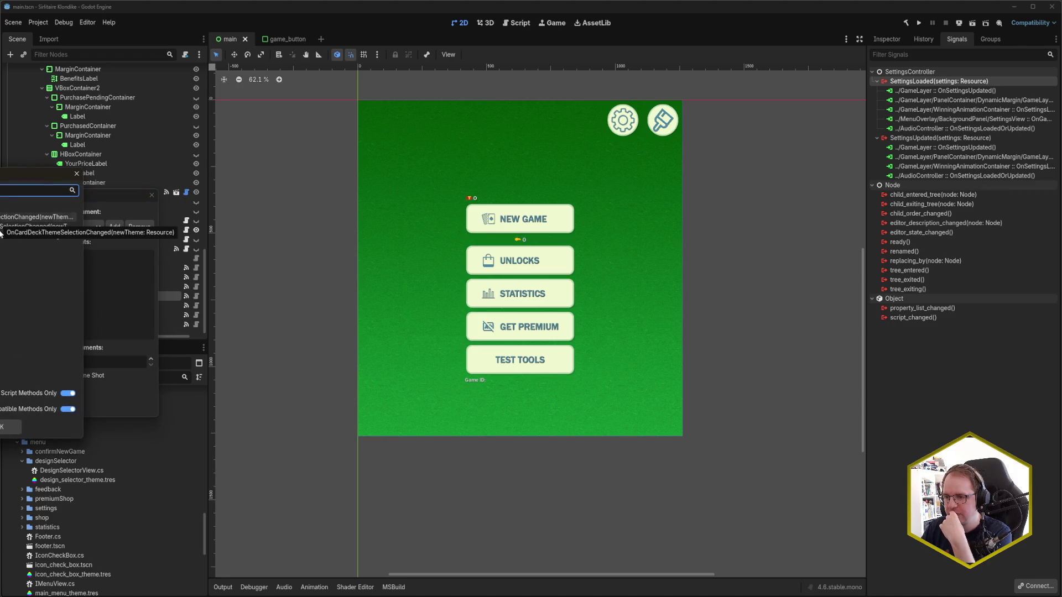
pyautogui.click(77, 173)
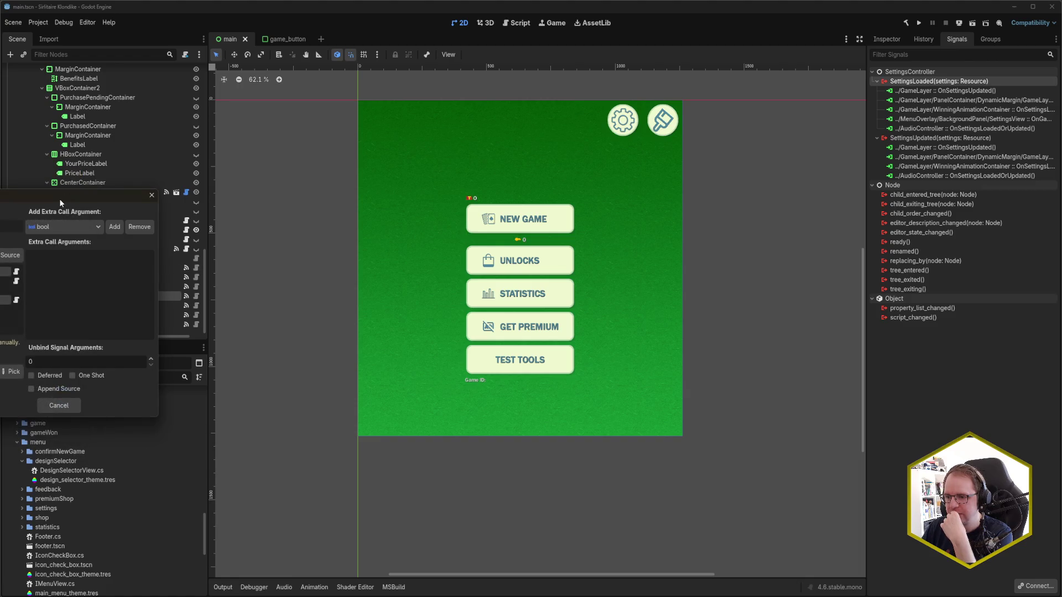
pyautogui.click(60, 405)
pyautogui.hotkey('alt', 'Tab')
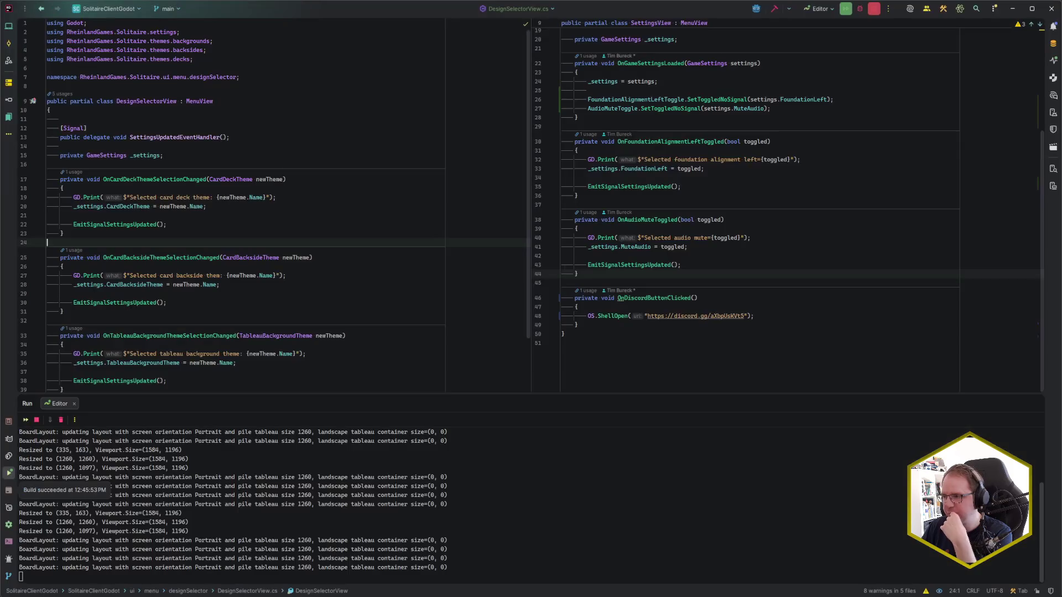
# Step: Copy the settings field and OnGameSettingsLoaded from SettingsView.cs into DesignSelectorView.cs, removing the foundation and audio mute lines
pyautogui.click(702, 124)
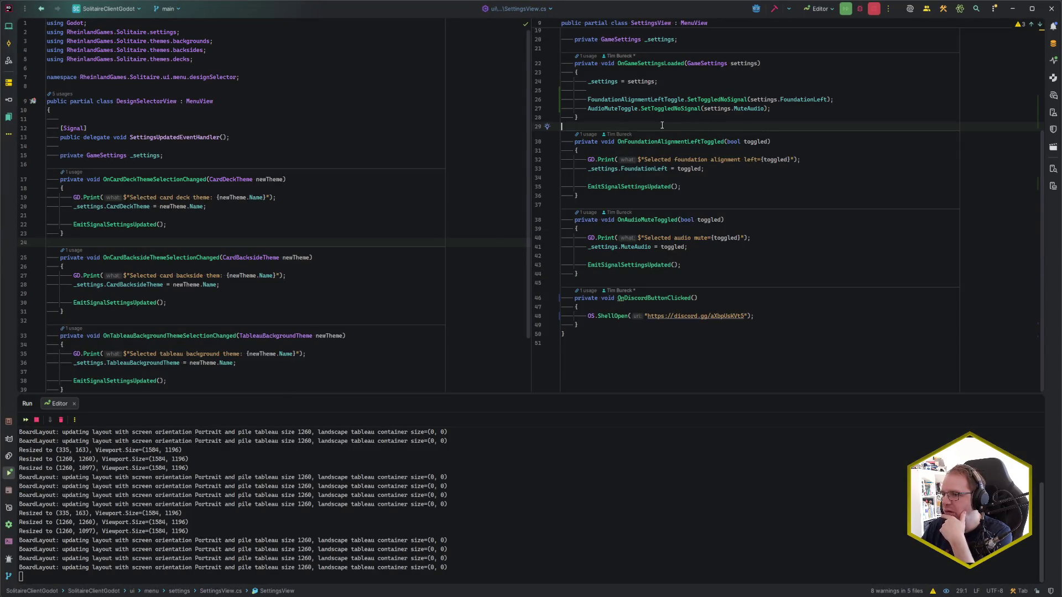
pyautogui.scroll(1, 620, 133)
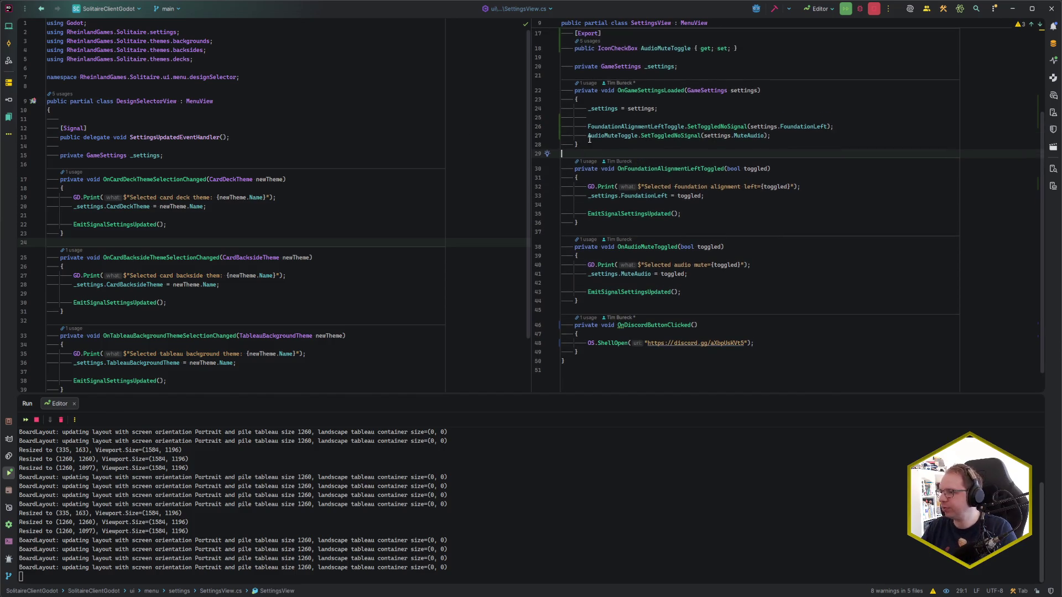
pyautogui.moveTo(589, 143)
pyautogui.mouseDown()
pyautogui.moveTo(608, 76)
pyautogui.moveTo(680, 66)
pyautogui.mouseUp()
pyautogui.hotkey('ctrl', 'c')
pyautogui.click(173, 157)
pyautogui.hotkey('ctrl', 'v')
pyautogui.moveTo(269, 227); pyautogui.dragTo(269, 193)
pyautogui.press('BackSpace')
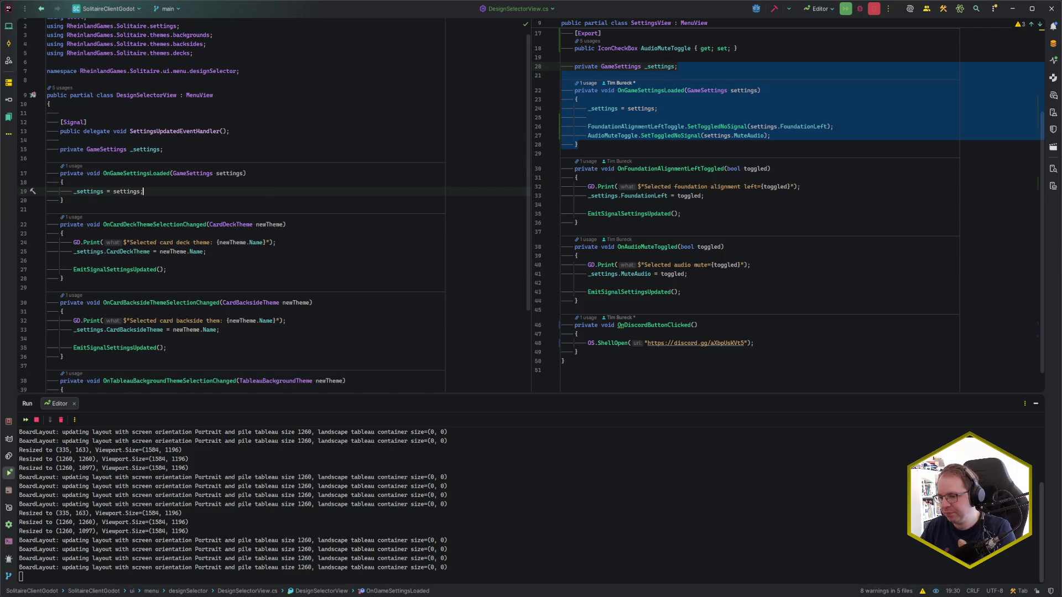
pyautogui.hotkey('alt', 'Tab')
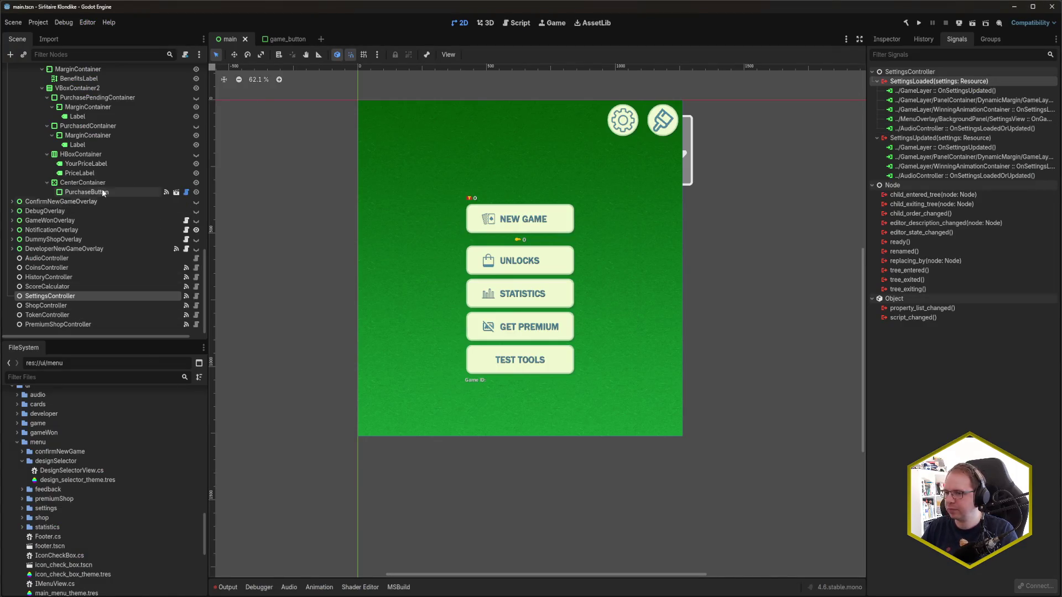
# Step: Connect SettingsLoaded to DesignSelectorView's OnGameSettingsLoaded, save main.tscn, and run the game with F5
pyautogui.doubleClick(925, 83)
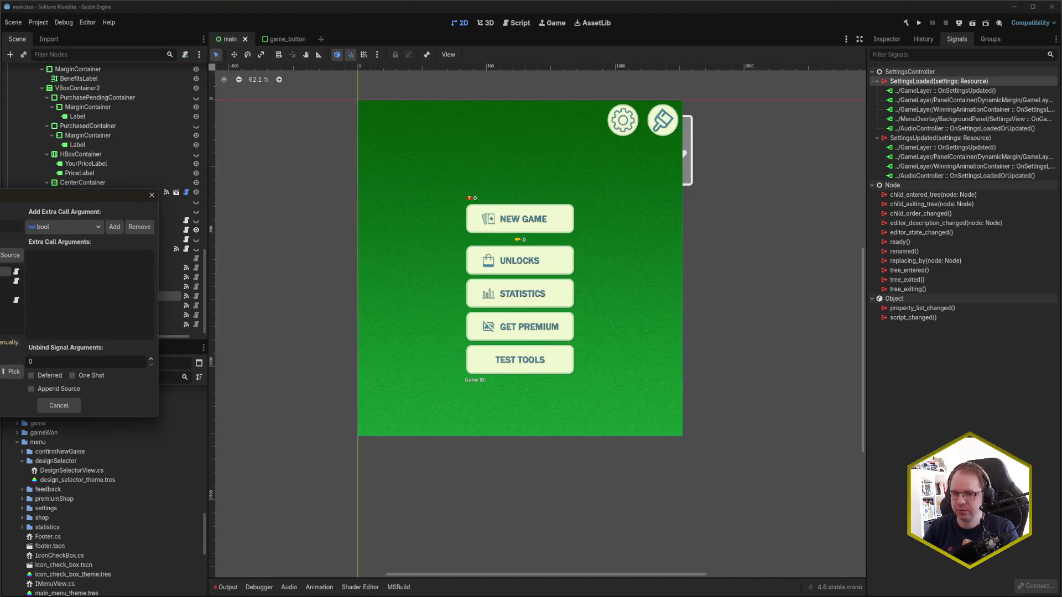
pyautogui.click(12, 371)
pyautogui.doubleClick(27, 217)
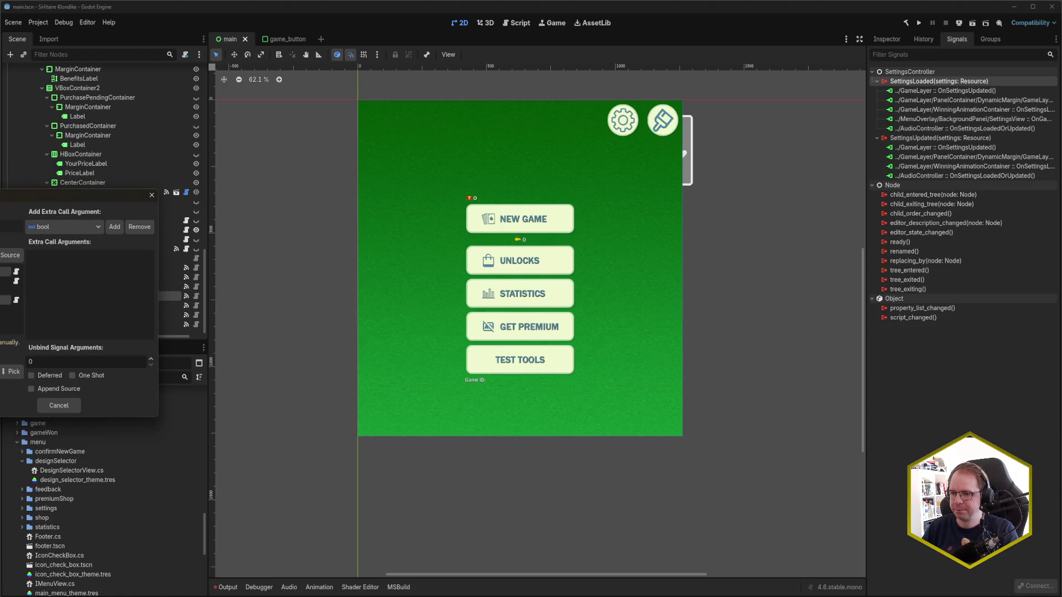
pyautogui.press('Return')
pyautogui.hotkey('ctrl', 's')
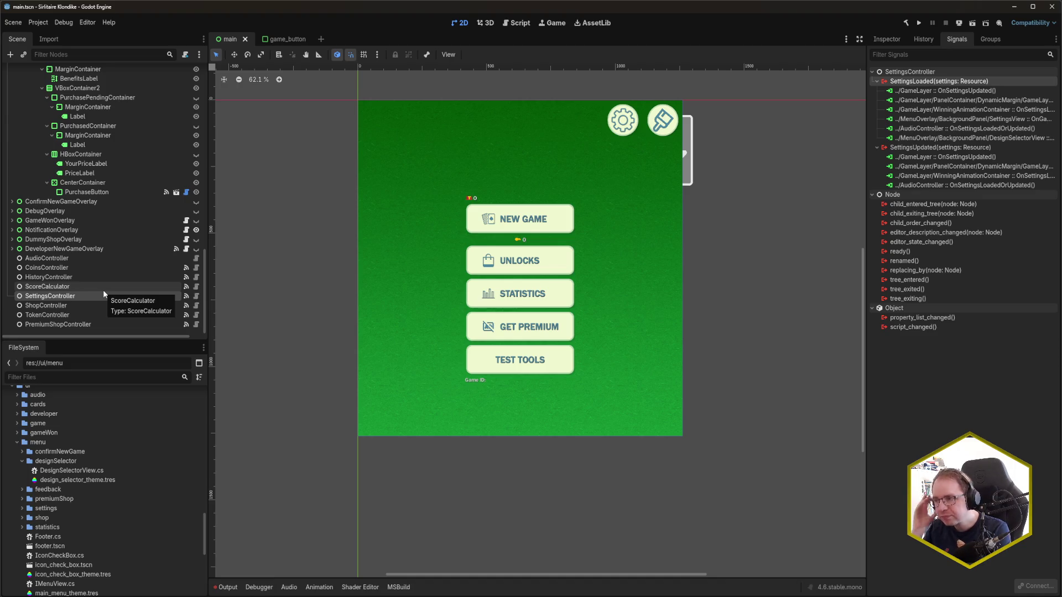
pyautogui.press('F5')
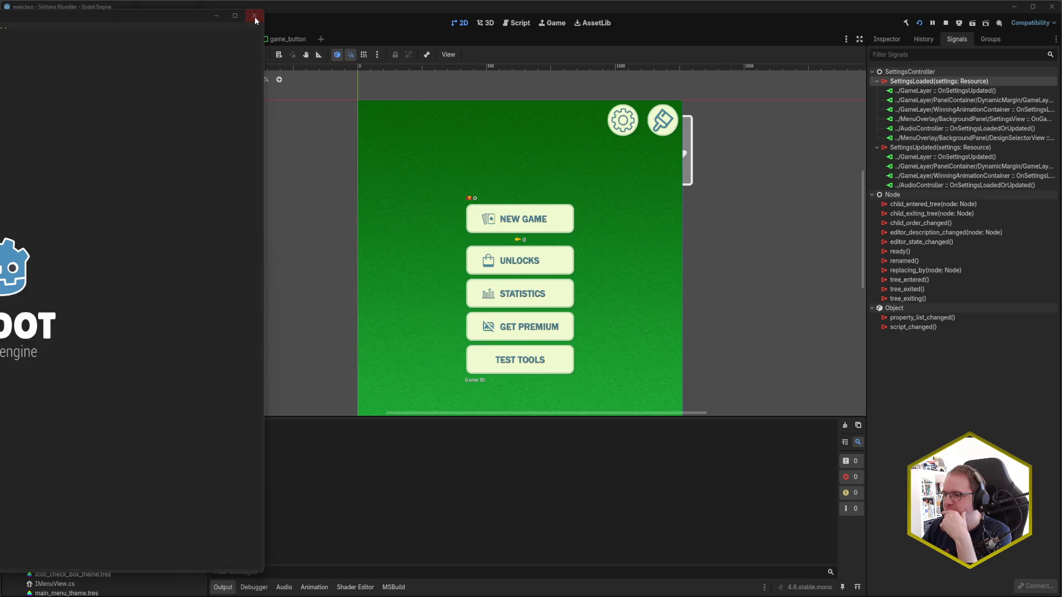
# Step: Close the running game and open MenuOverlay.cs in Rider
pyautogui.click(255, 15)
pyautogui.hotkey('alt', 'Tab')
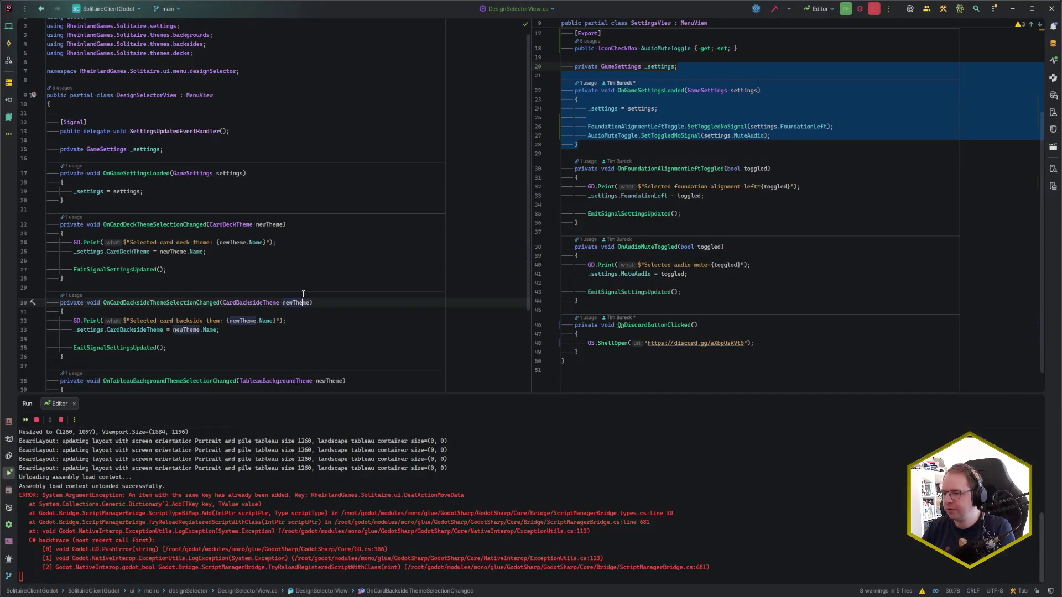
pyautogui.hotkey('ctrl', 'e')
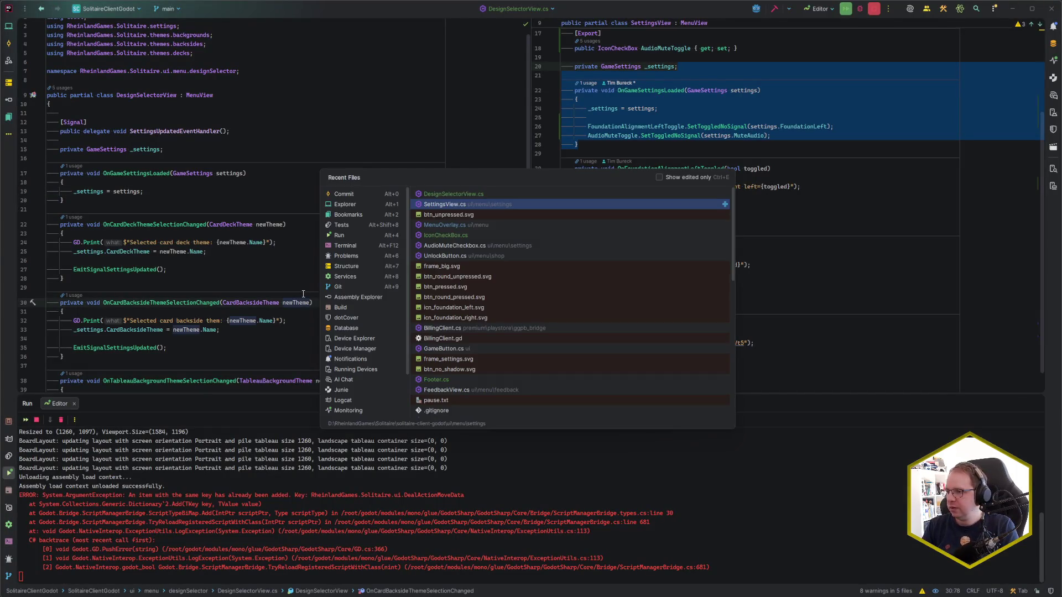
pyautogui.write('uover')
pyautogui.press('Return')
pyautogui.scroll(-10, 276, 282)
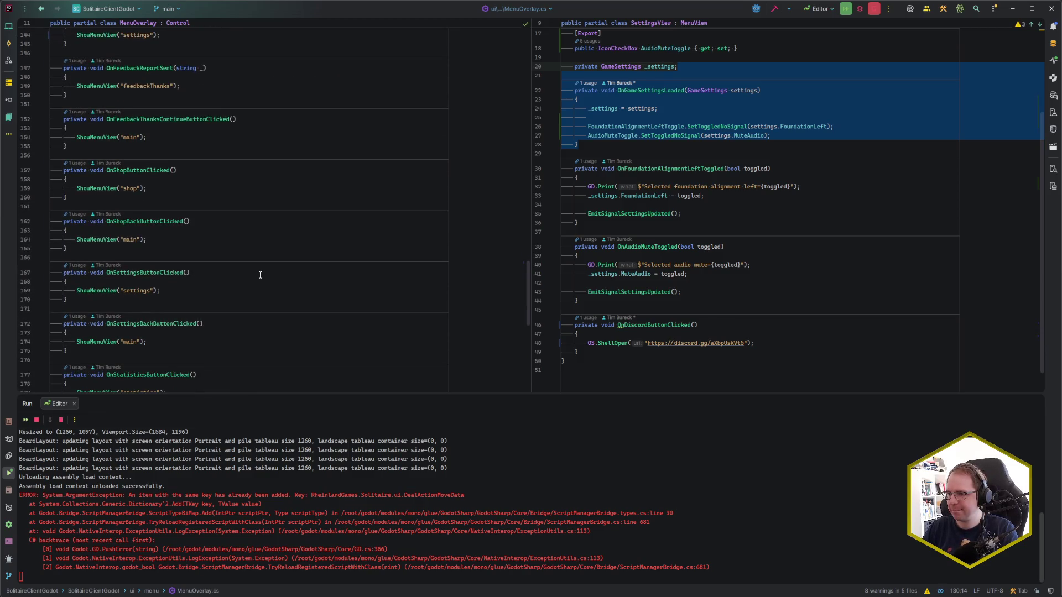
pyautogui.scroll(3, 260, 274)
pyautogui.scroll(8, 147, 328)
# Step: Add a private OnDesignSelectorClicked() method that calls ShowMenuView("designSelector")
pyautogui.click(109, 243)
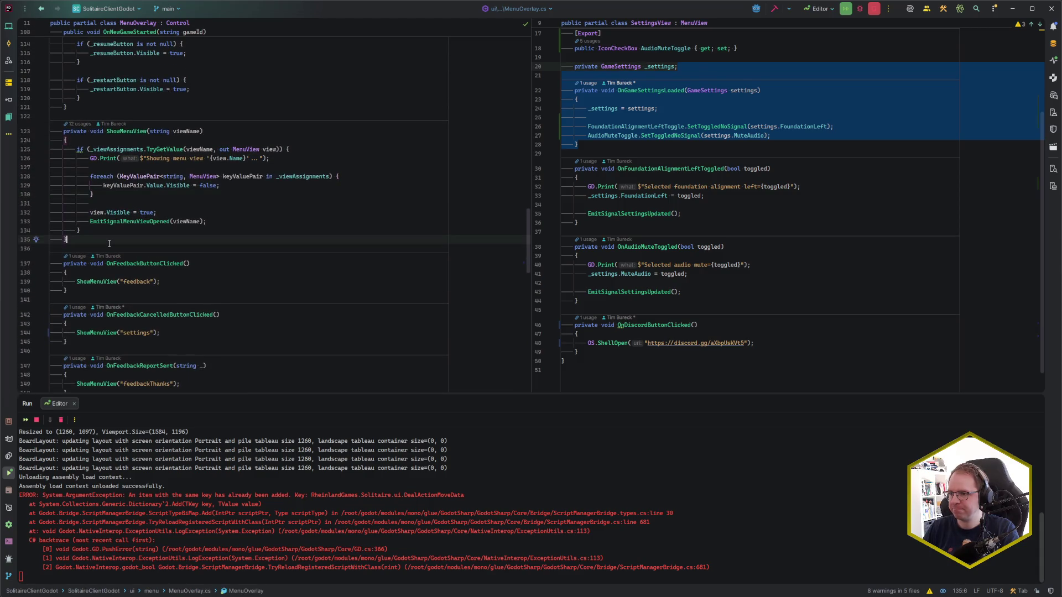
pyautogui.press('Return')
pyautogui.press('Return')
pyautogui.write('private4')
pyautogui.press('BackSpace')
pyautogui.press('BackSpace')
pyautogui.write('void On')
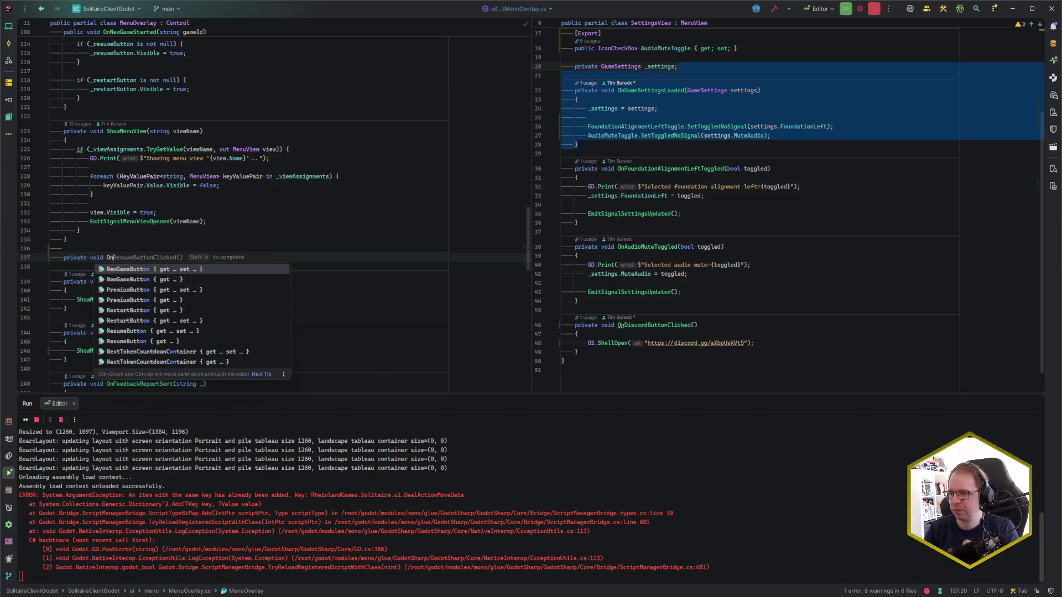
pyautogui.write('DesignSelectorClicked()')
pyautogui.hotkey('ctrl', 'shift', 'Return')
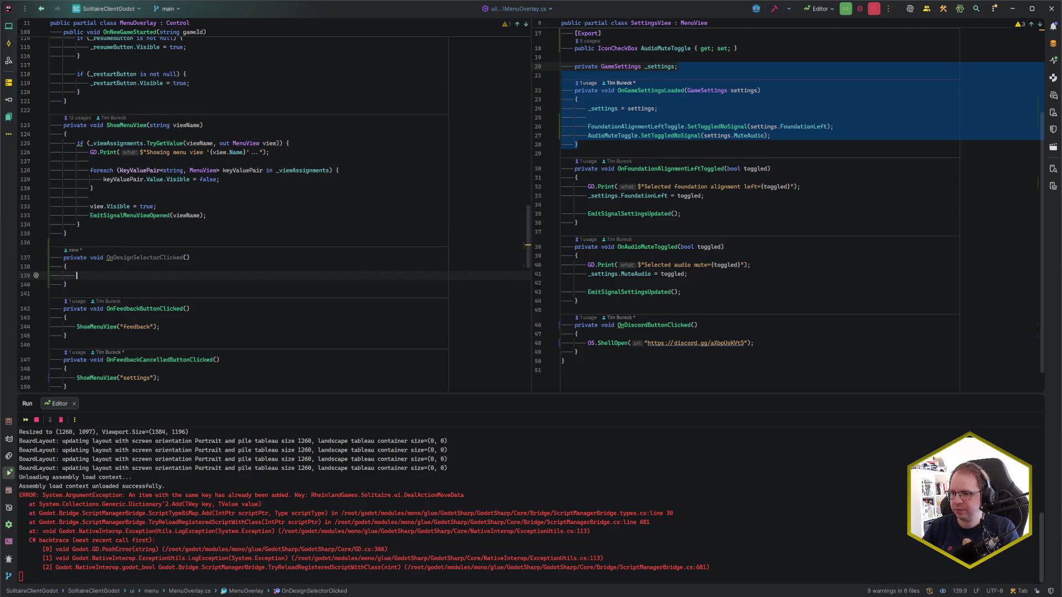
pyautogui.write('Show')
pyautogui.press('Return')
pyautogui.write('"designSelector')
# Step: Add a private OnDesignSelectorBackButtonClicked() method that calls ShowMenuView("main")
pyautogui.hotkey('ctrl', 'shift', 'Return')
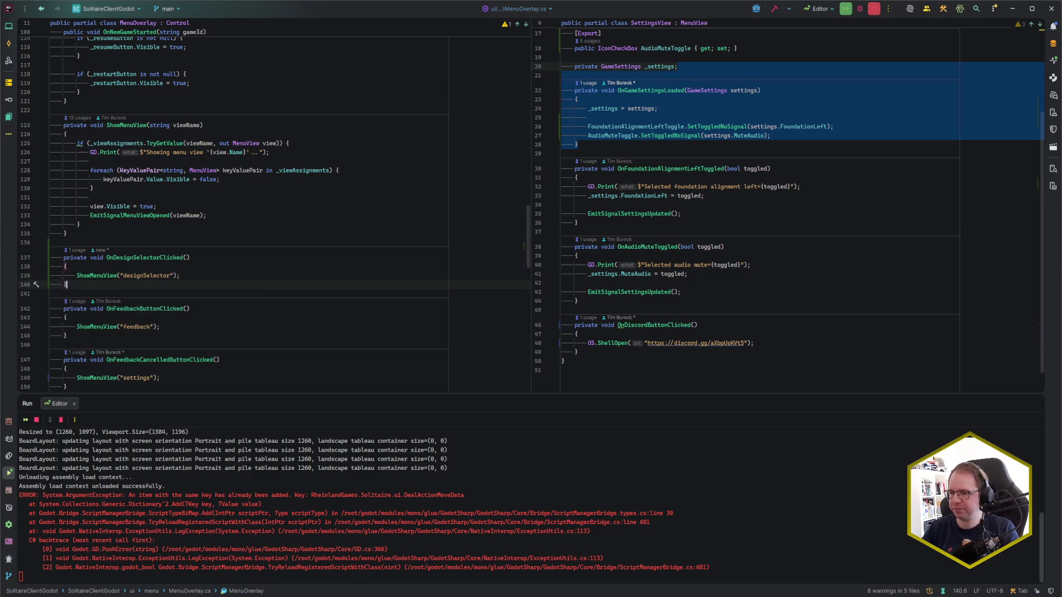
pyautogui.press('Return')
pyautogui.press('Return')
pyautogui.write('private void On')
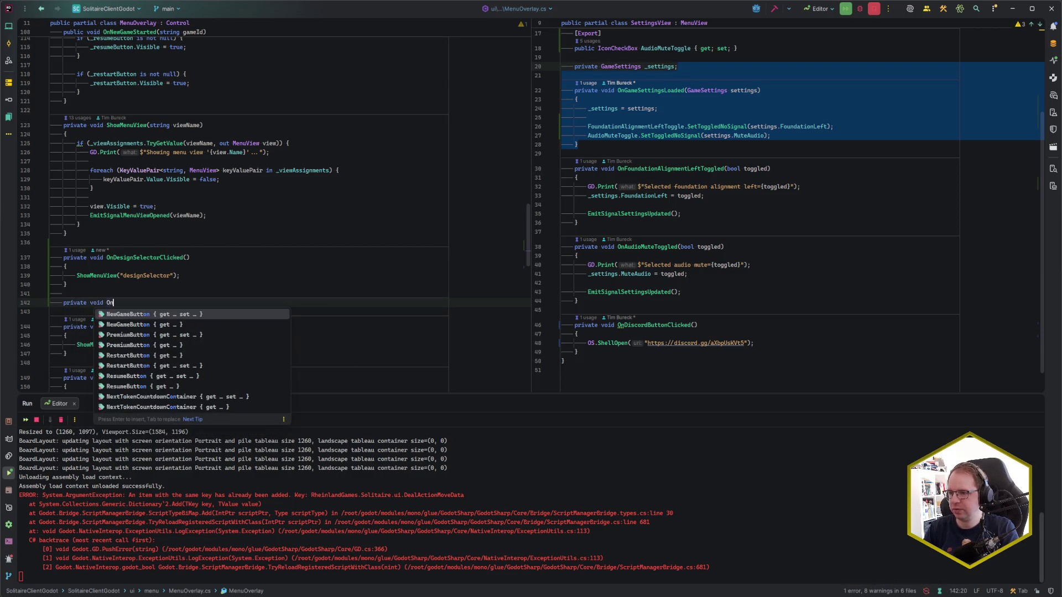
pyautogui.write('DesignSelectorBackButtonClicked() ')
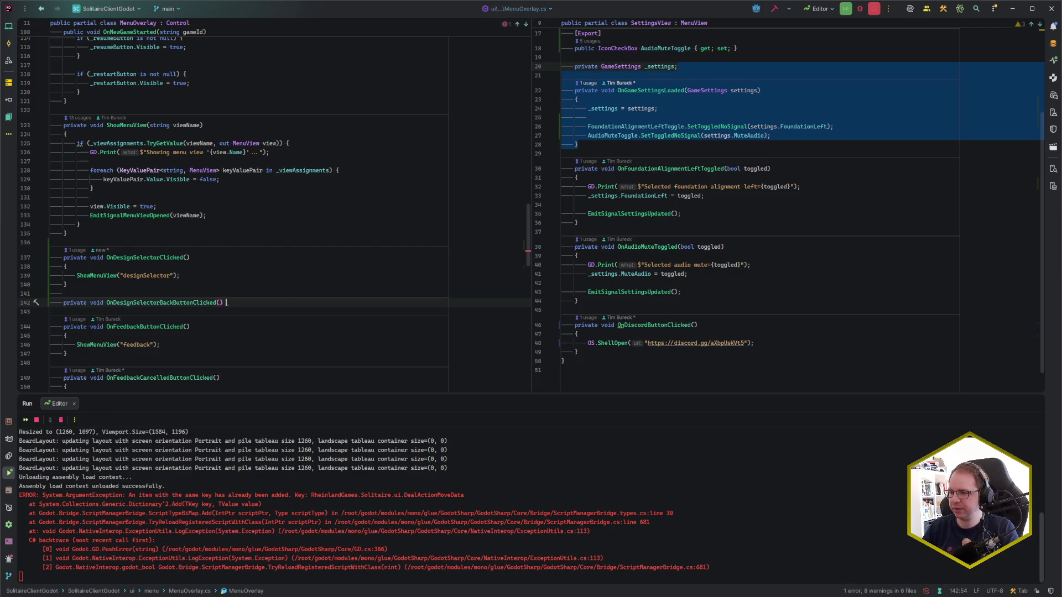
pyautogui.write('{')
pyautogui.press('Return')
pyautogui.write('ShowMenuView("main");')
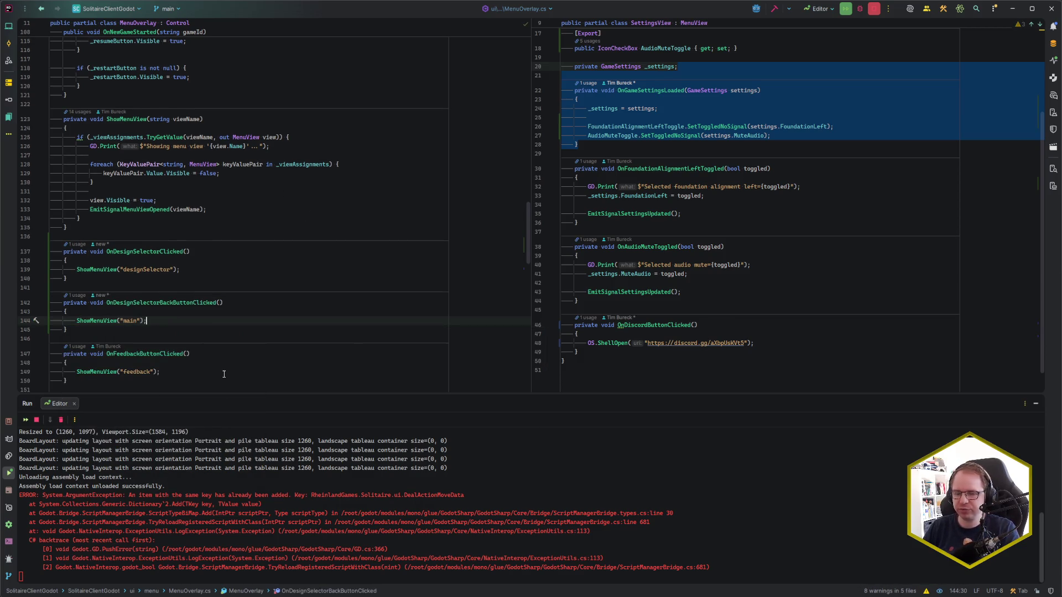
pyautogui.hotkey('alt', 'Tab')
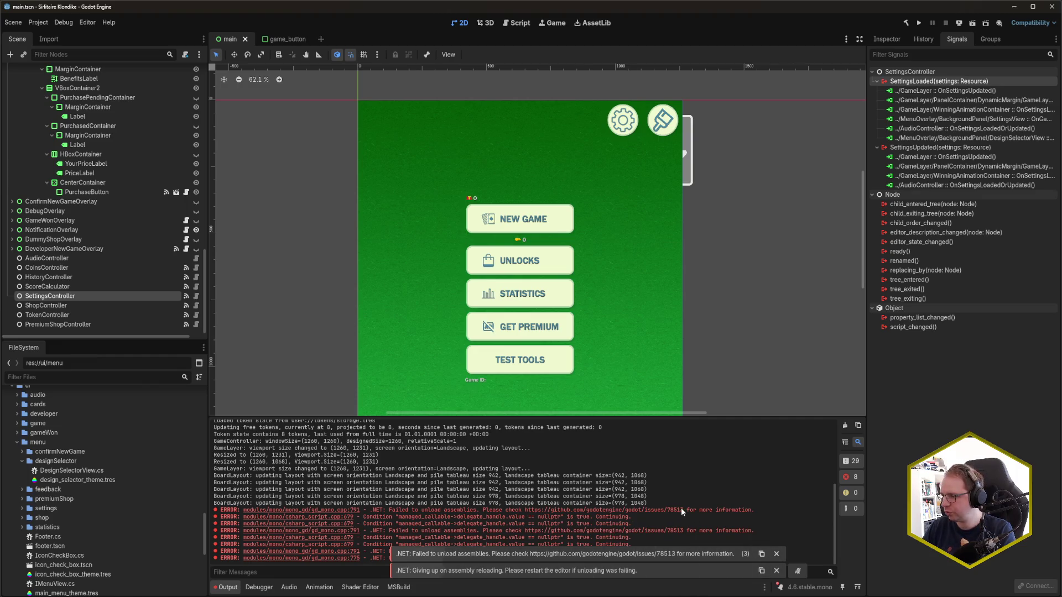
# Step: Select the GitHub issue URL in the Output error line and switch to the Vivaldi browser
pyautogui.moveTo(684, 510); pyautogui.dragTo(482, 513)
pyautogui.hotkey('ctrl', 'c')
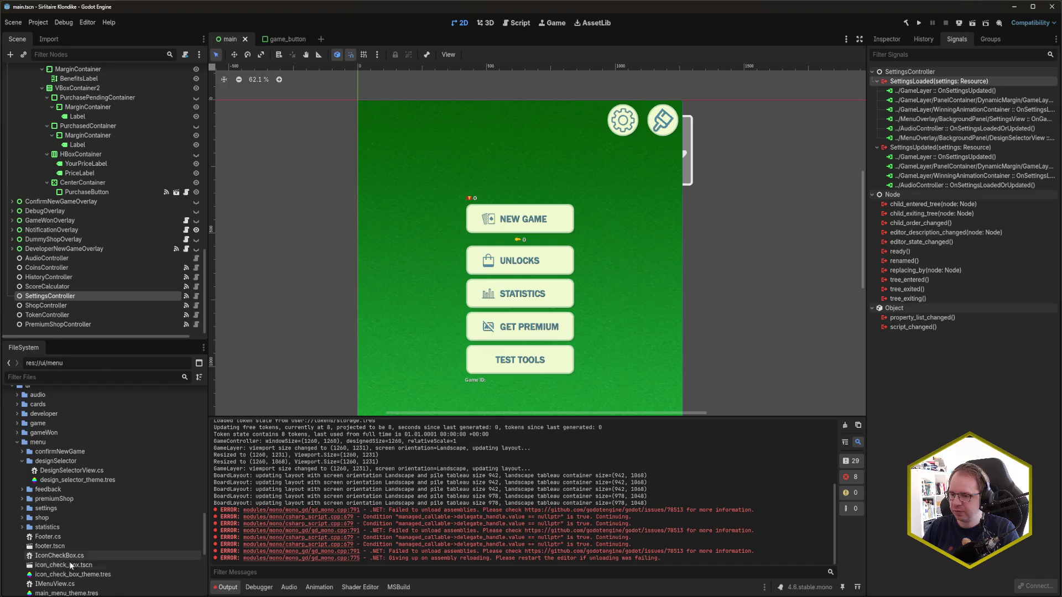
pyautogui.moveTo(72, 596)
pyautogui.click(71, 566)
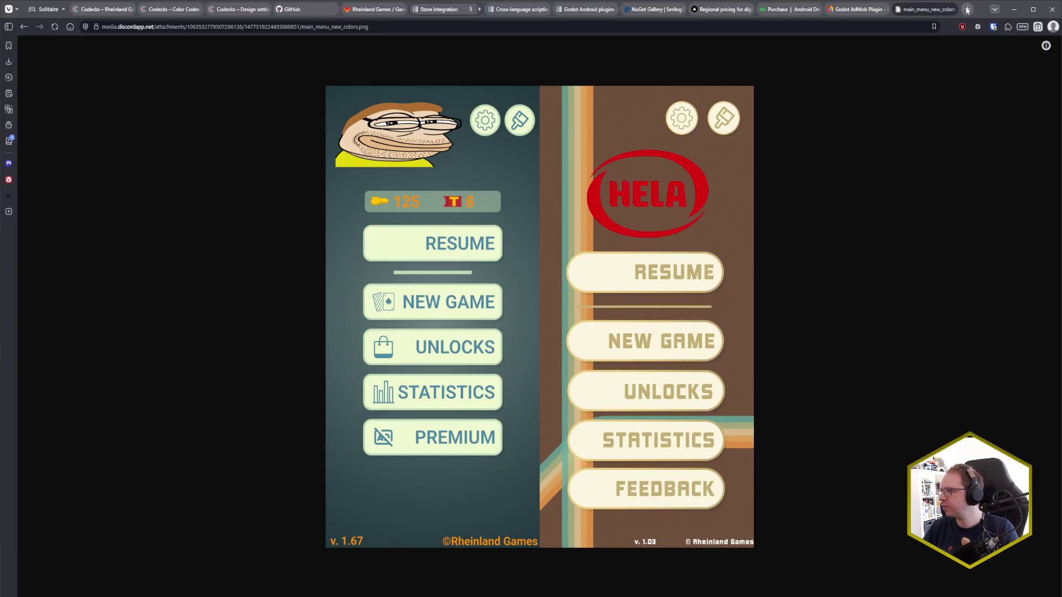
# Step: Open the pasted GitHub issue #78513 link in a new tab, read the comments, and close it
pyautogui.click(966, 10)
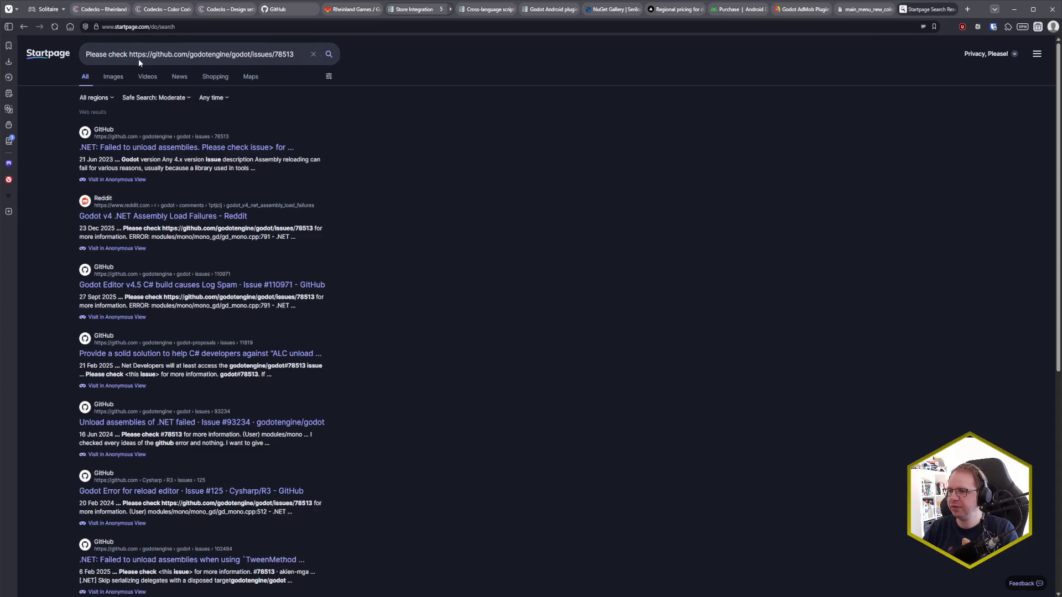
pyautogui.click(272, 29)
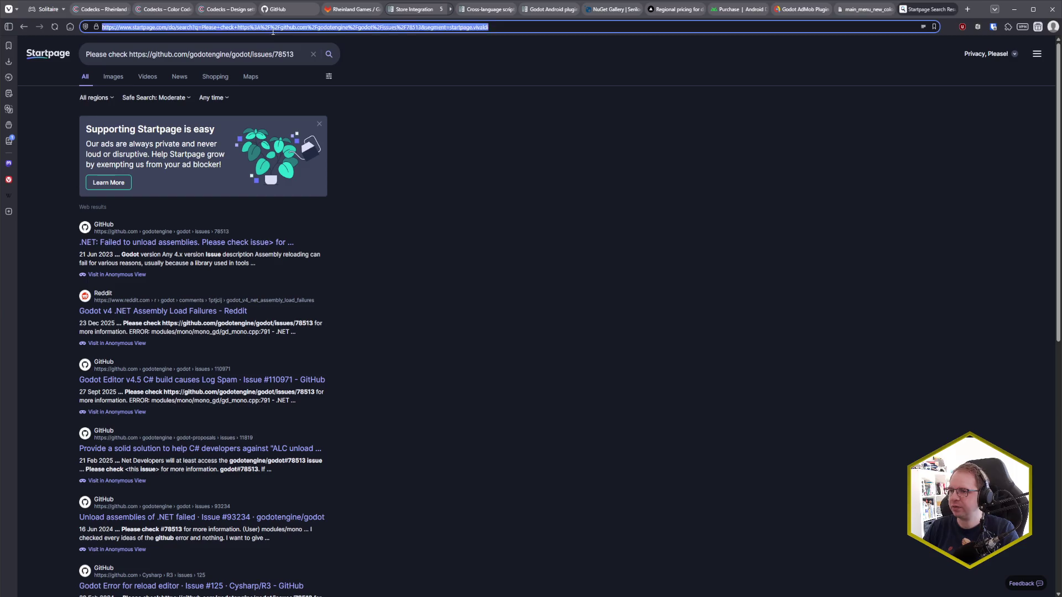
pyautogui.hotkey('ctrl', 'v')
pyautogui.press('Return')
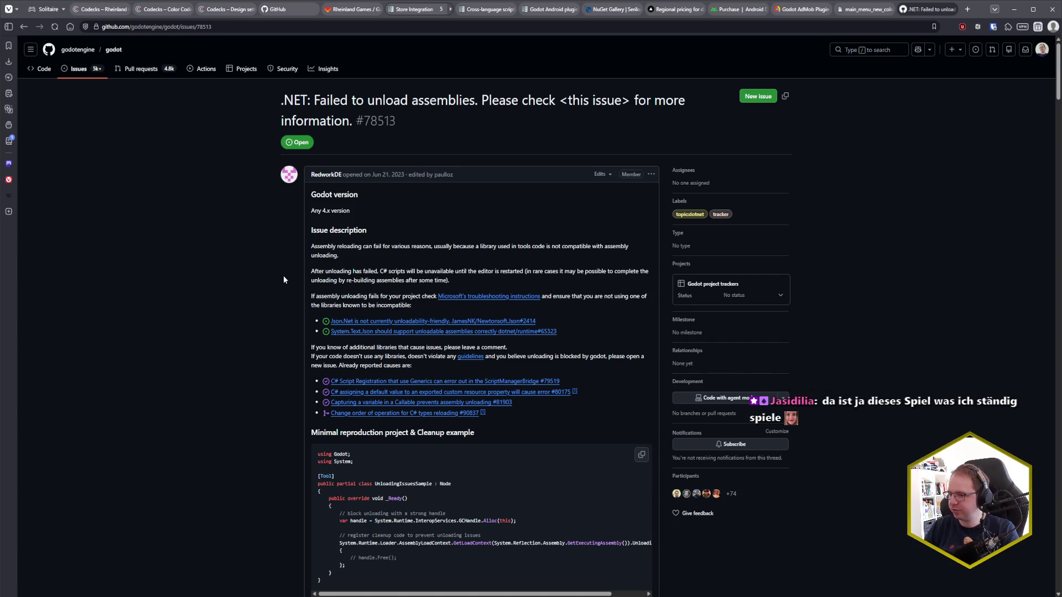
pyautogui.scroll(-8, 284, 279)
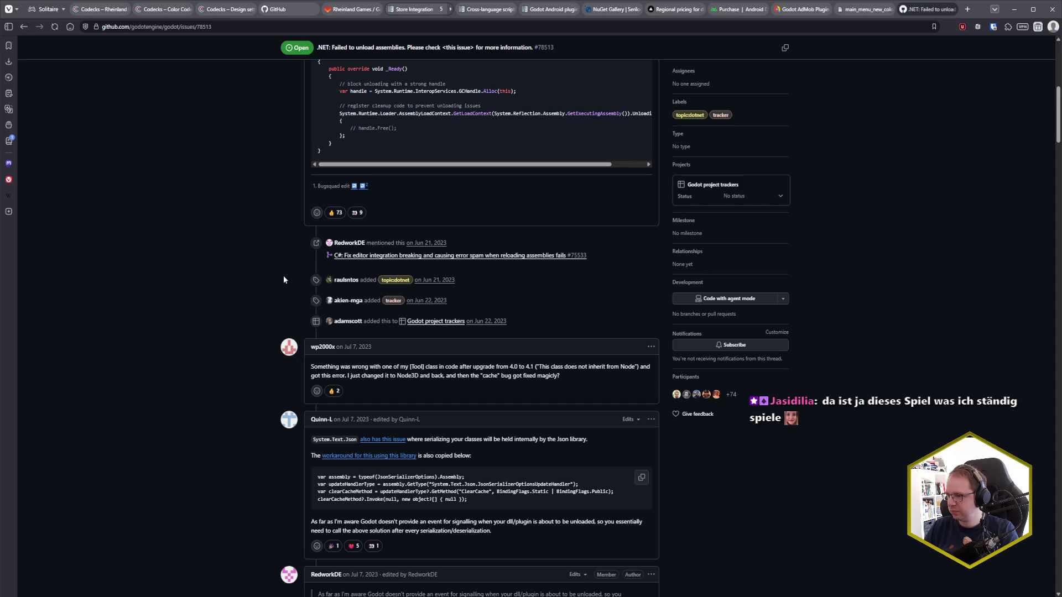
pyautogui.scroll(-15, 284, 276)
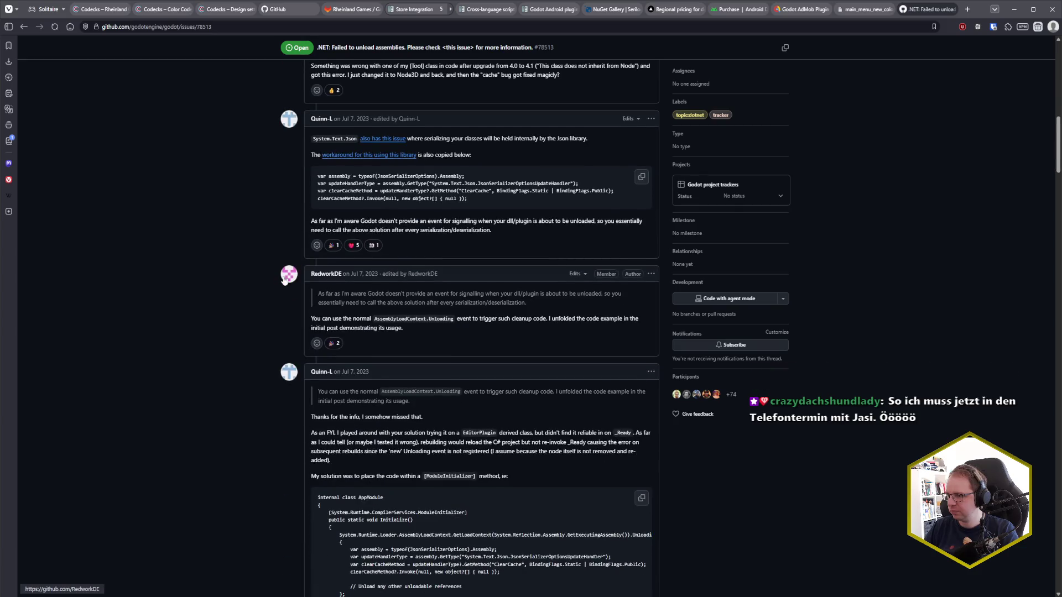
pyautogui.scroll(10, 287, 277)
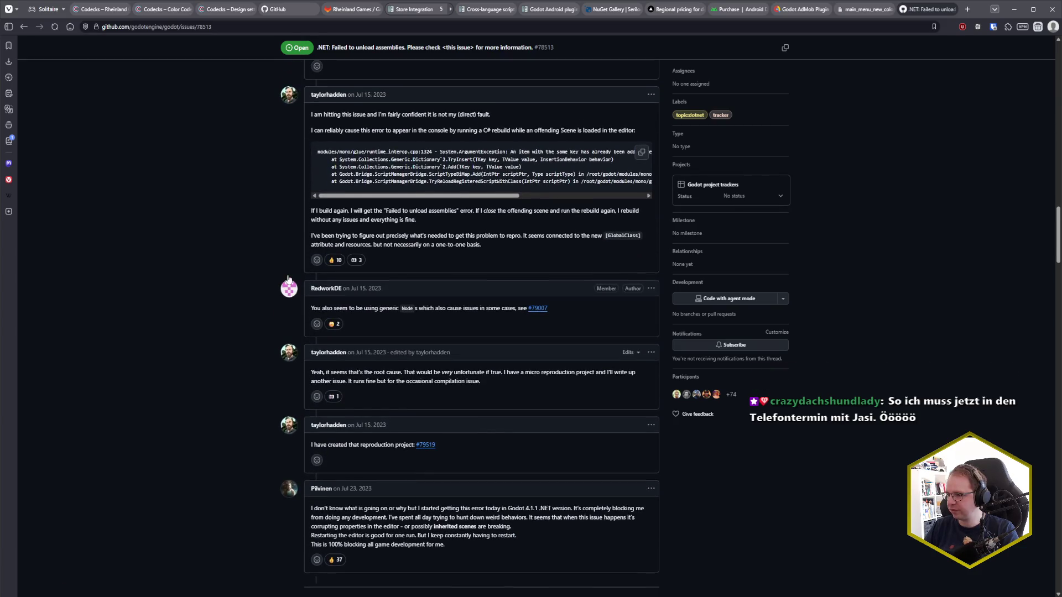
pyautogui.scroll(15, 286, 278)
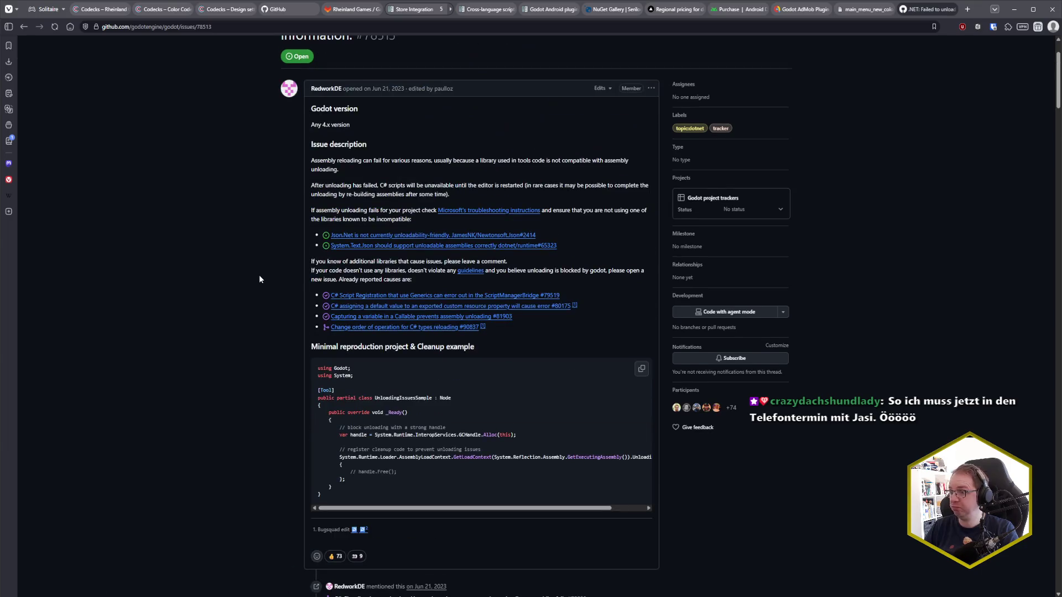
pyautogui.hotkey('ctrl', 'w')
pyautogui.hotkey('alt', 'Tab')
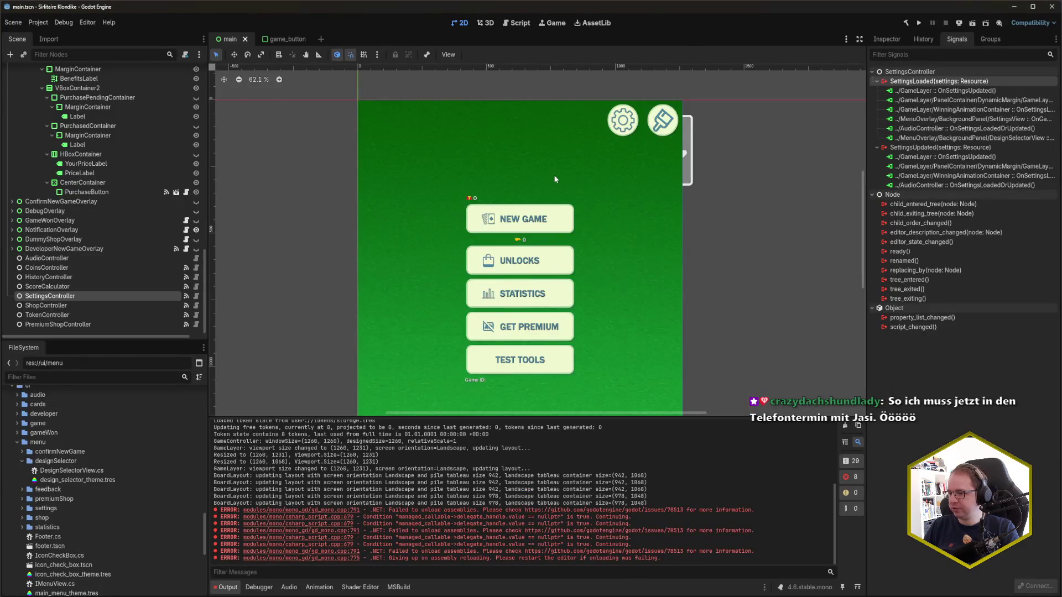
# Step: Rebuild and launch the game from Rider, then select DesignSelectorButton in Godot's Scene dock
pyautogui.hotkey('alt', 'Tab')
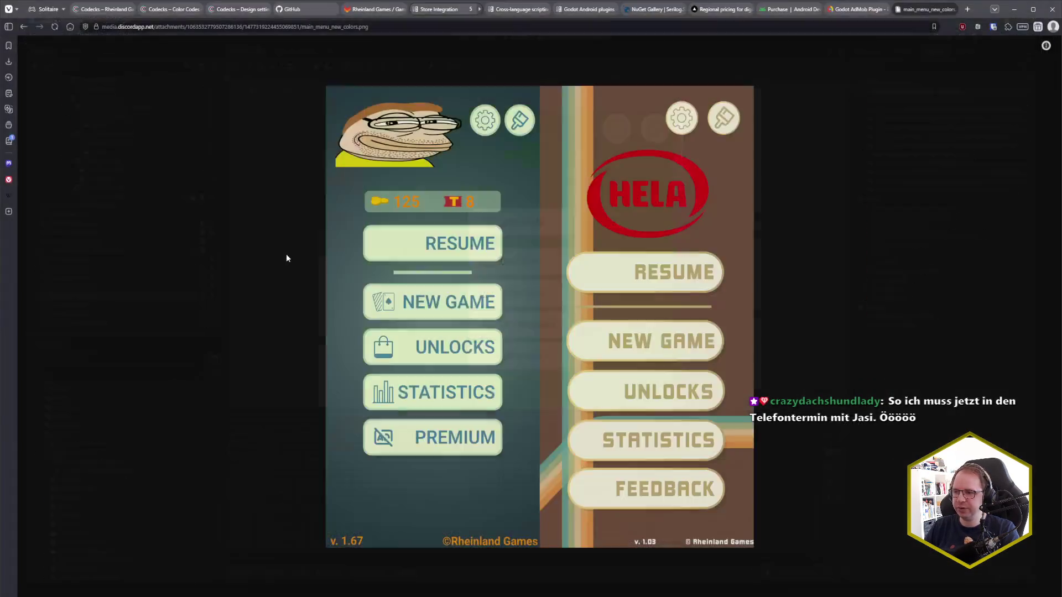
pyautogui.hotkey('alt', 'Tab')
pyautogui.click(349, 287)
pyautogui.hotkey('shift', 'F10')
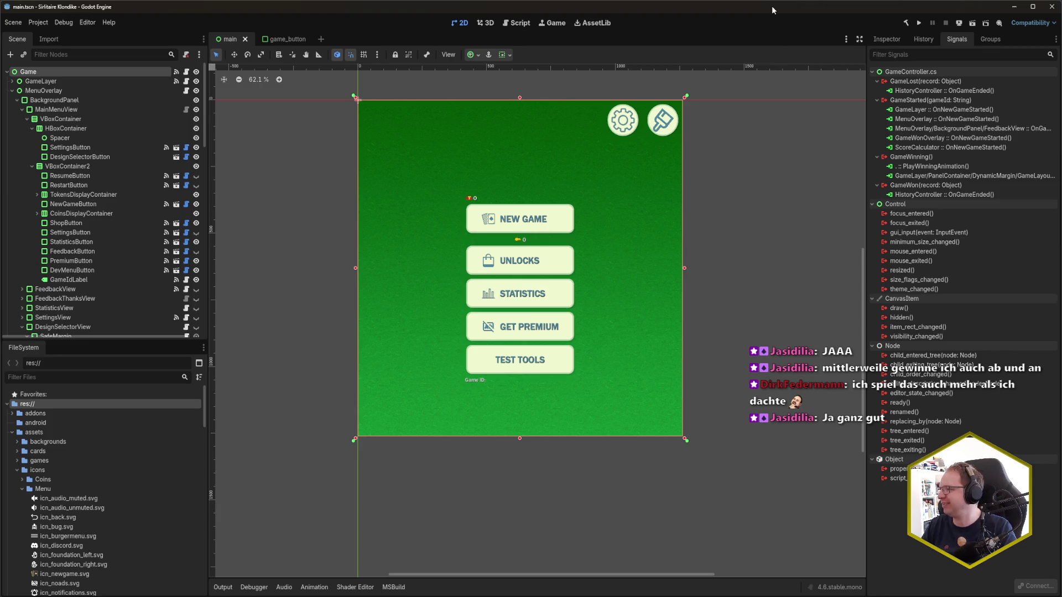
pyautogui.click(80, 157)
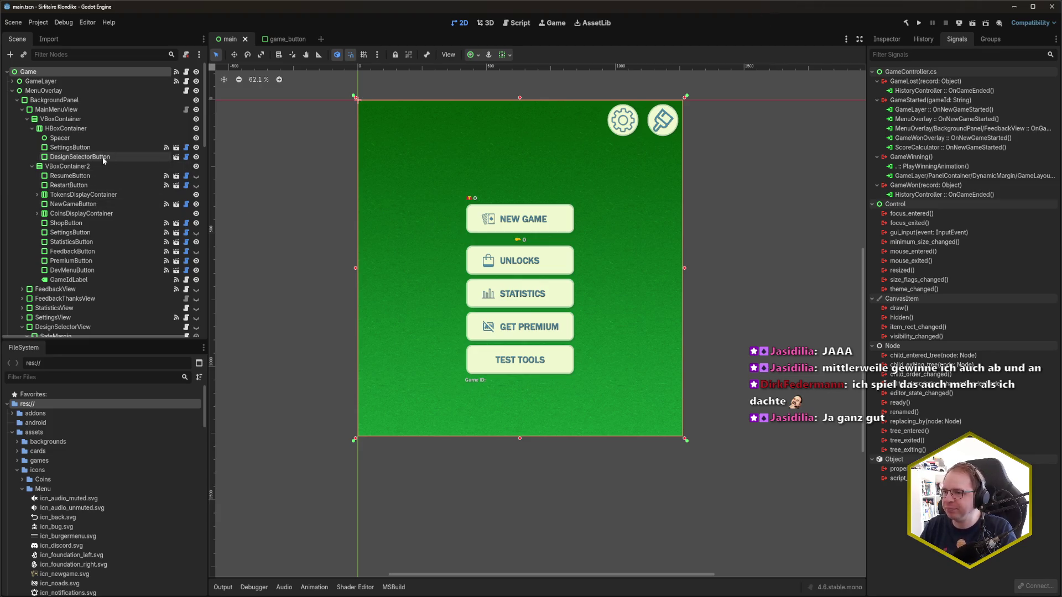
# Step: Connect DesignSelectorButton's ButtonUp() to OnDesignSelectorClicked and save main.tscn
pyautogui.doubleClick(934, 90)
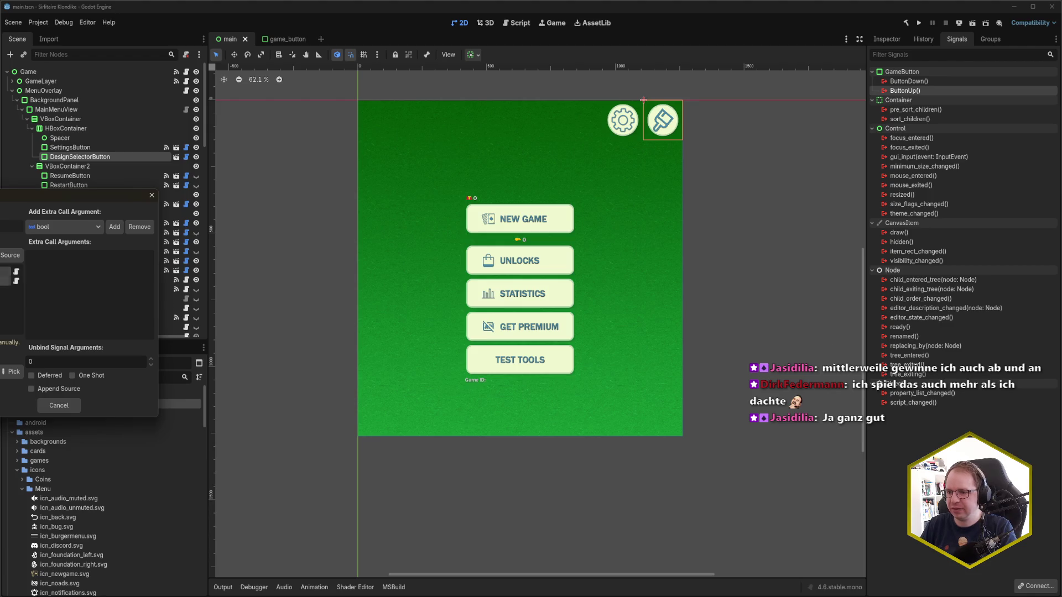
pyautogui.click(12, 371)
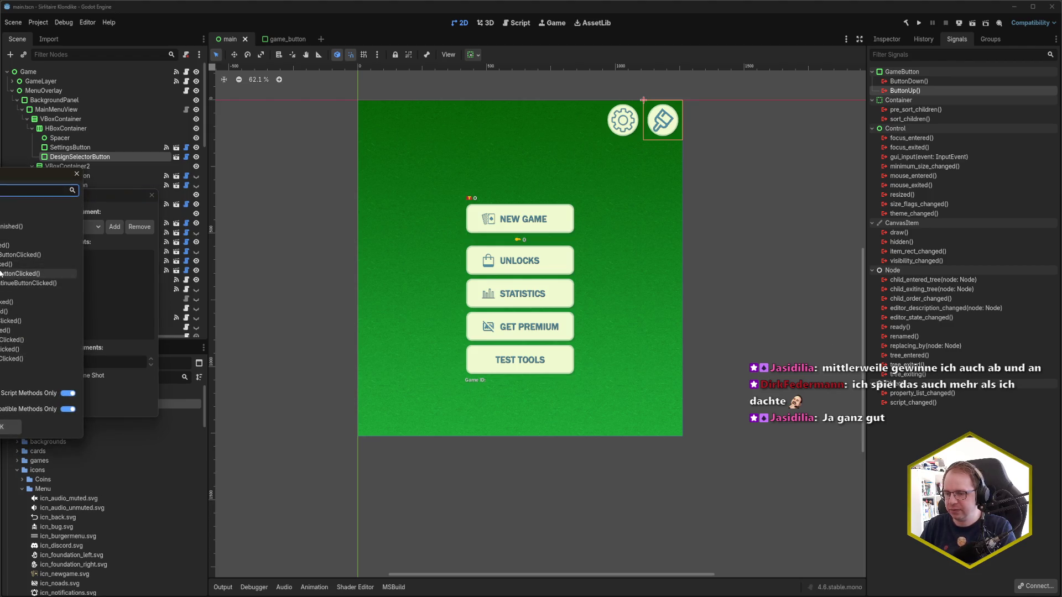
pyautogui.doubleClick(3, 245)
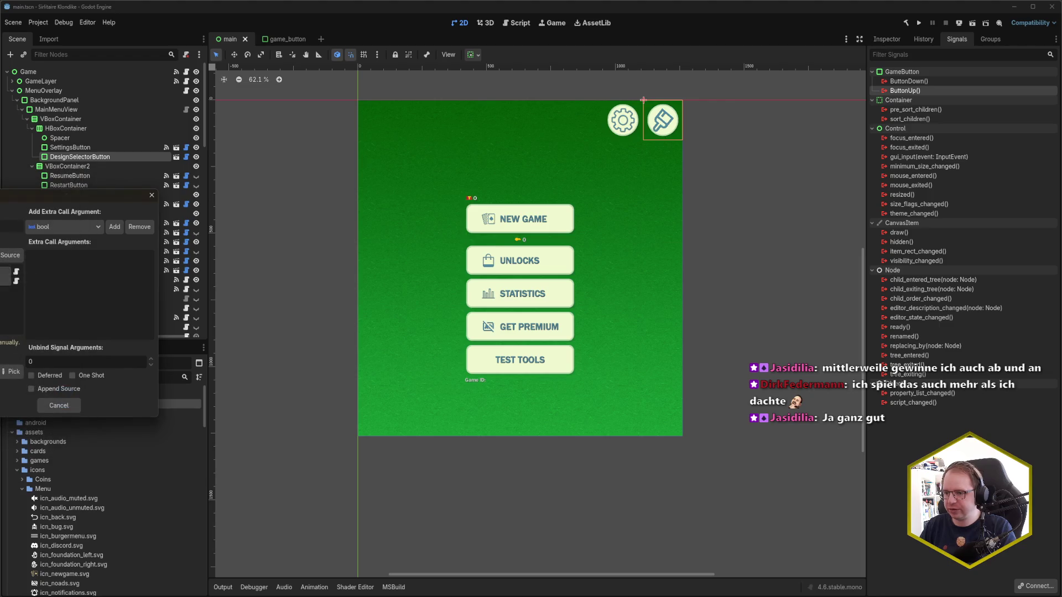
pyautogui.click(55, 403)
pyautogui.hotkey('ctrl', 's')
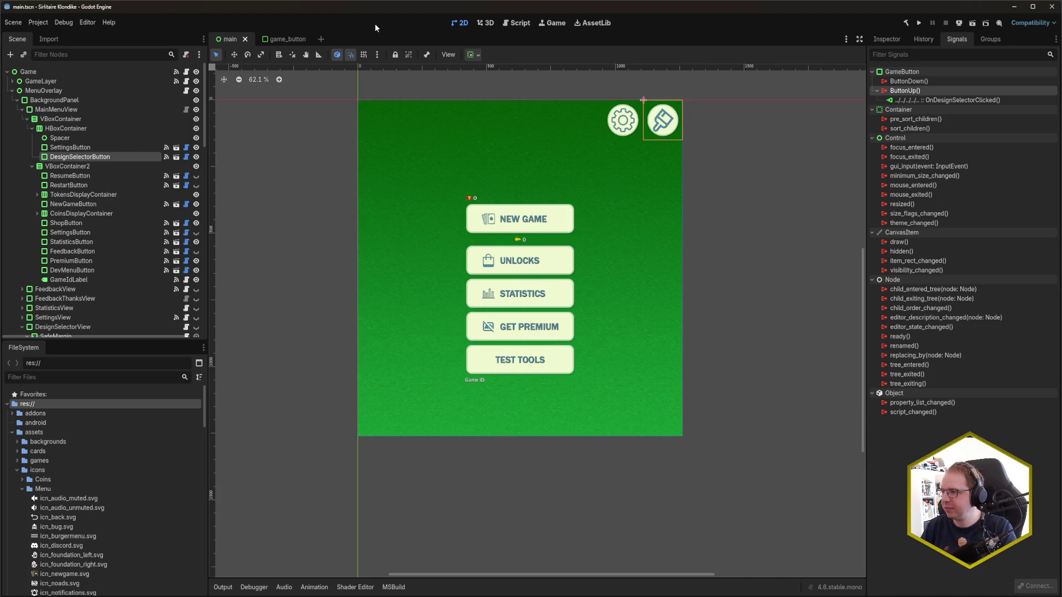
pyautogui.click(748, 147)
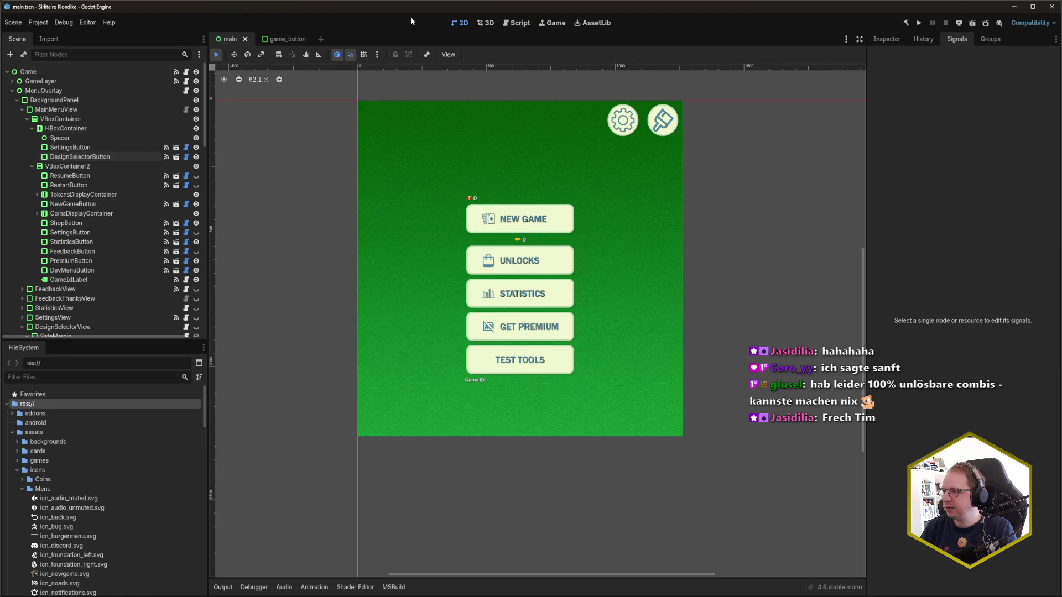
# Step: Collapse the PremiumShopView branch and select the BackButton node under DesignSelectorView
pyautogui.scroll(-10, 83, 242)
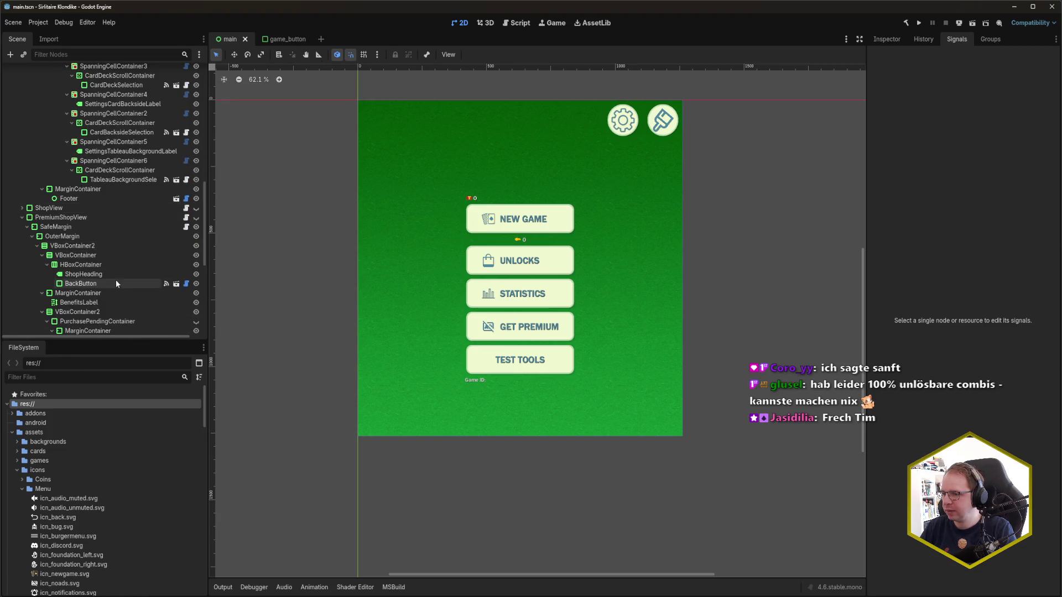
pyautogui.scroll(-5, 116, 282)
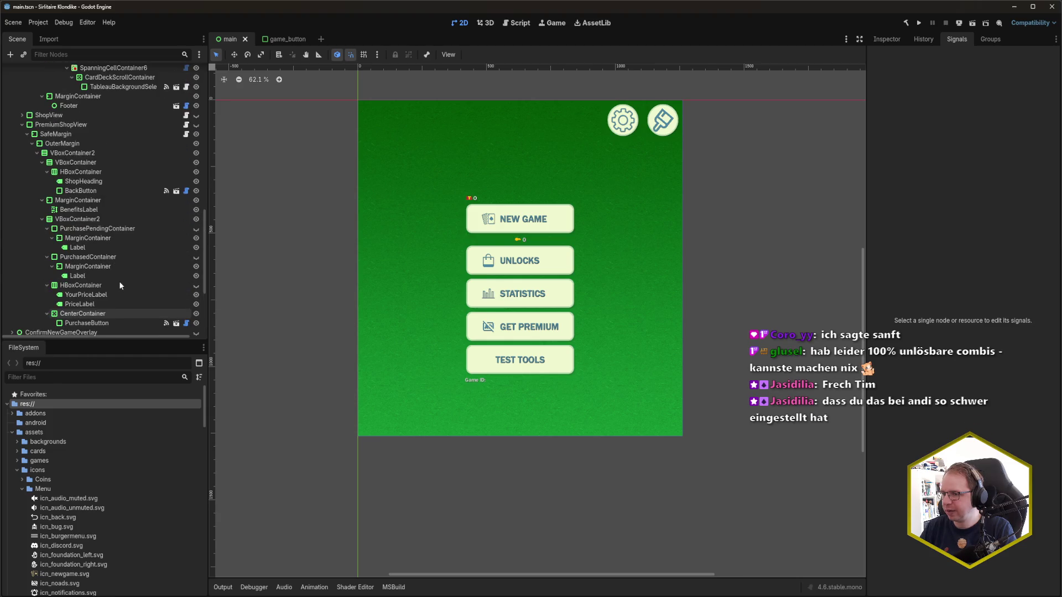
pyautogui.scroll(3, 118, 281)
pyautogui.click(22, 158)
pyautogui.scroll(6, 72, 218)
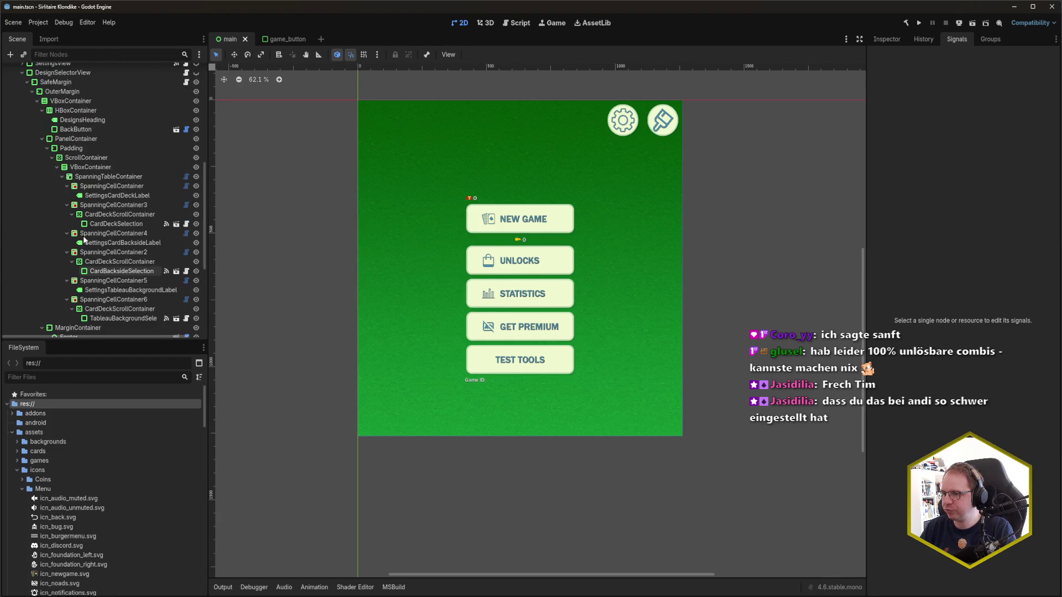
pyautogui.click(95, 232)
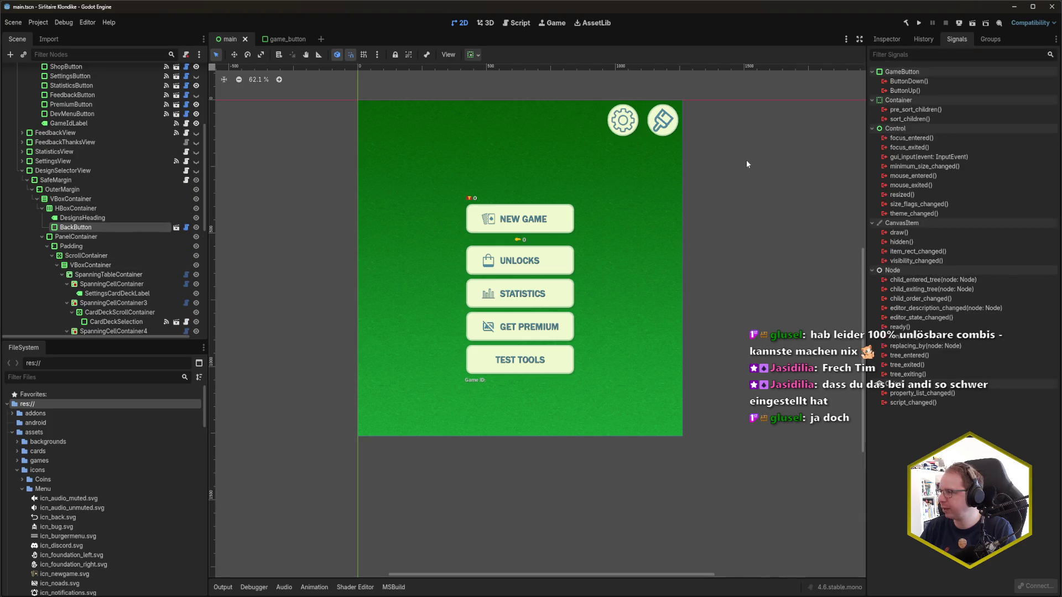
# Step: Connect the BackButton's ButtonUp() signal to the OnDesignSelectorBackButtonClicked method
pyautogui.click(974, 91)
pyautogui.doubleClick(974, 92)
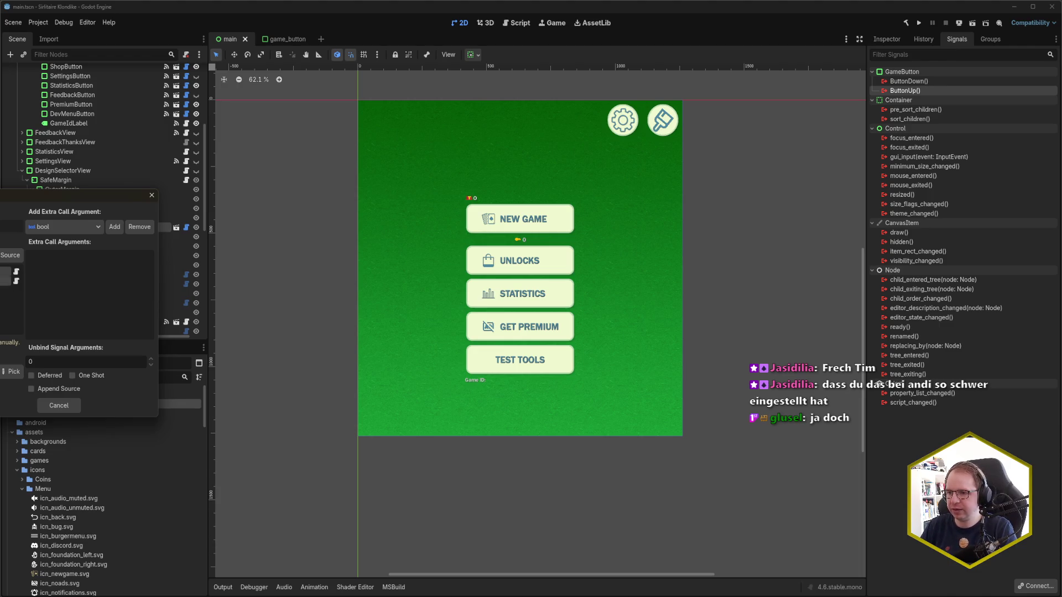
pyautogui.click(13, 371)
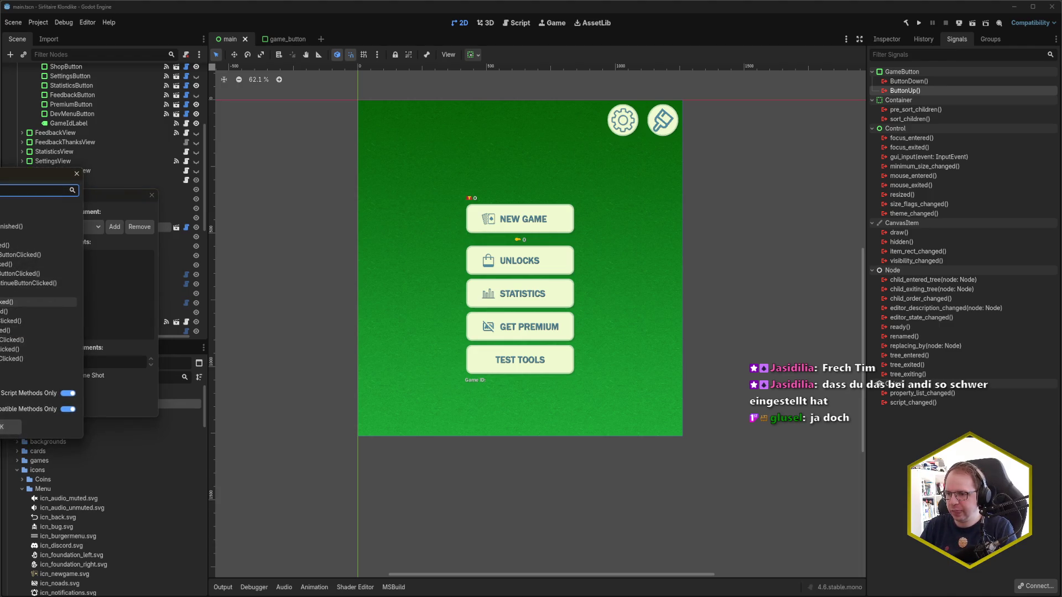
pyautogui.press('Return')
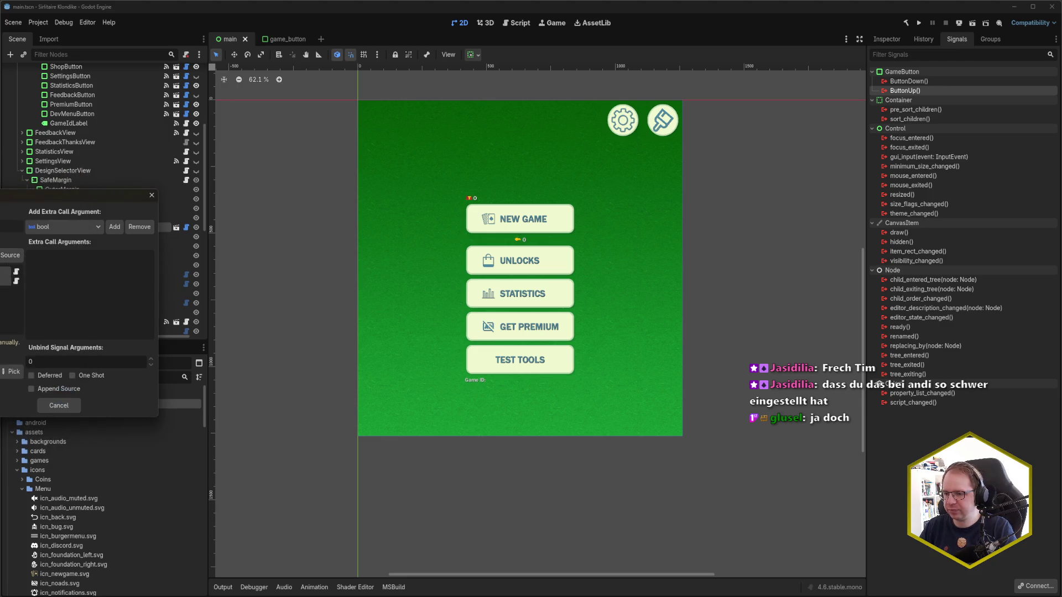
pyautogui.press('Return')
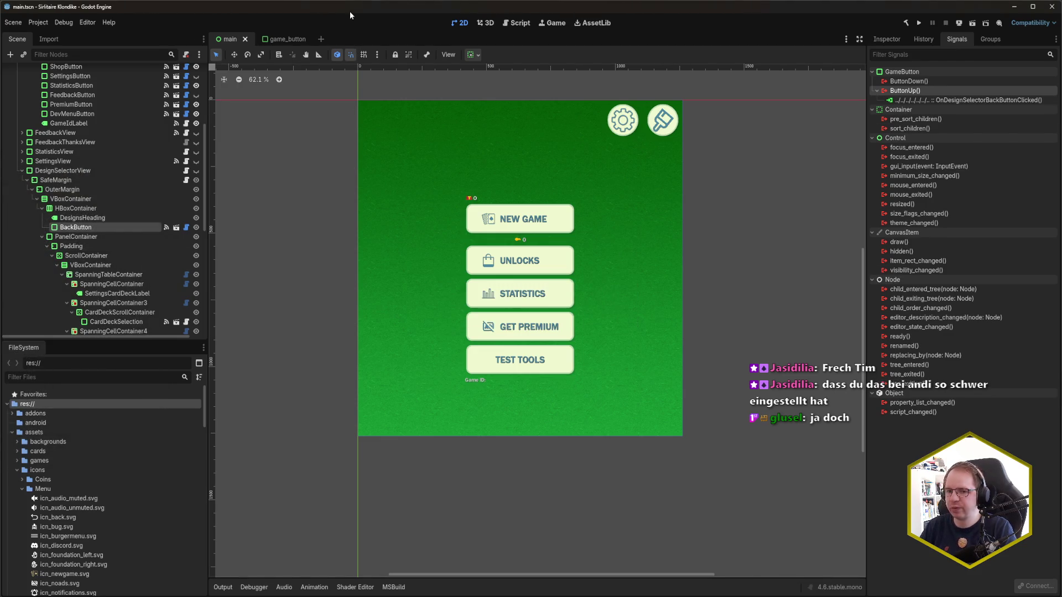
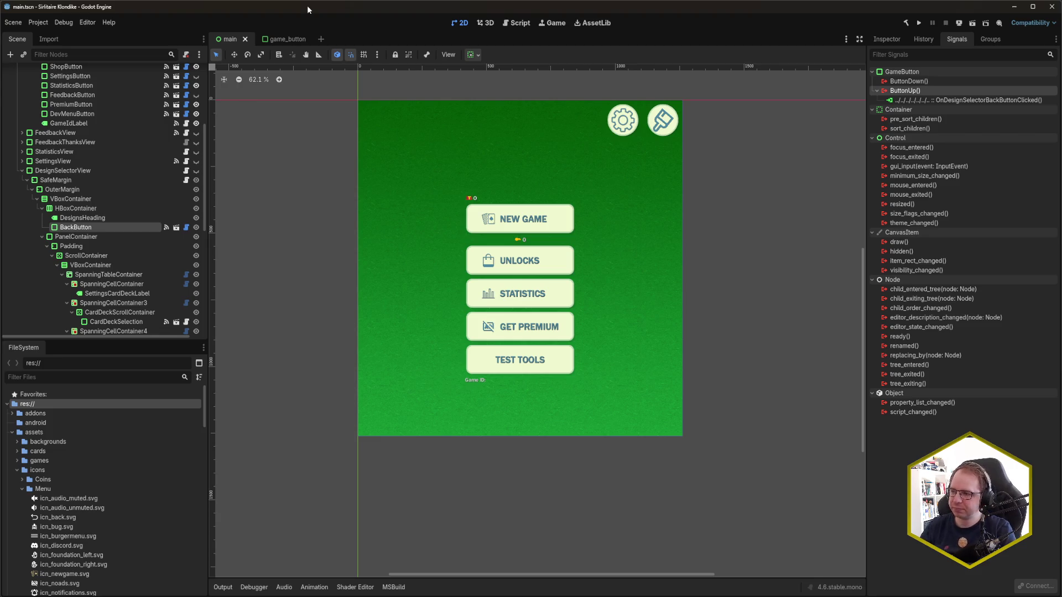
# Step: Run Solitaire Klondike, open its Settings screen, return to the main menu, then stop the game
pyautogui.press('F5')
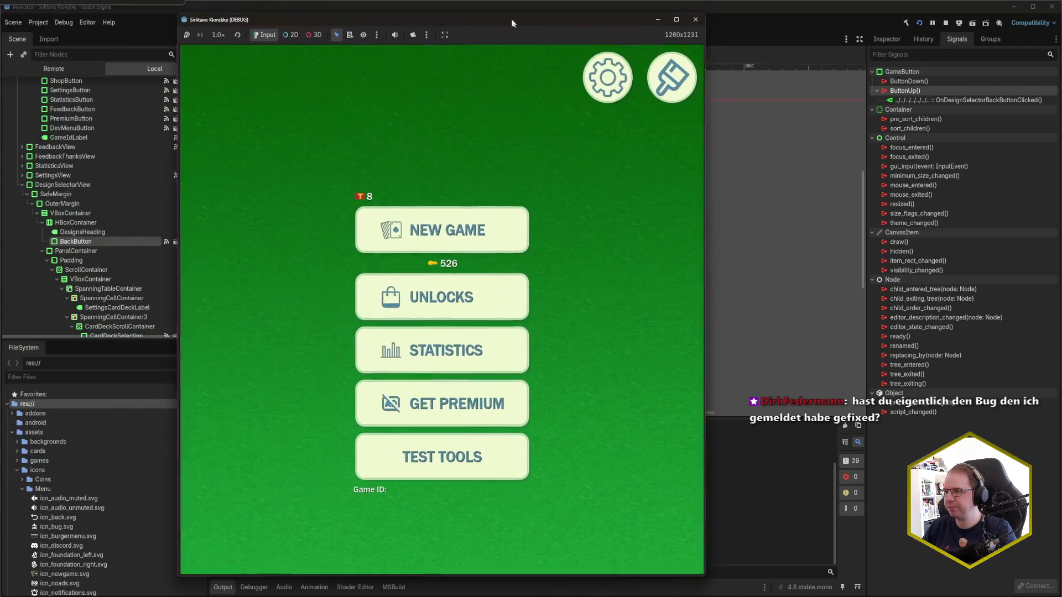
pyautogui.click(605, 99)
pyautogui.click(667, 83)
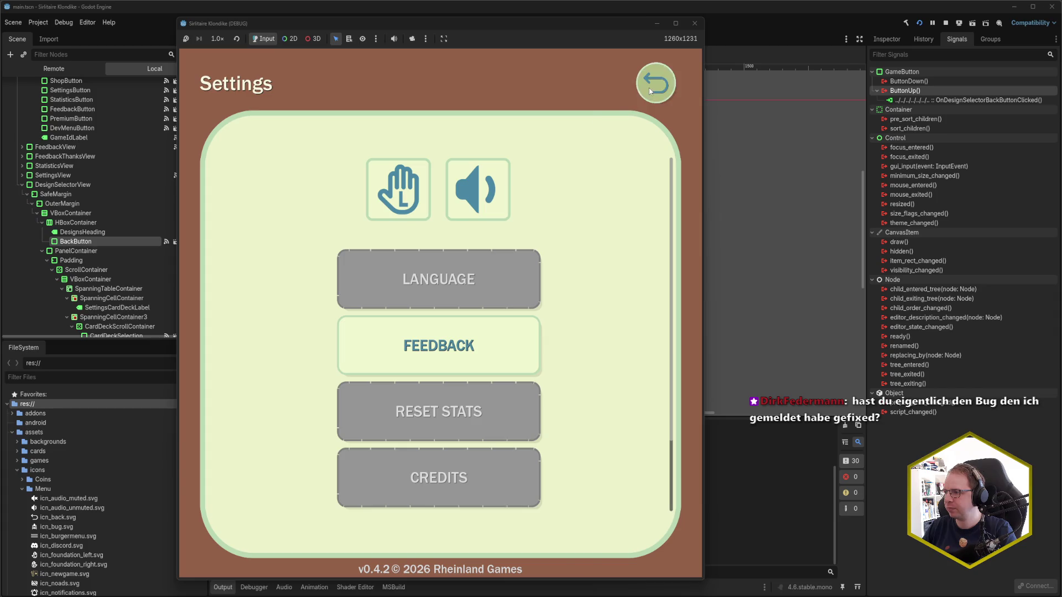
pyautogui.press('F8')
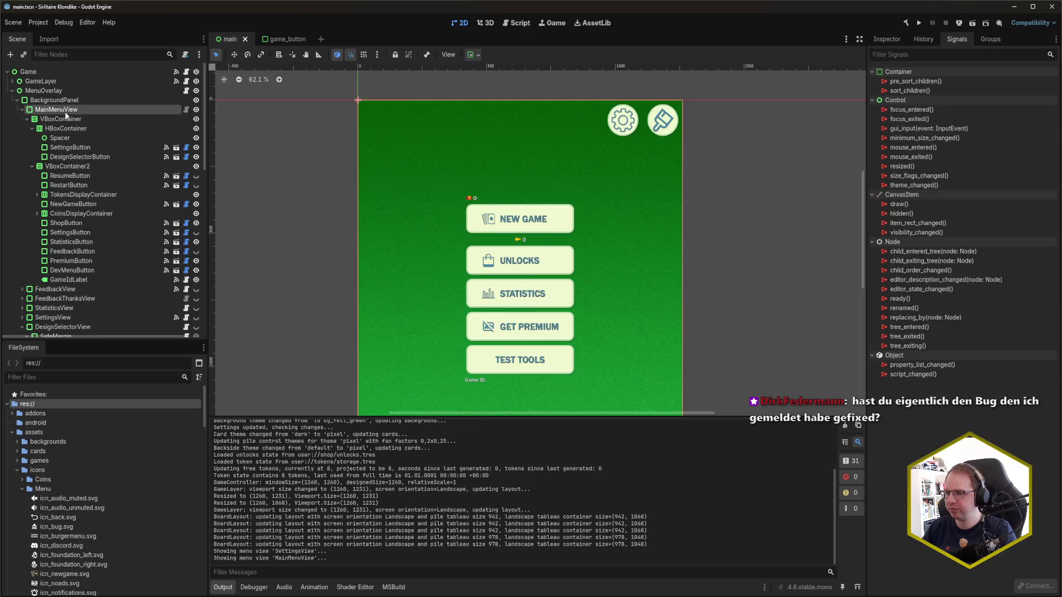
# Step: Add DesignSelectorView as the eighth entry of MenuOverlay's Views array, then rebuild and run the game
pyautogui.click(885, 40)
pyautogui.scroll(-3, 23, 269)
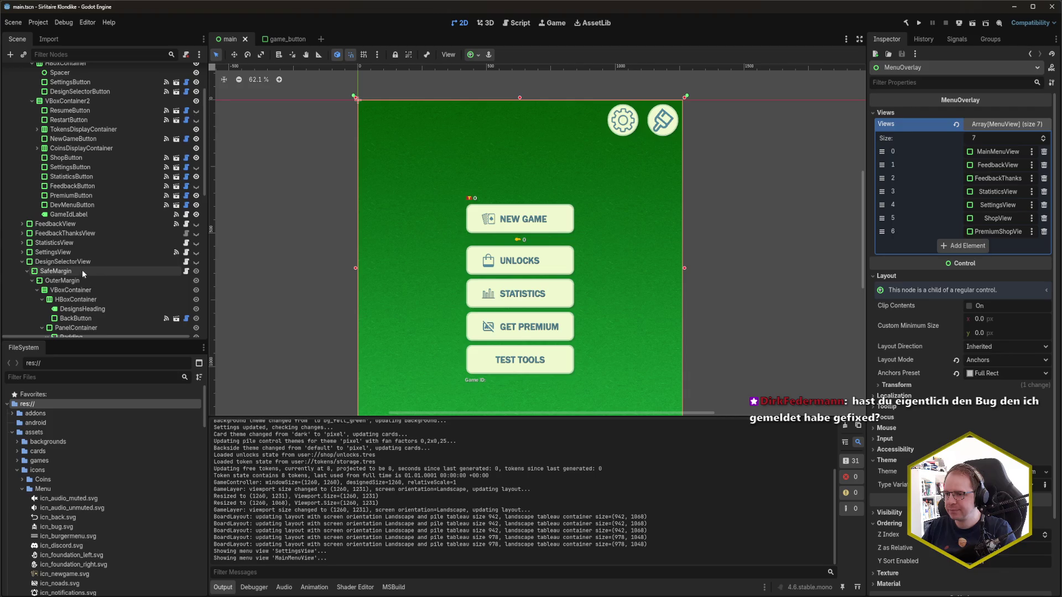
pyautogui.moveTo(25, 262); pyautogui.dragTo(974, 254)
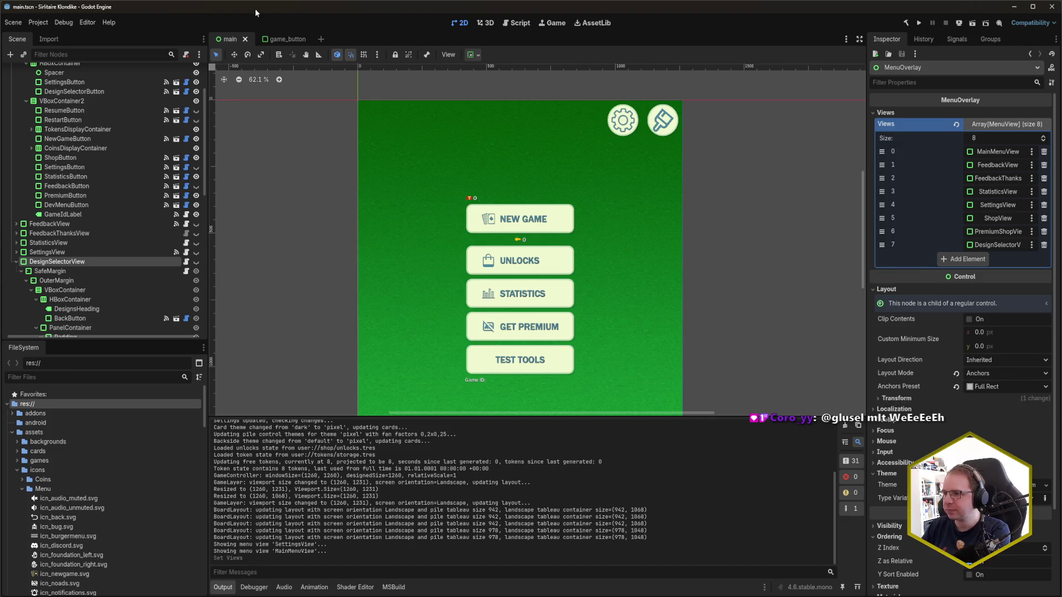
pyautogui.press('F5')
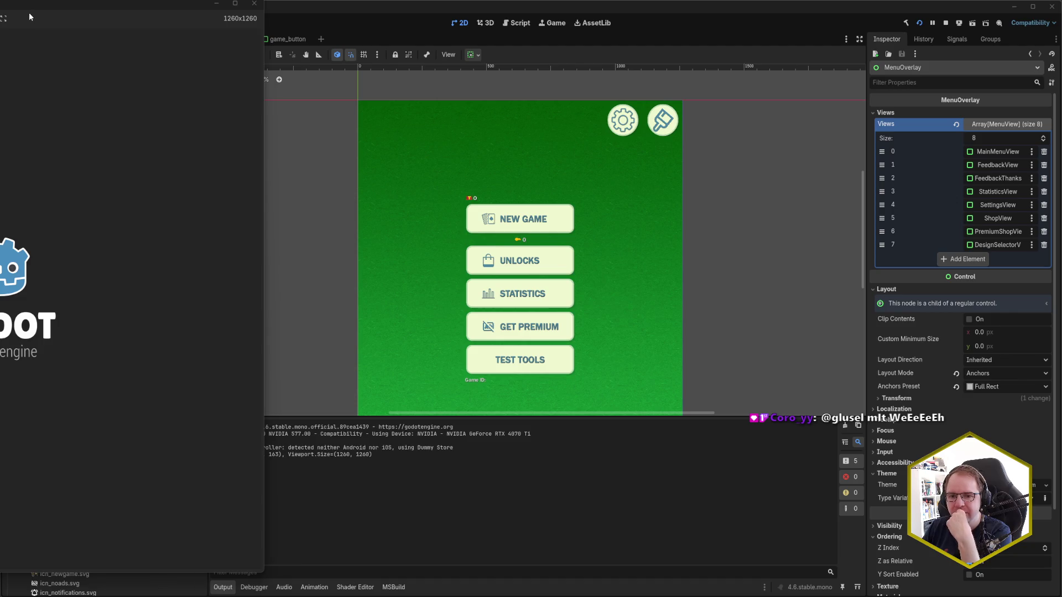
# Step: In the running game, open the Designs screen, scroll through it, and go back to the main menu
pyautogui.moveTo(54, 9)
pyautogui.mouseDown()
pyautogui.moveTo(362, 34)
pyautogui.moveTo(492, 30)
pyautogui.mouseUp()
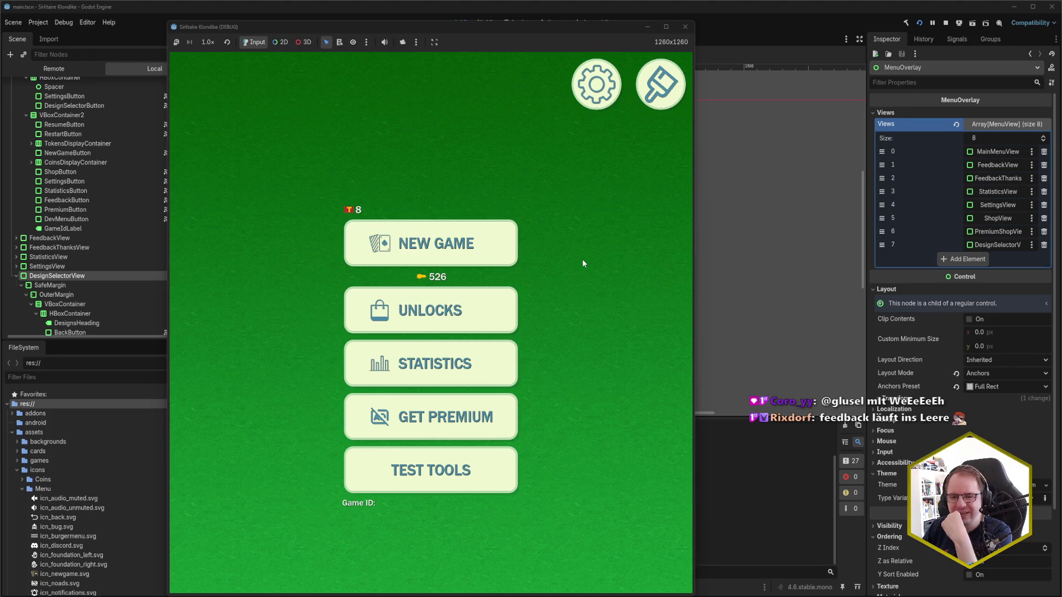
pyautogui.click(666, 93)
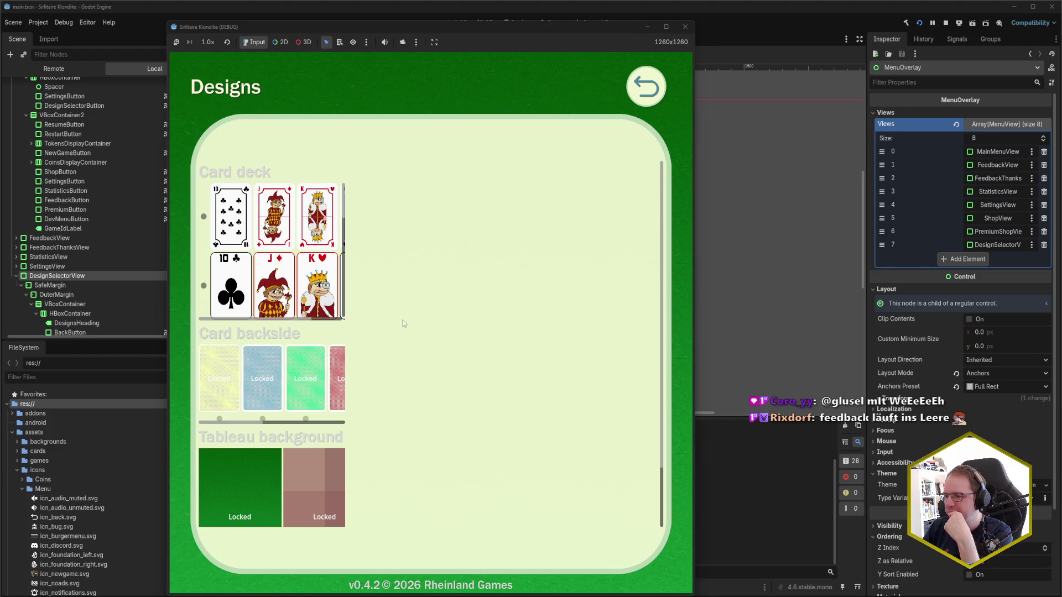
pyautogui.hscroll(2, 283, 414)
pyautogui.hscroll(-2, 284, 414)
pyautogui.scroll(-1, 291, 437)
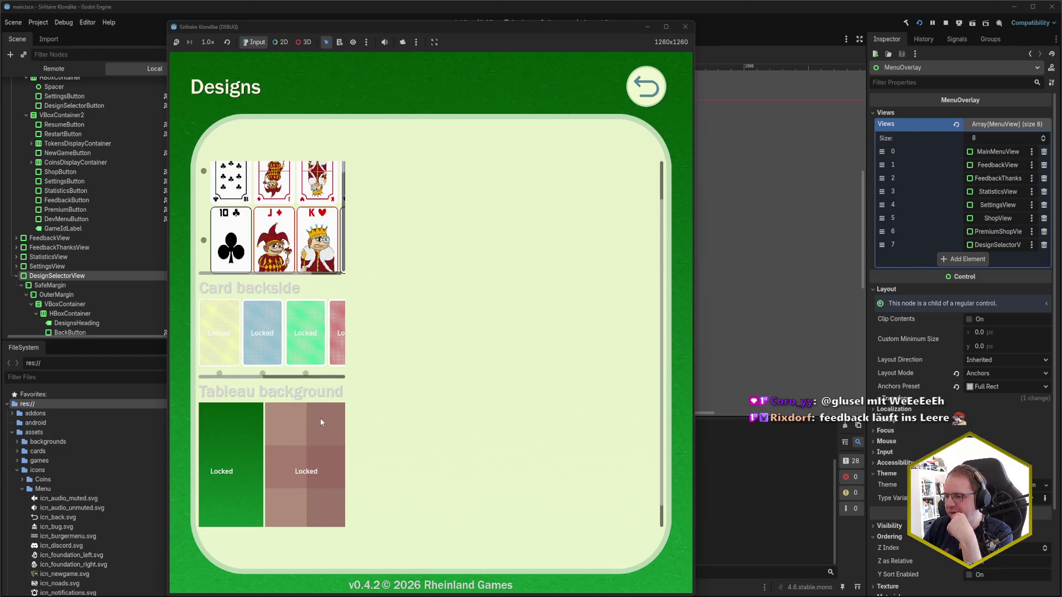
pyautogui.scroll(1, 320, 426)
pyautogui.scroll(-1, 343, 434)
pyautogui.scroll(1, 365, 436)
pyautogui.scroll(-1, 368, 435)
pyautogui.scroll(1, 370, 433)
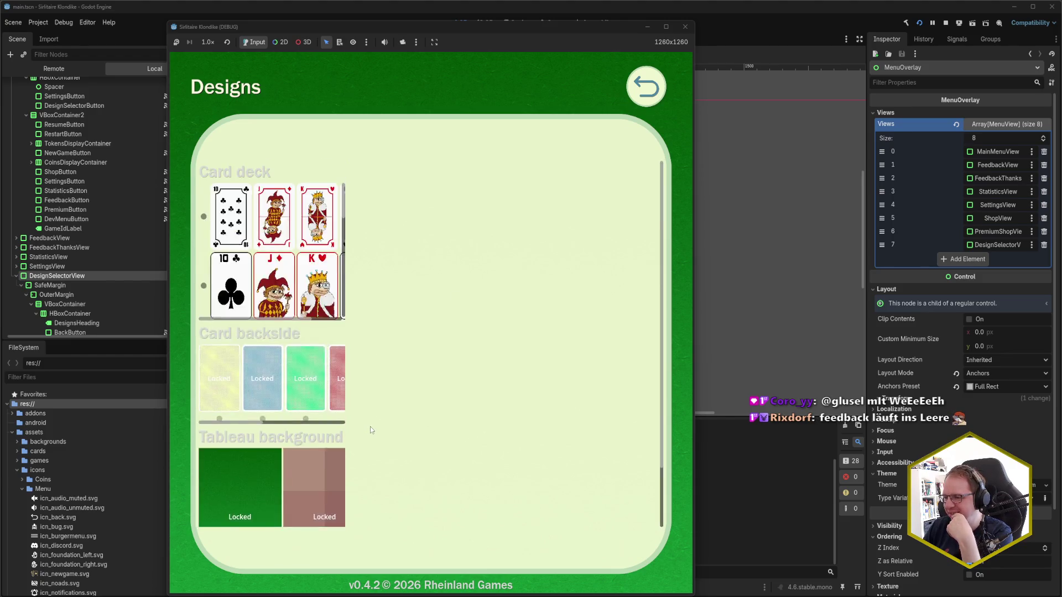
pyautogui.click(645, 87)
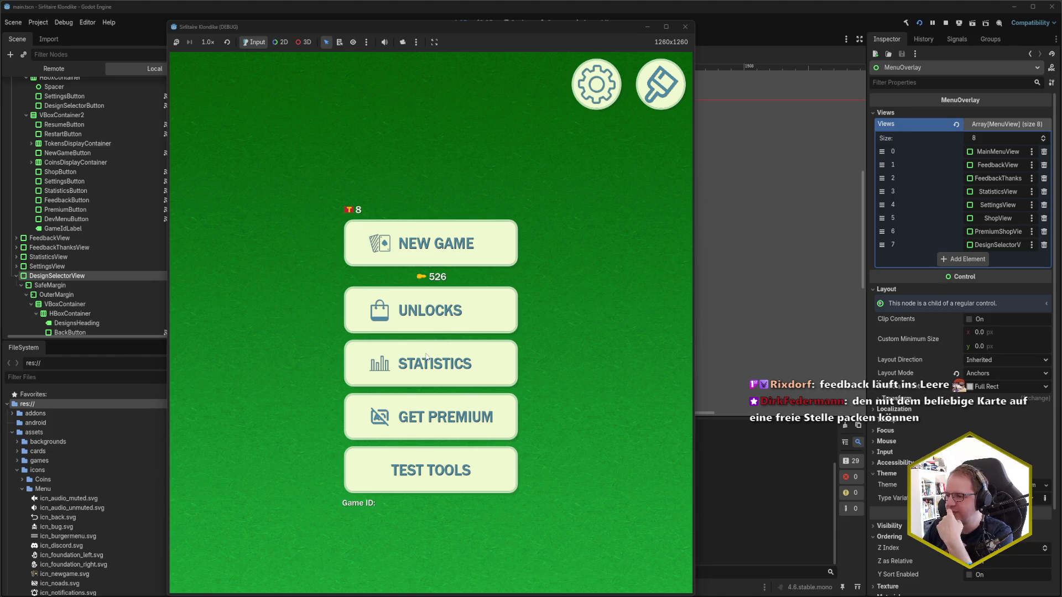
# Step: Open and leave the Settings screen a few times, then close the game window
pyautogui.click(590, 81)
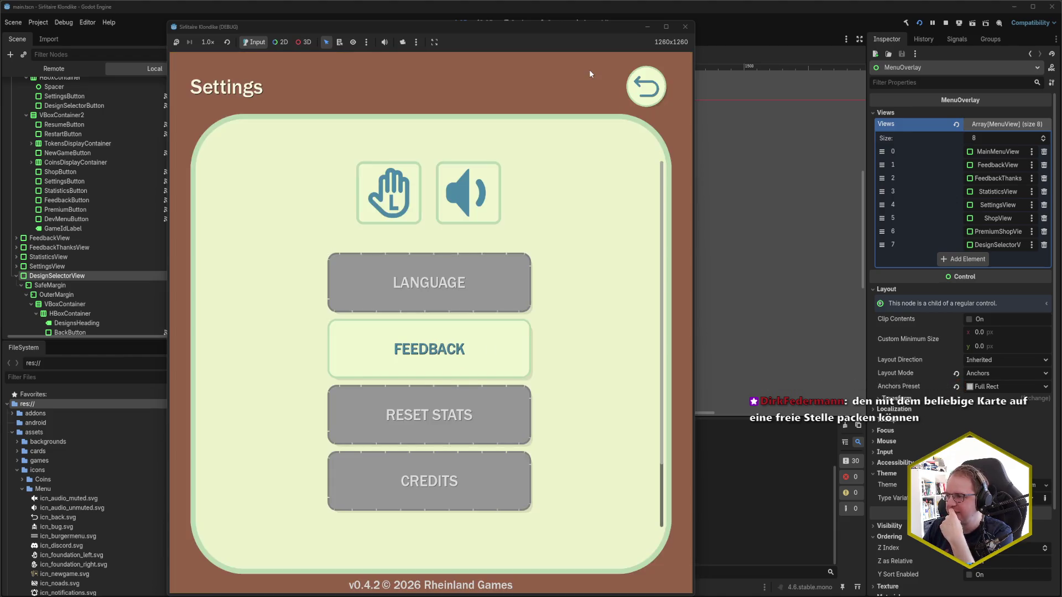
pyautogui.click(656, 85)
pyautogui.click(657, 86)
pyautogui.click(657, 87)
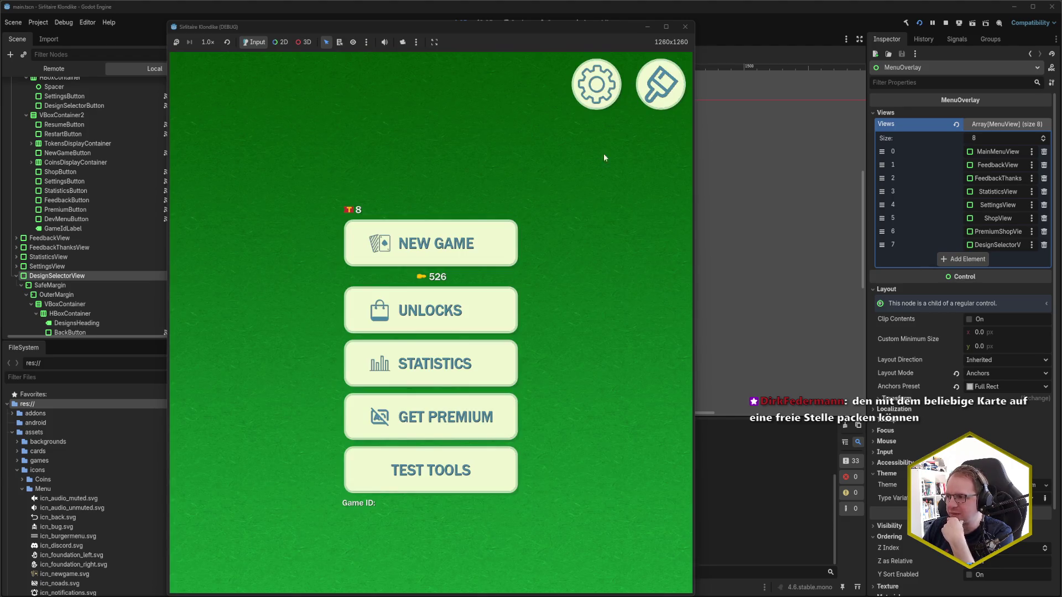
pyautogui.click(685, 26)
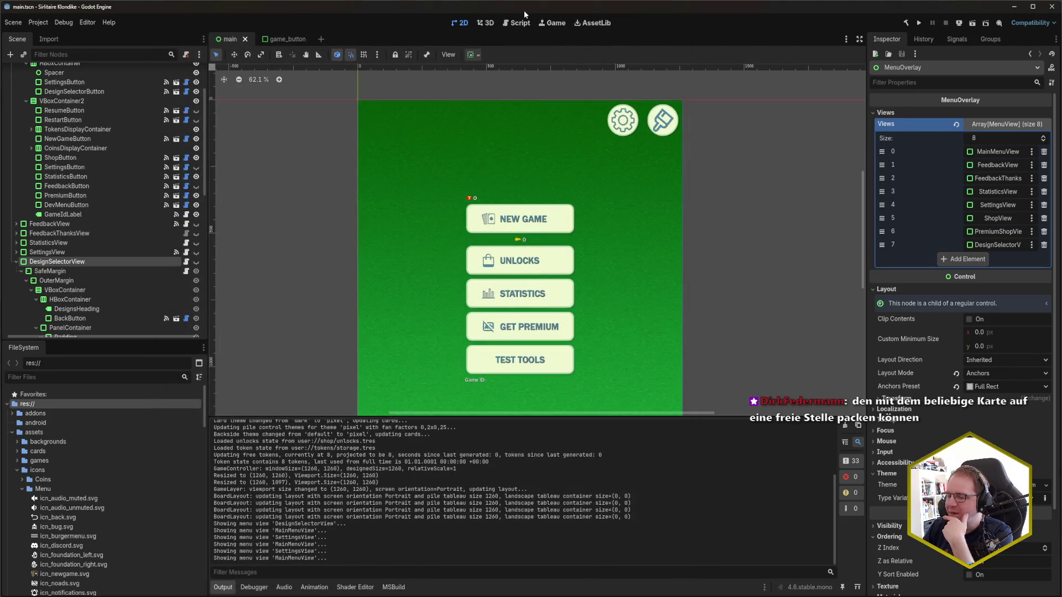
# Step: Inspect the layout sizes of SettingsView's BackButton
pyautogui.hotkey('alt', 'Tab')
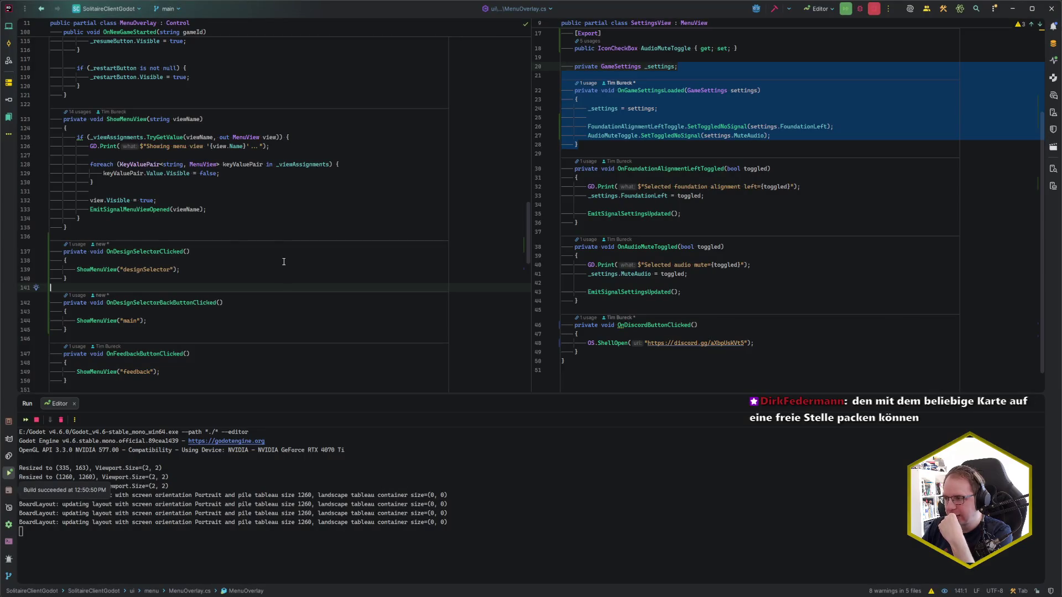
pyautogui.hotkey('alt', 'Tab')
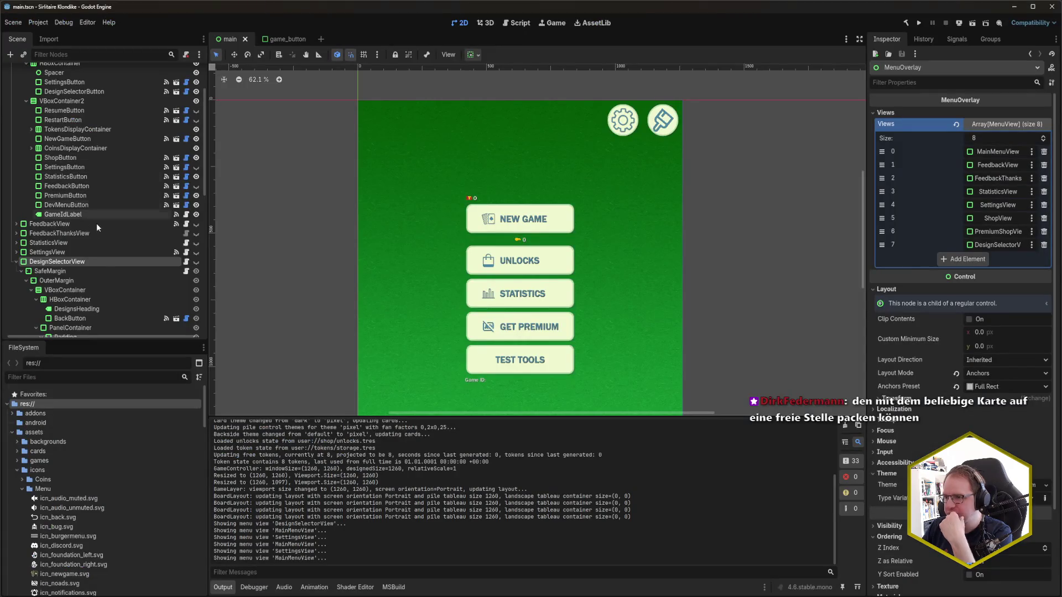
pyautogui.click(47, 252)
pyautogui.click(16, 252)
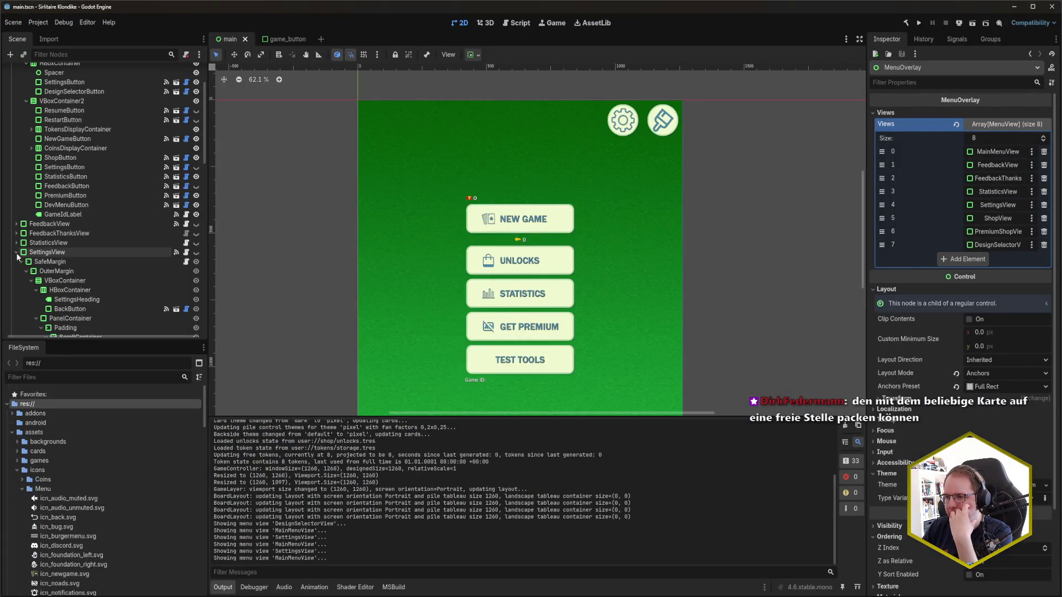
pyautogui.click(88, 307)
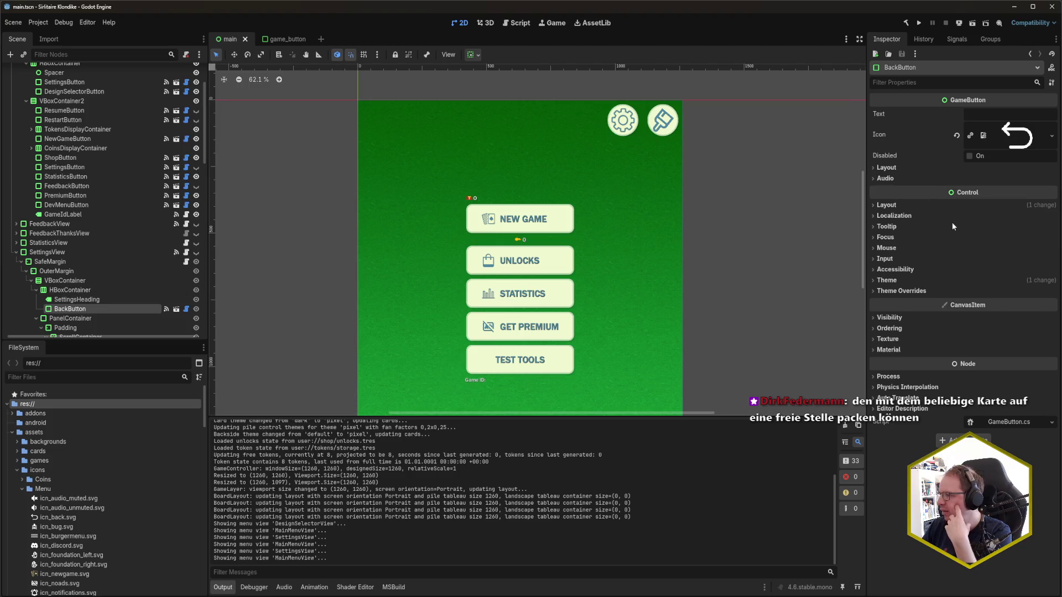
pyautogui.click(886, 205)
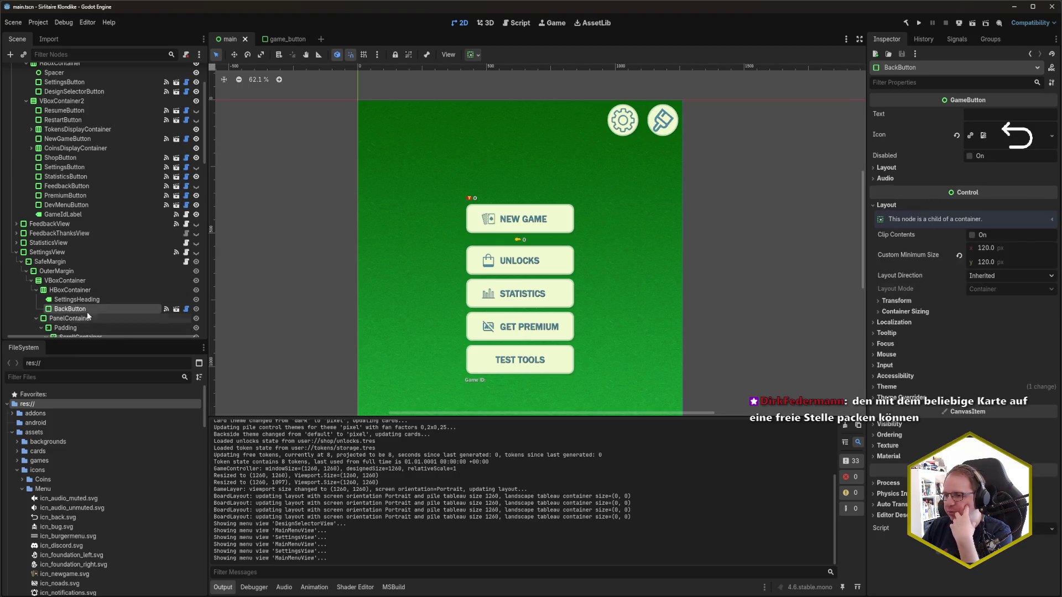
pyautogui.scroll(3, 91, 206)
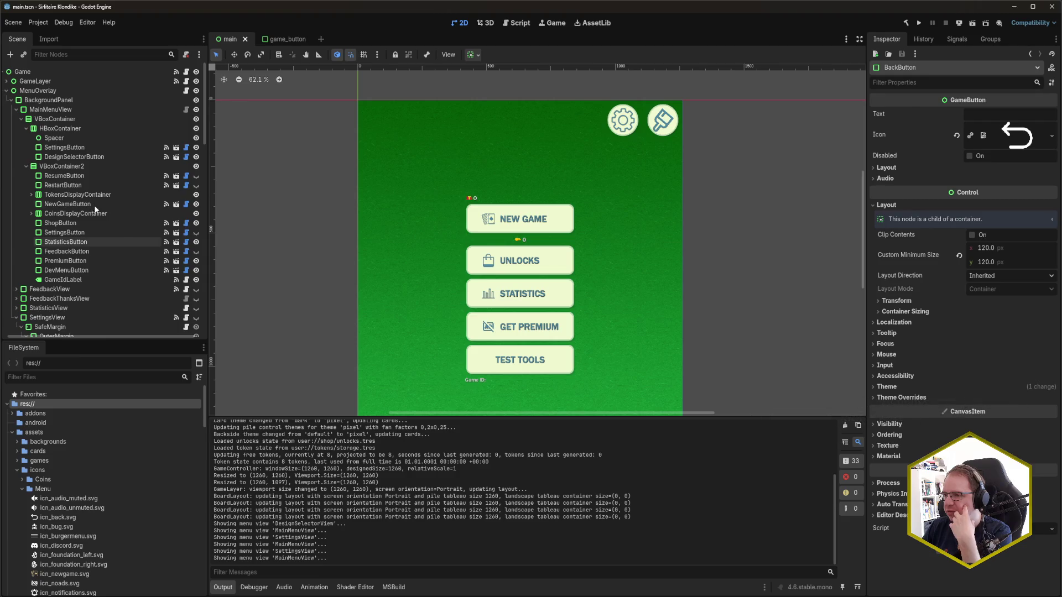
pyautogui.scroll(-3, 77, 245)
pyautogui.scroll(3, 78, 219)
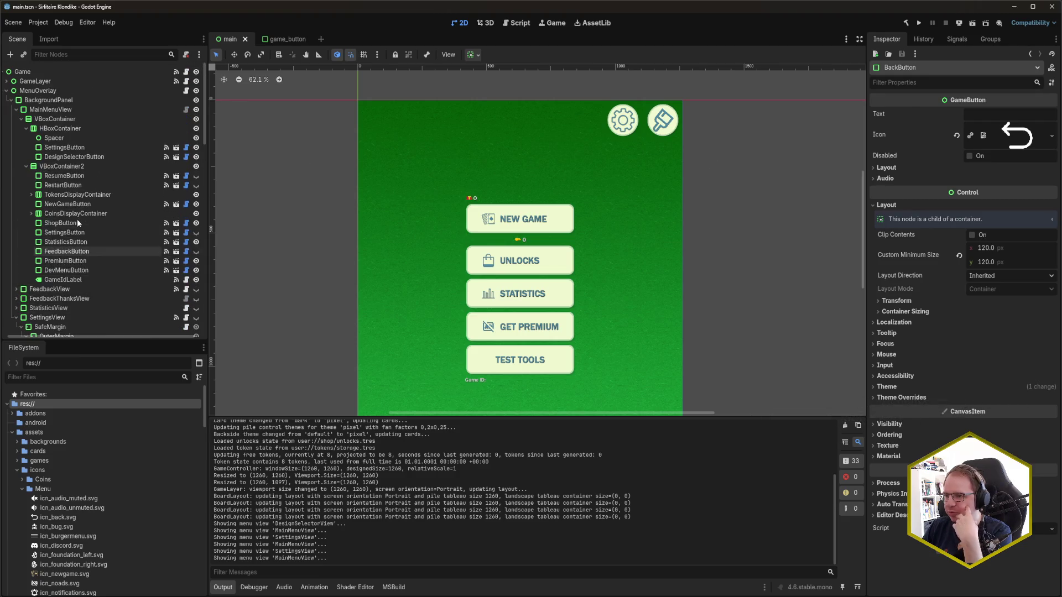
# Step: Give SettingsButton and DesignSelectorButton a 120 × 120 Custom Minimum Size and save the scene
pyautogui.click(65, 147)
pyautogui.keyDown('shift'); pyautogui.click(74, 157); pyautogui.keyUp('shift')
pyautogui.click(999, 222)
pyautogui.write('12')
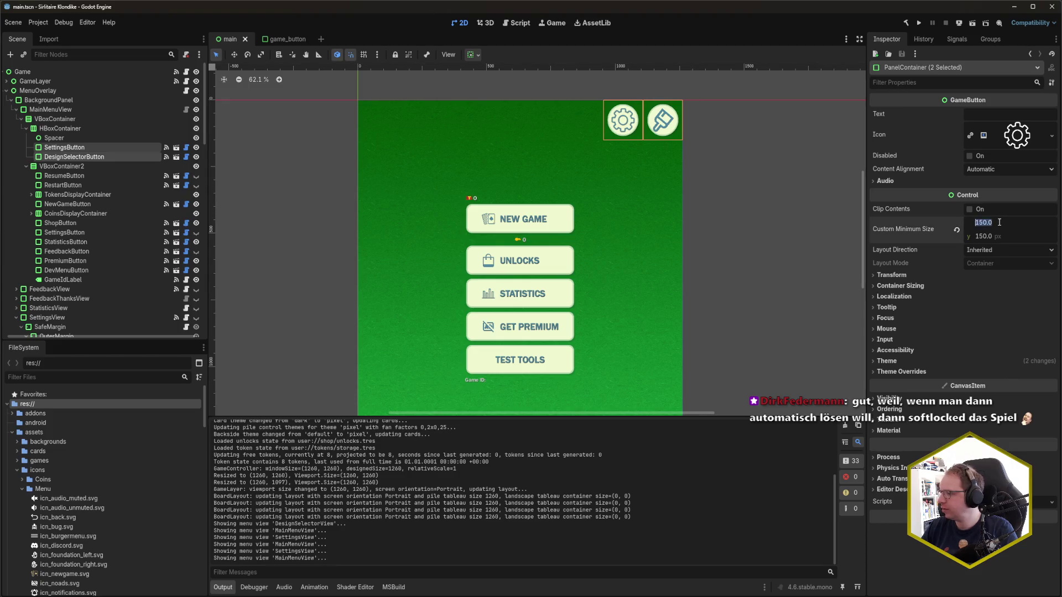
pyautogui.press('Tab')
pyautogui.click(999, 221)
pyautogui.write('120')
pyautogui.press('Tab')
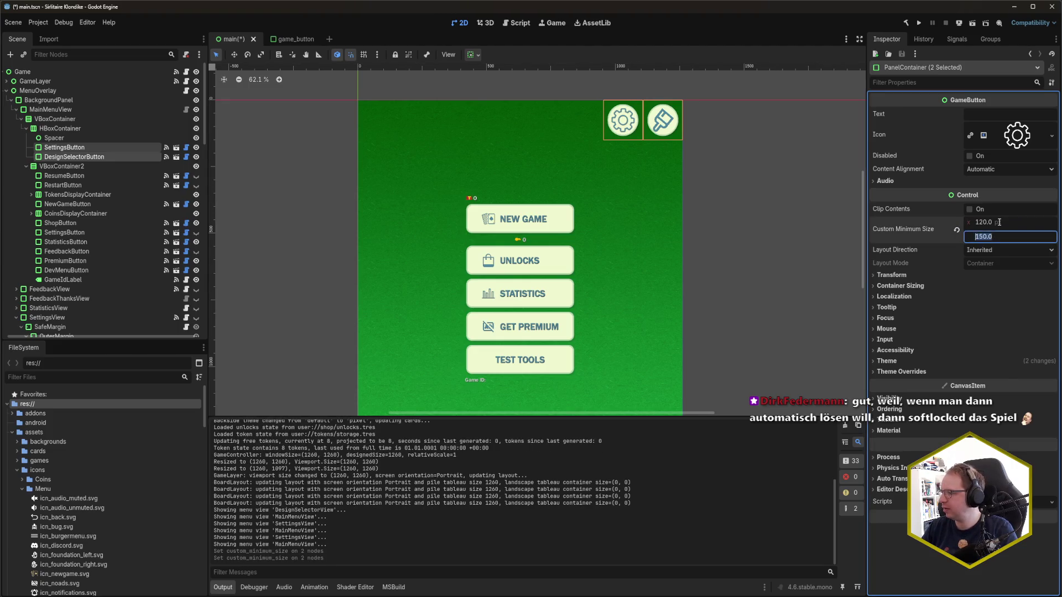
pyautogui.write('120')
pyautogui.press('Return')
pyautogui.hotkey('ctrl', 's')
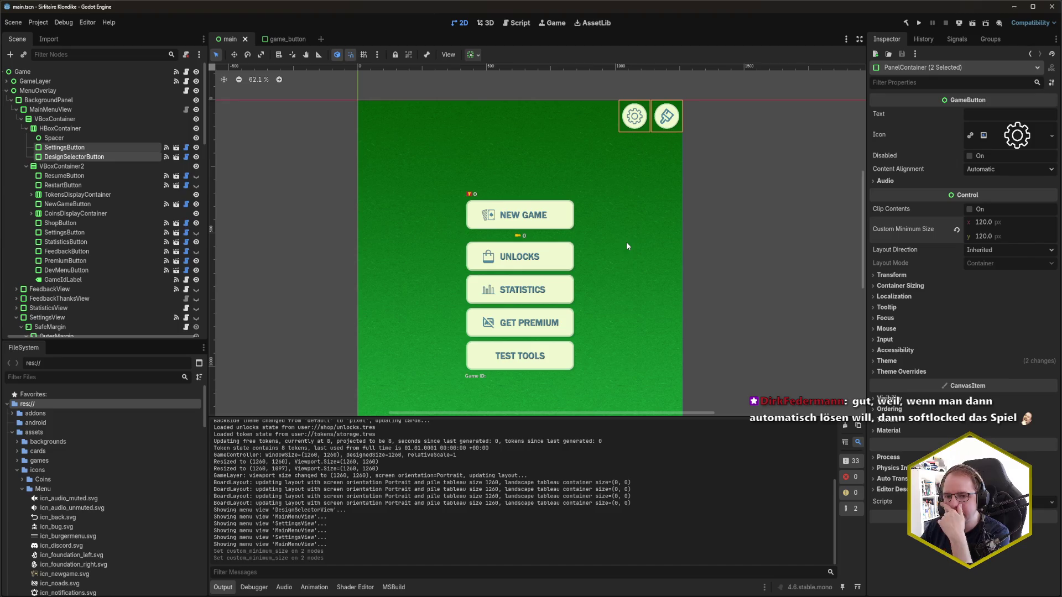
pyautogui.click(751, 200)
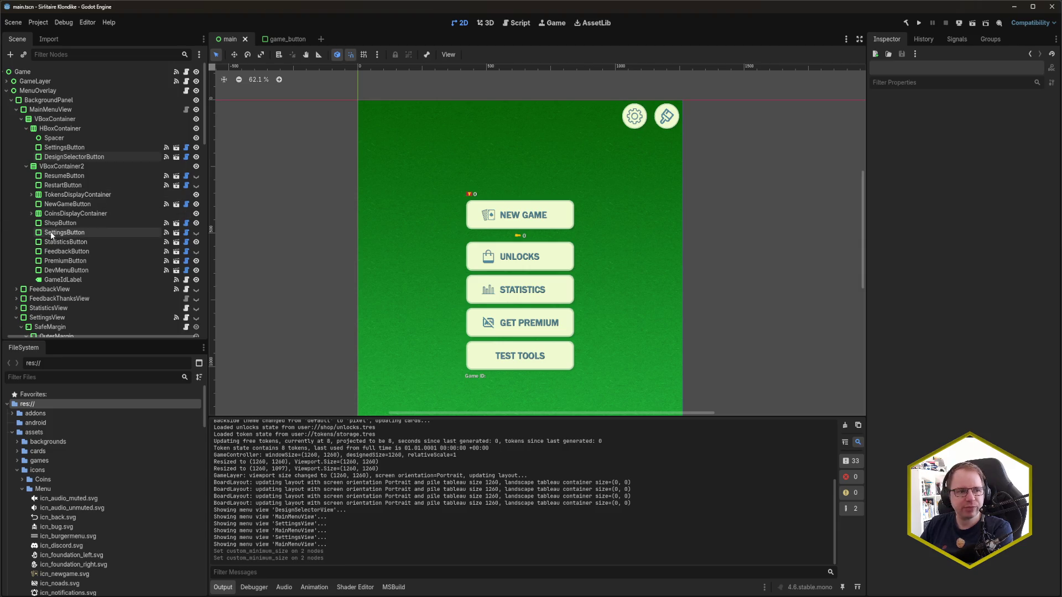
pyautogui.click(58, 596)
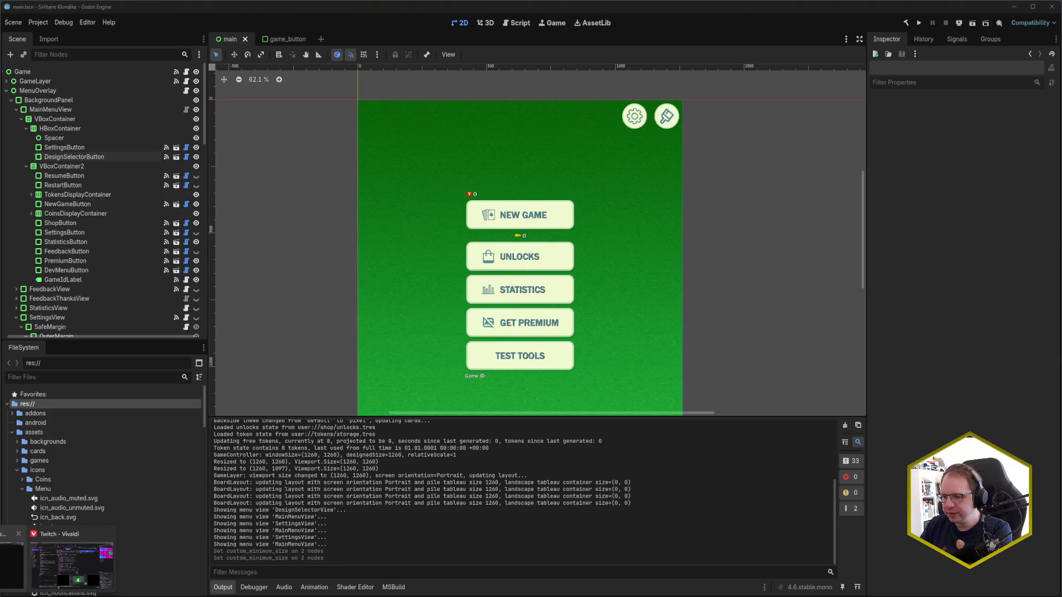
# Step: Study the main_menu_new_colors.png mockup and its rounded resources bar in Vivaldi, then return to Godot
pyautogui.click(71, 564)
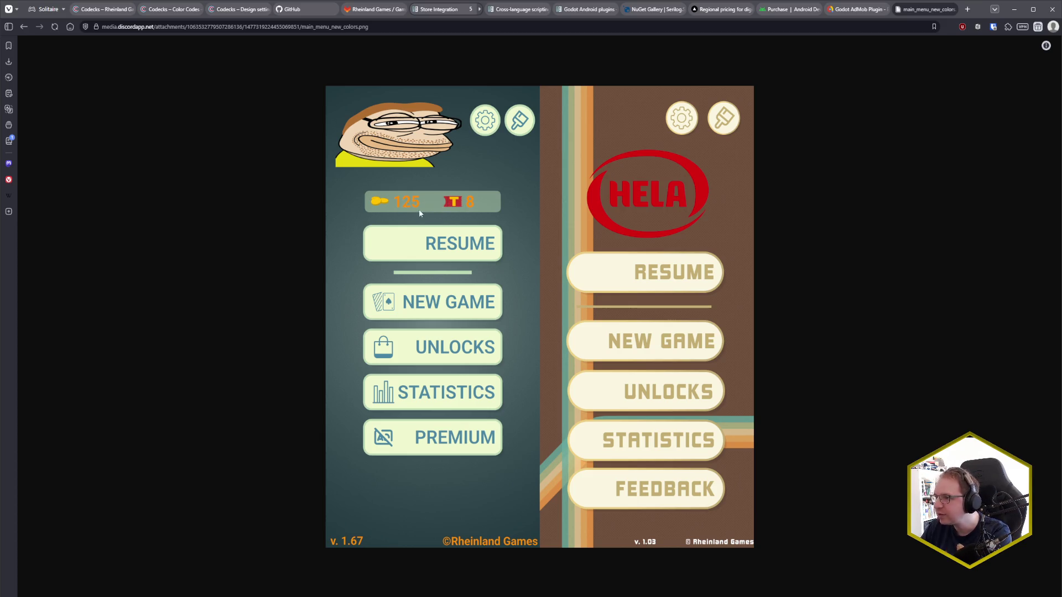
pyautogui.click(250, 10)
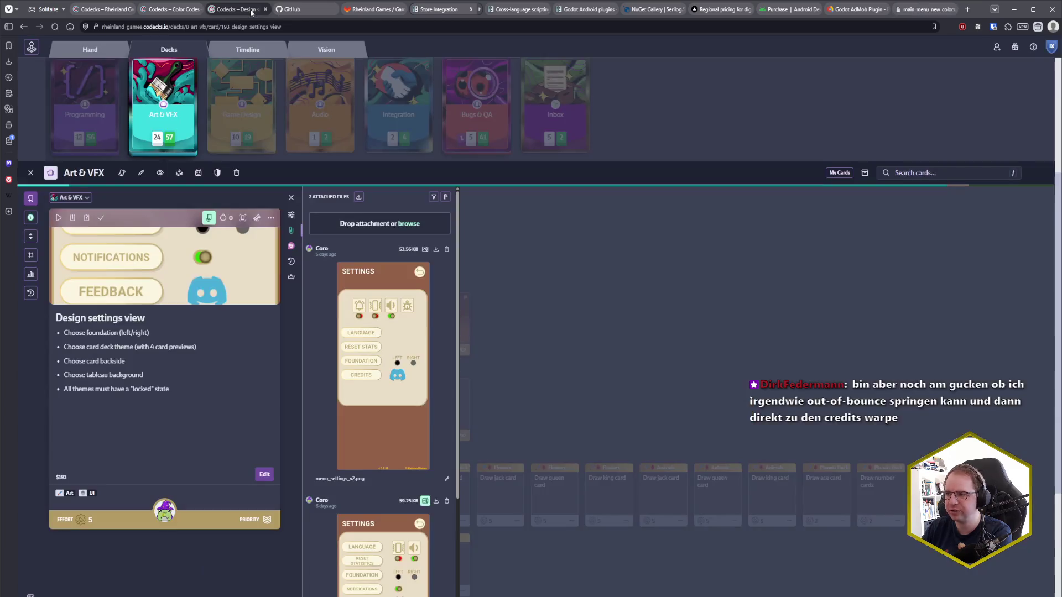
pyautogui.hotkey('ctrl', 'shift', 'Tab')
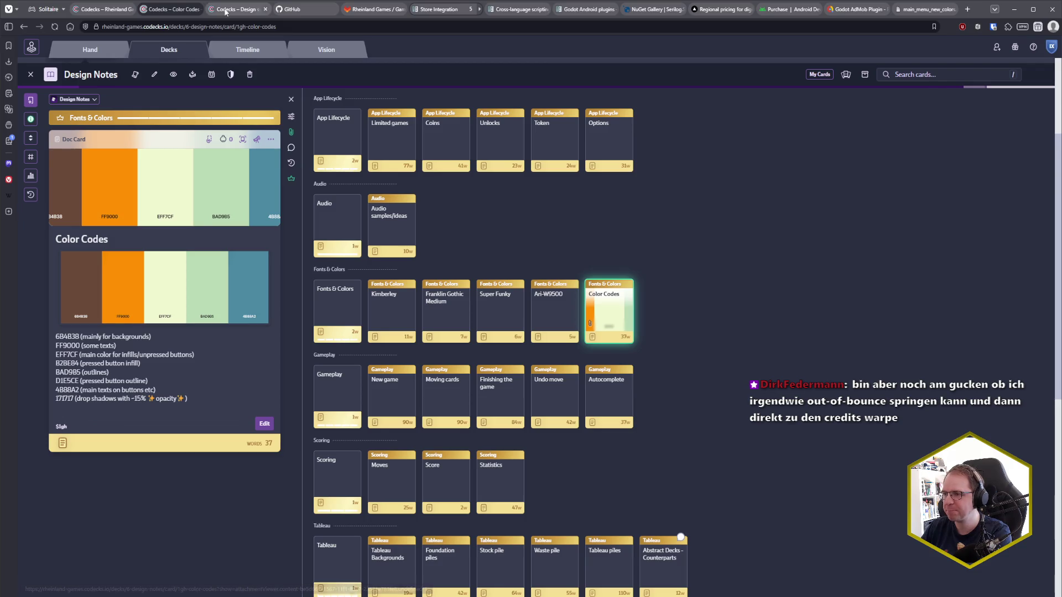
pyautogui.click(254, 10)
pyautogui.click(905, 11)
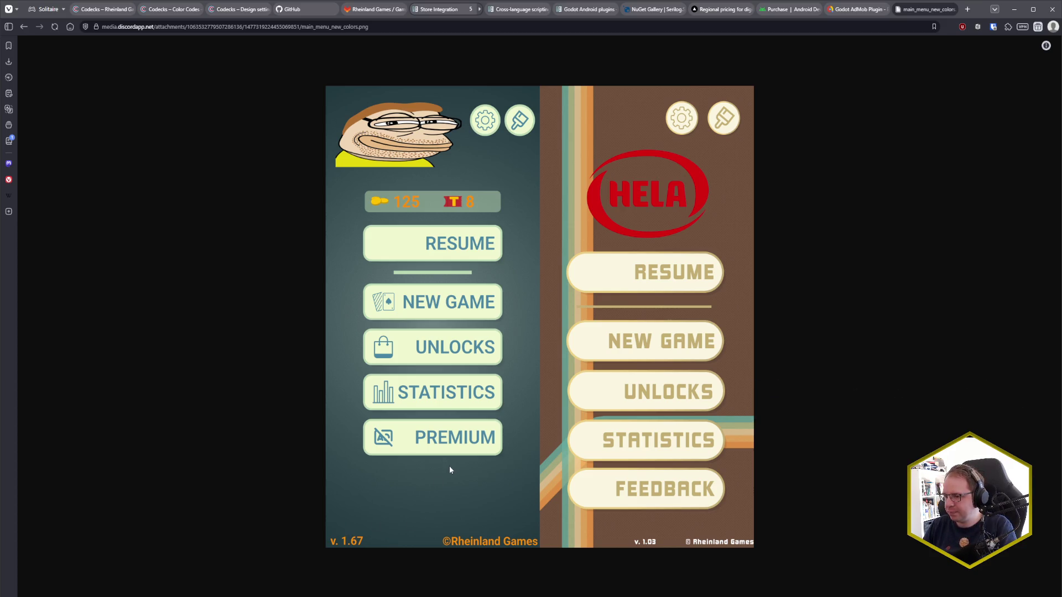
pyautogui.hotkey('alt', 'Tab')
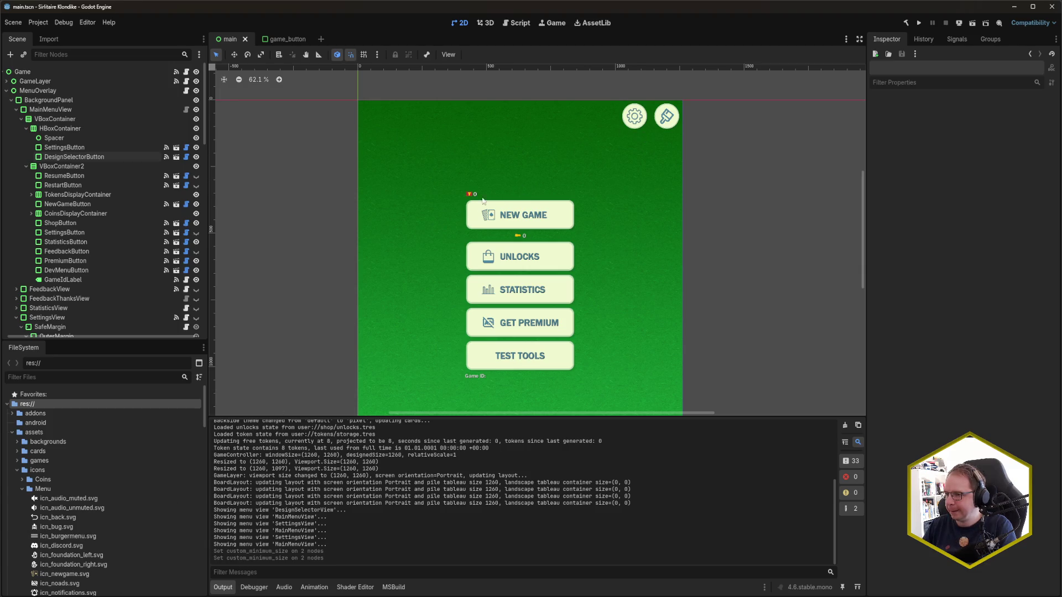
# Step: Add a PanelContainer under VBoxContainer2 above TokensDisplayContainer and rename it ResourcesContainer
pyautogui.click(84, 193)
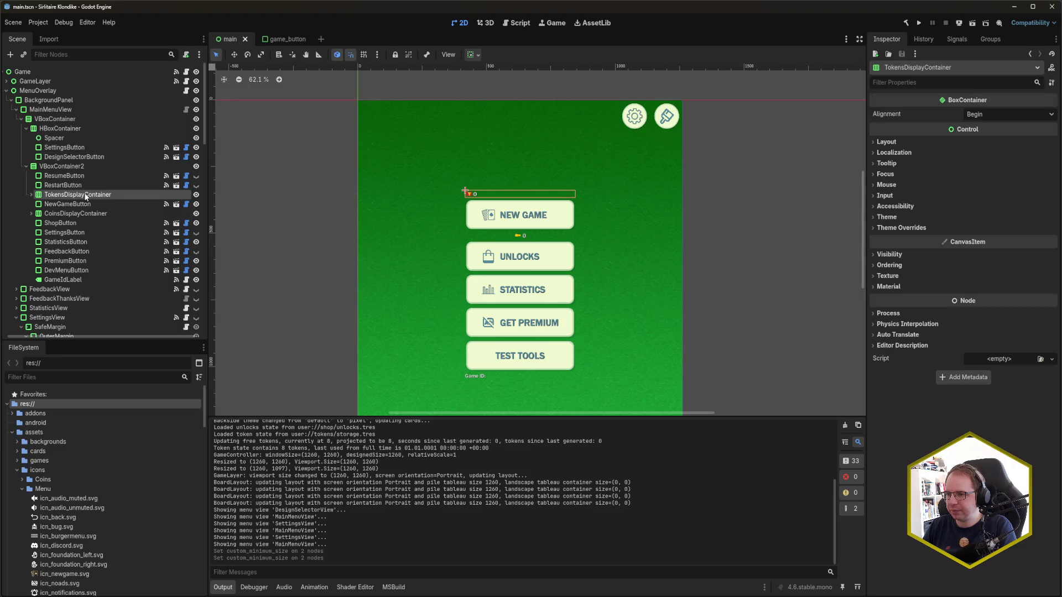
pyautogui.click(81, 214)
pyautogui.click(78, 195)
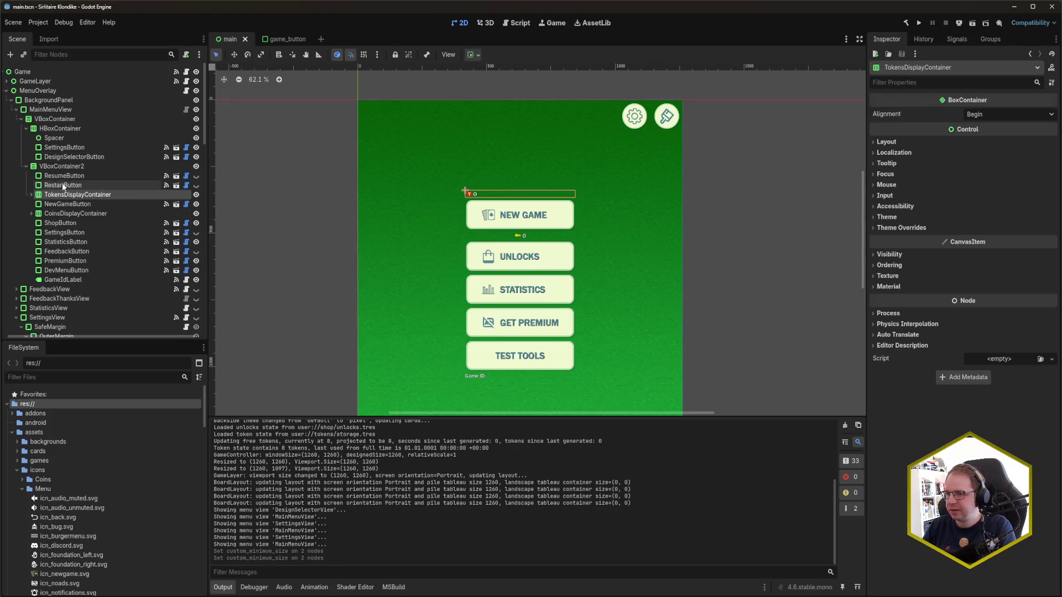
pyautogui.click(59, 165)
pyautogui.hotkey('ctrl', 'a')
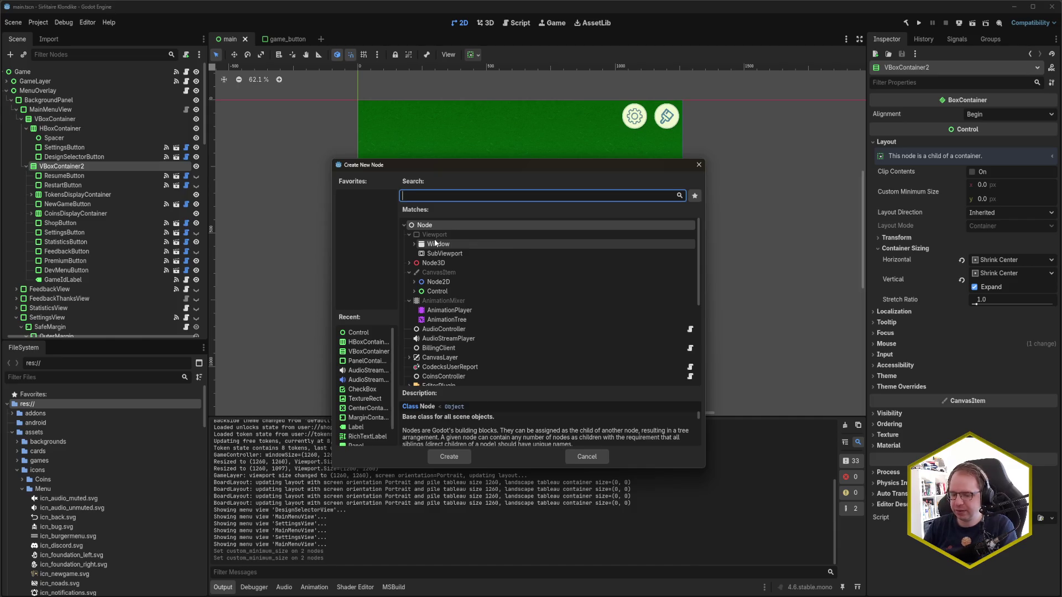
pyautogui.write('PanelContainer')
pyautogui.press('Return')
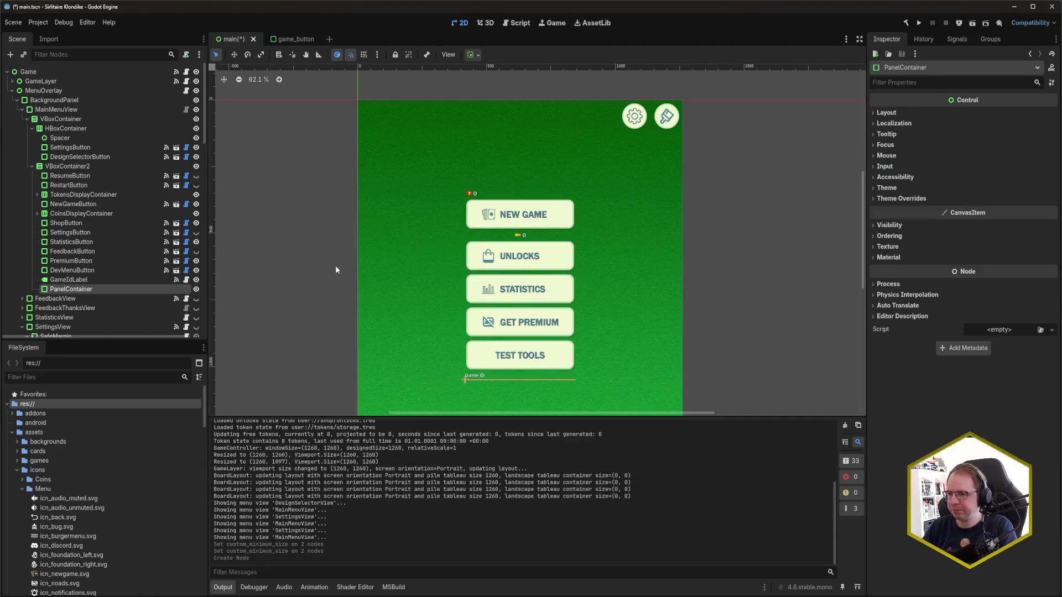
pyautogui.moveTo(71, 288)
pyautogui.mouseDown()
pyautogui.moveTo(83, 265)
pyautogui.moveTo(85, 190)
pyautogui.mouseUp()
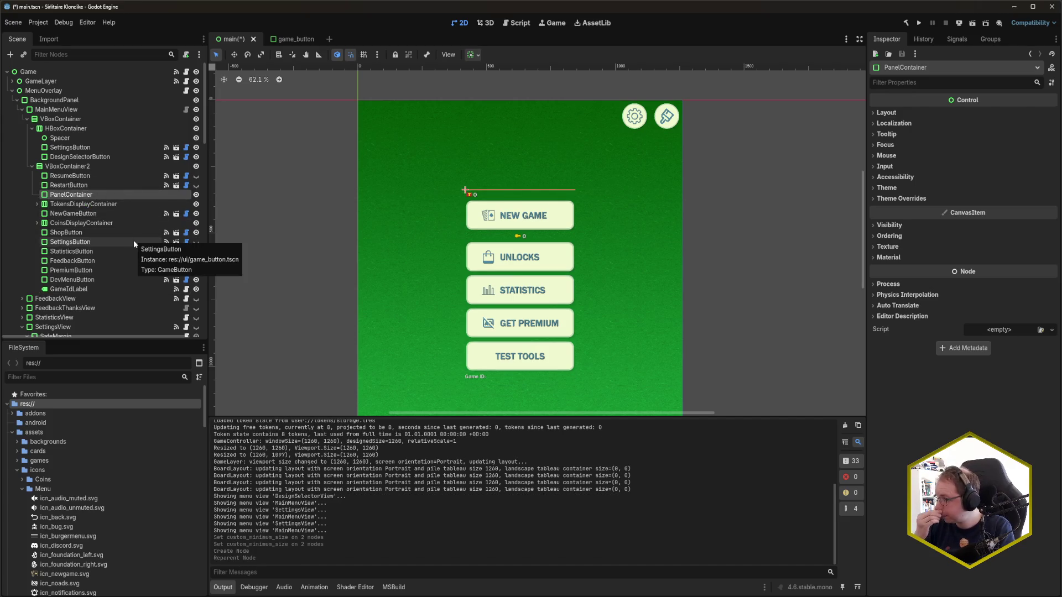
pyautogui.press('F2')
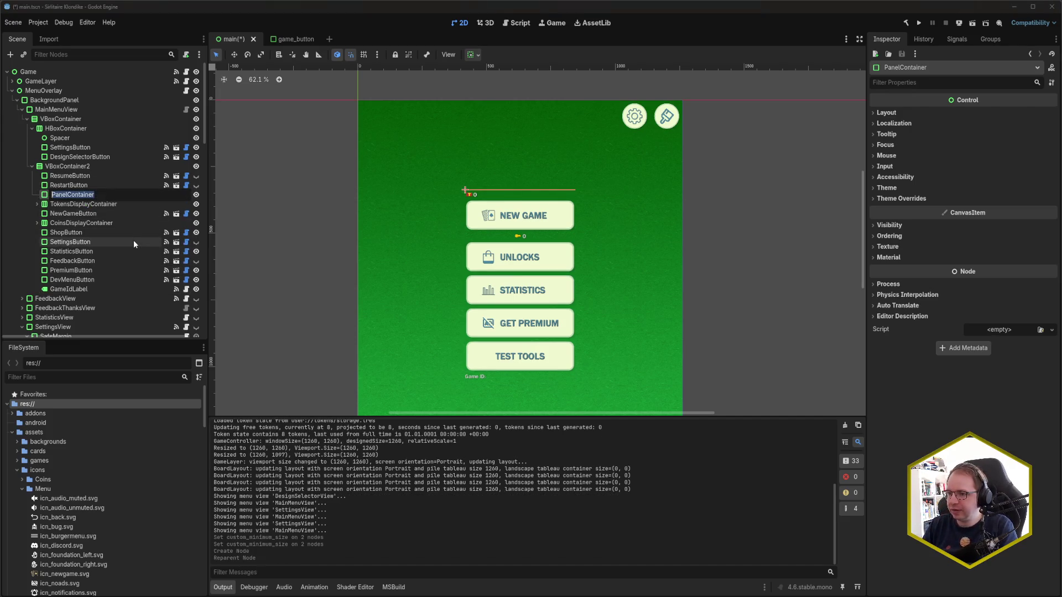
pyautogui.write('ResourcesContainer')
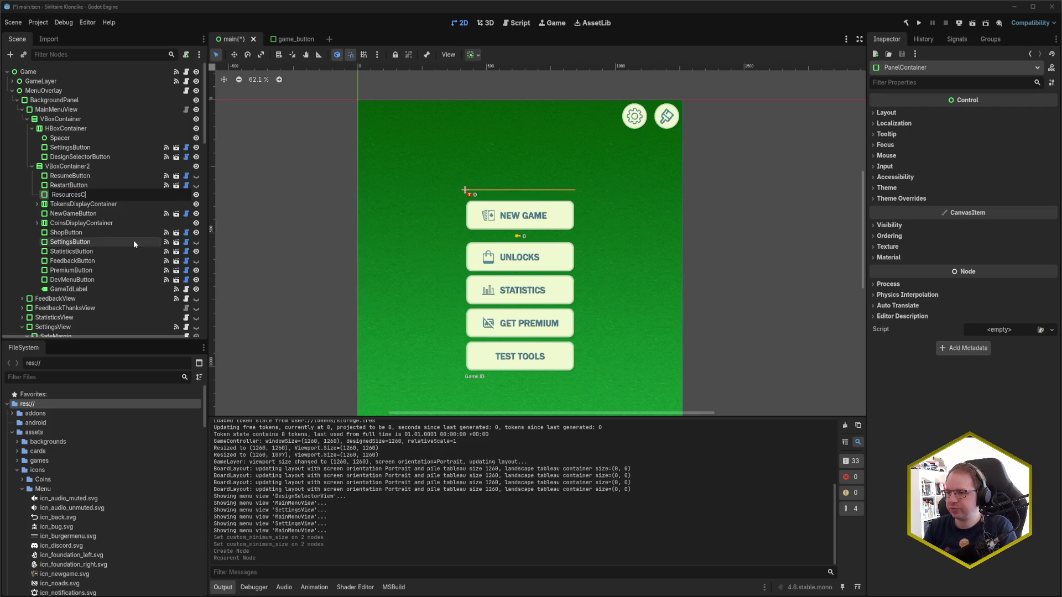
pyautogui.press('Return')
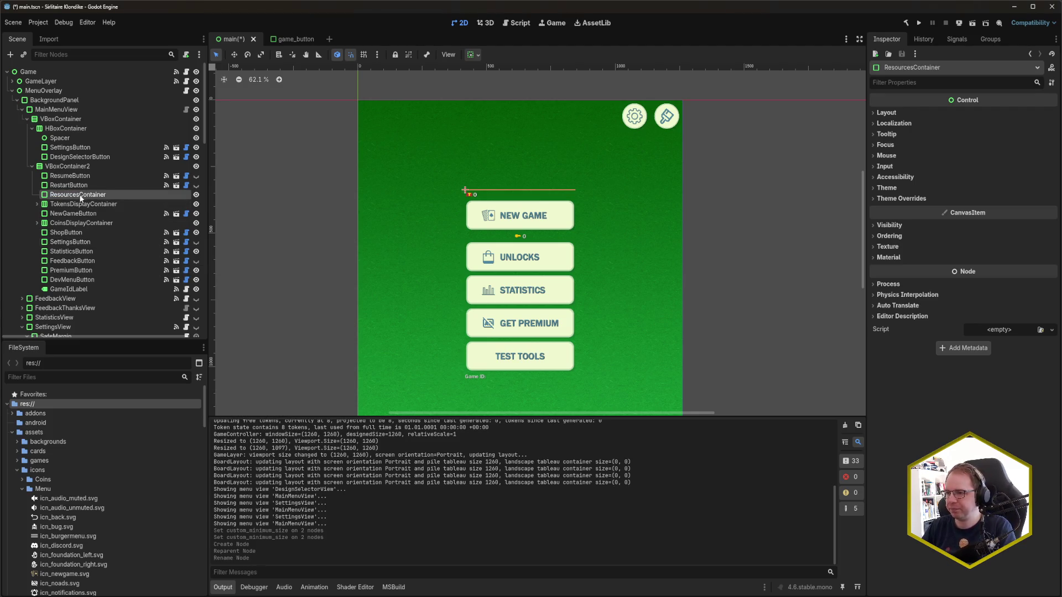
# Step: Expand and frame TokensDisplayContainer in the canvas, then reselect ResourcesContainer
pyautogui.click(88, 206)
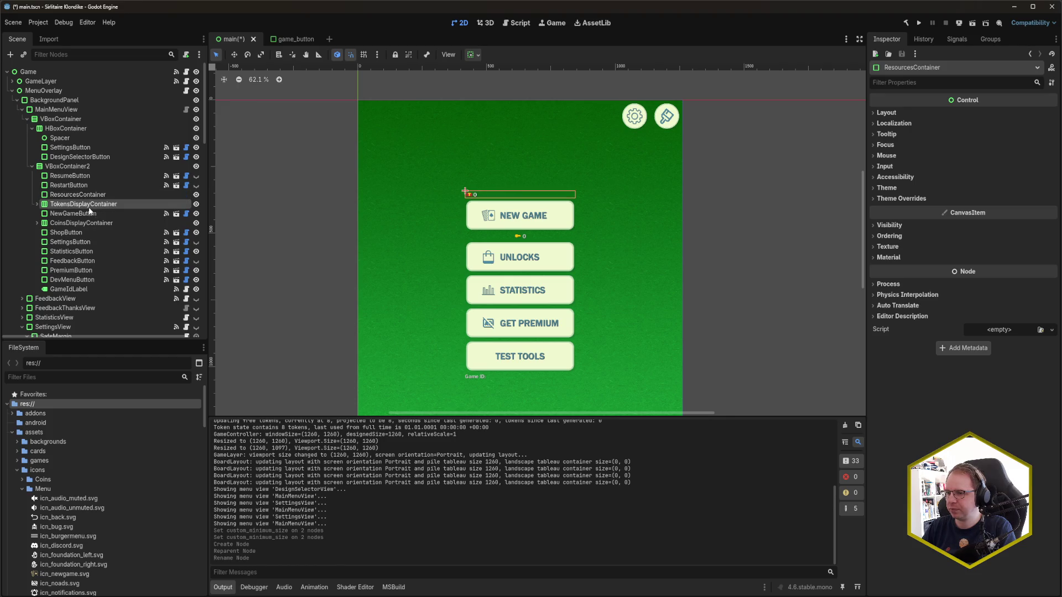
pyautogui.click(37, 204)
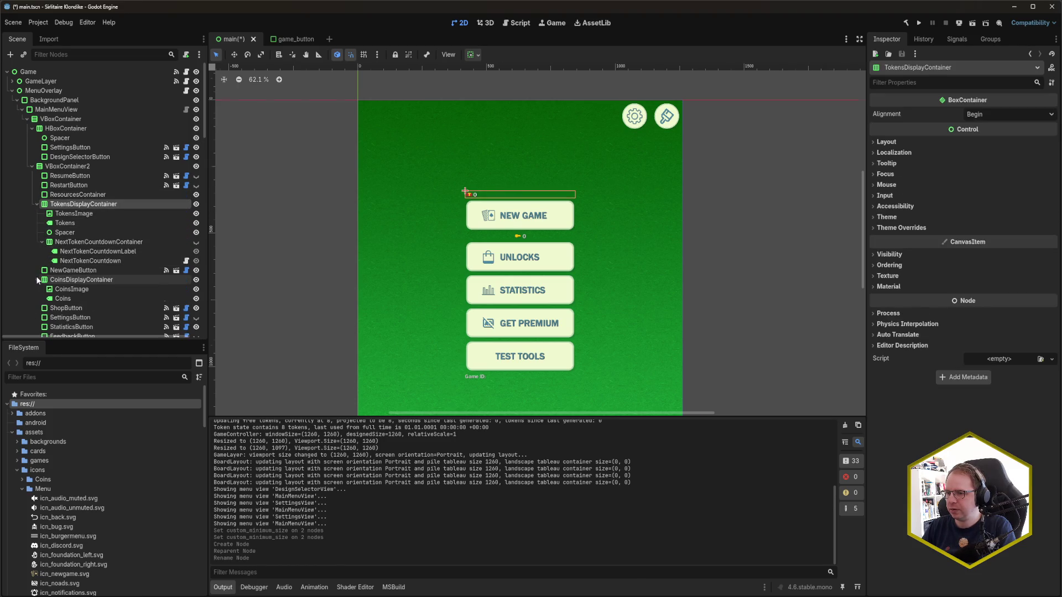
pyautogui.doubleClick(43, 206)
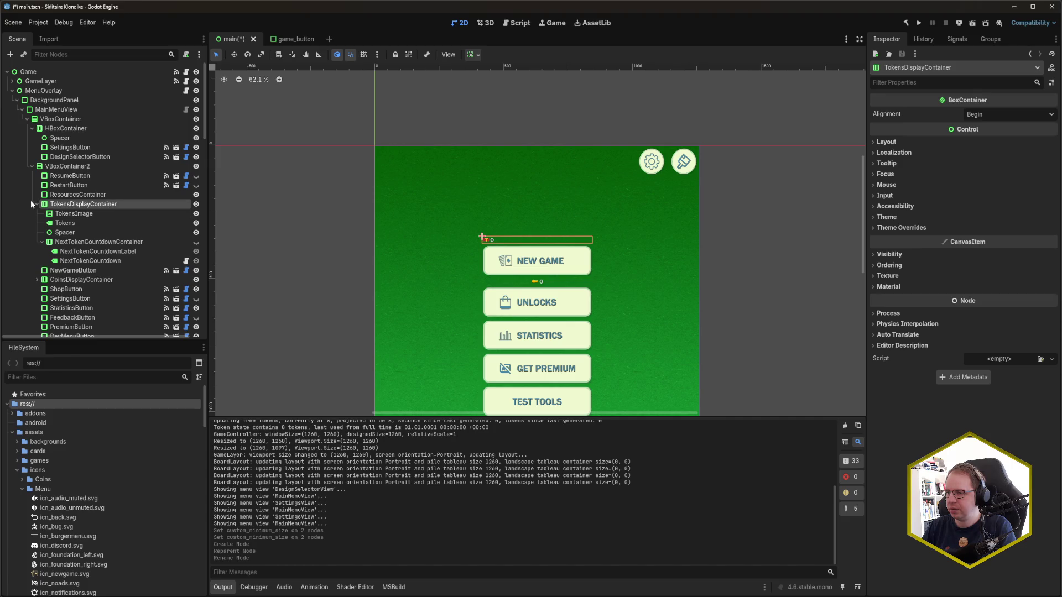
pyautogui.press('Left')
pyautogui.click(83, 194)
pyautogui.hotkey('alt', 'Tab')
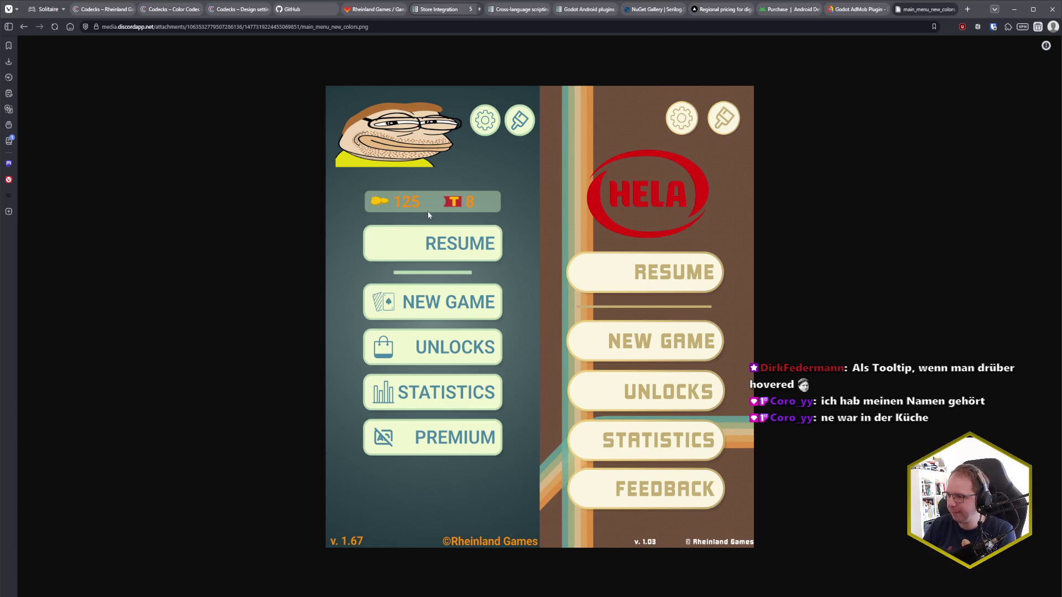
# Step: After checking the mockup, expand the display containers and nest TokensDisplayContainer inside ResourcesContainer
pyautogui.click(437, 298)
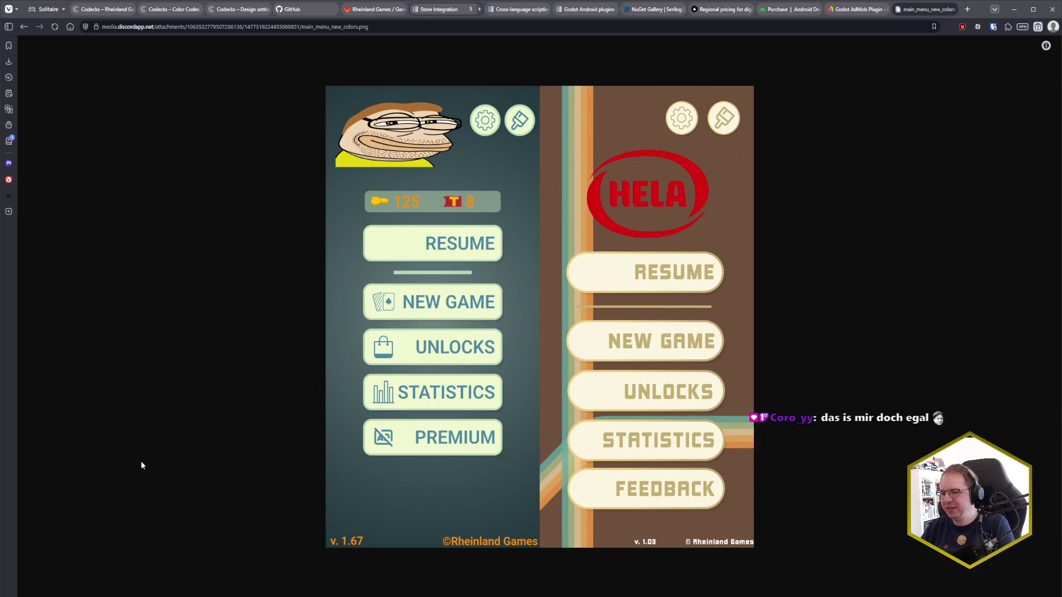
pyautogui.hotkey('alt', 'Tab')
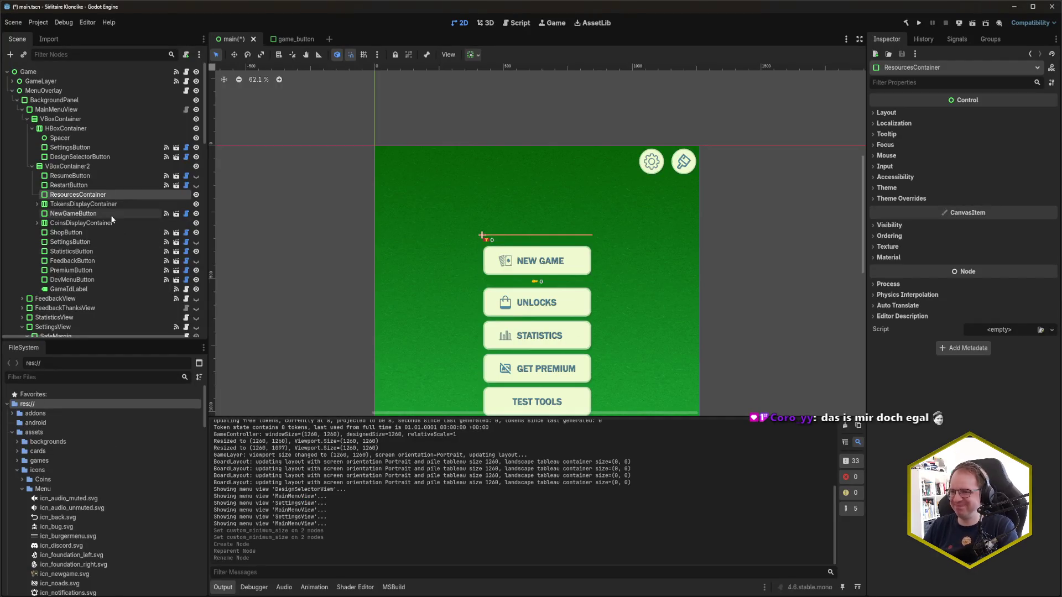
pyautogui.click(37, 204)
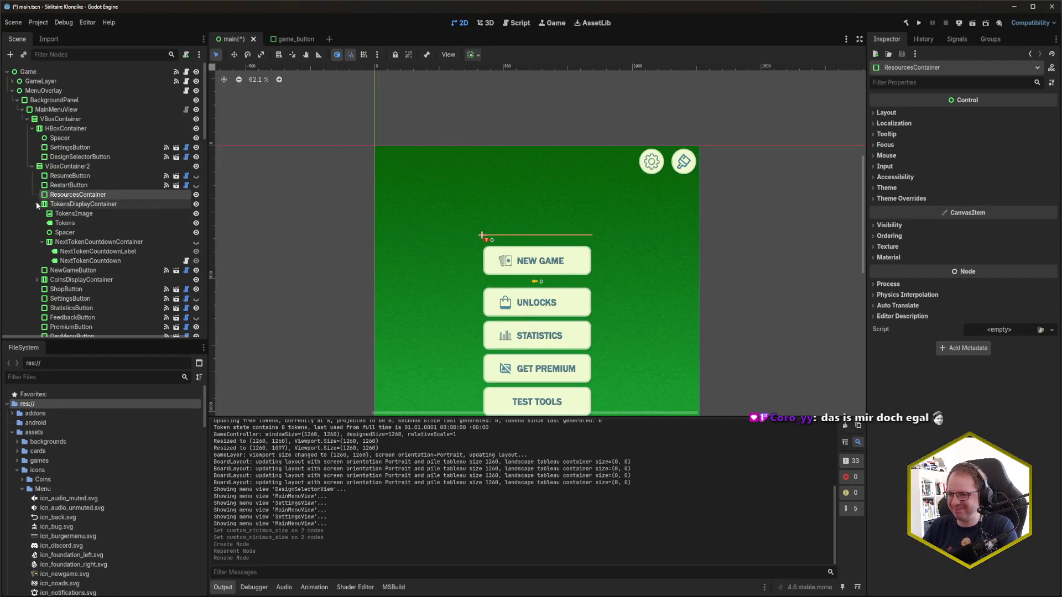
pyautogui.click(38, 279)
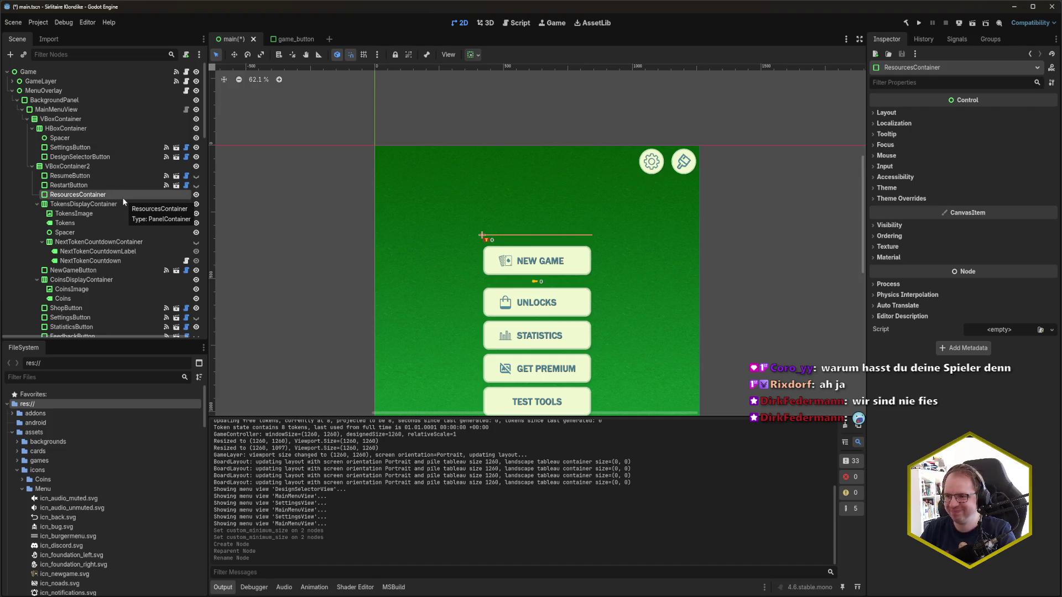
pyautogui.moveTo(108, 204); pyautogui.dragTo(110, 195)
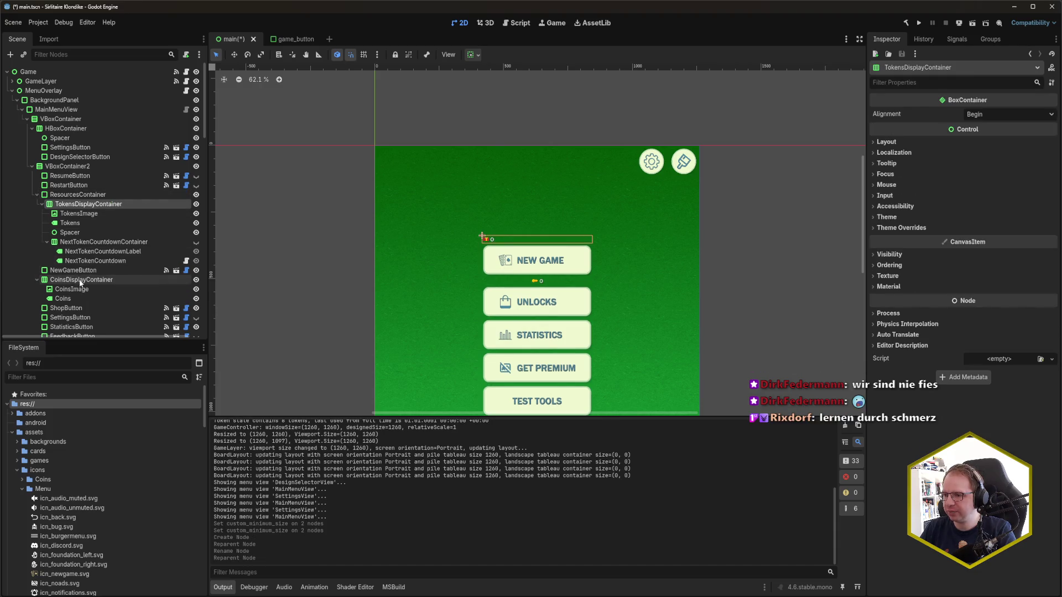
# Step: Add an HBoxContainer as ResourcesContainer's first child, move TokensDisplayContainer into it, and save
pyautogui.click(83, 196)
pyautogui.hotkey('ctrl', 'a')
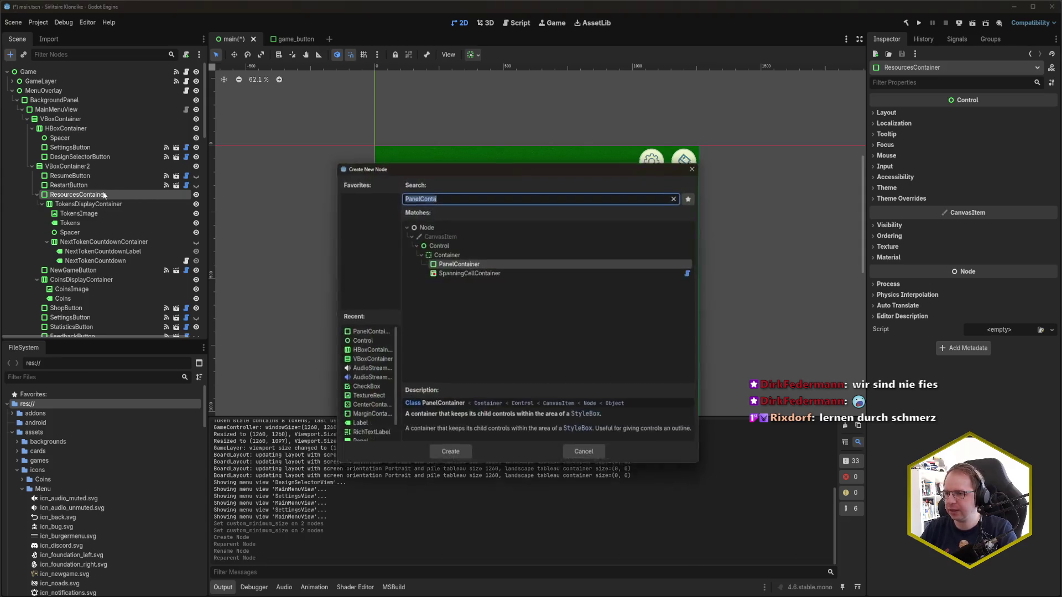
pyautogui.write('hbox')
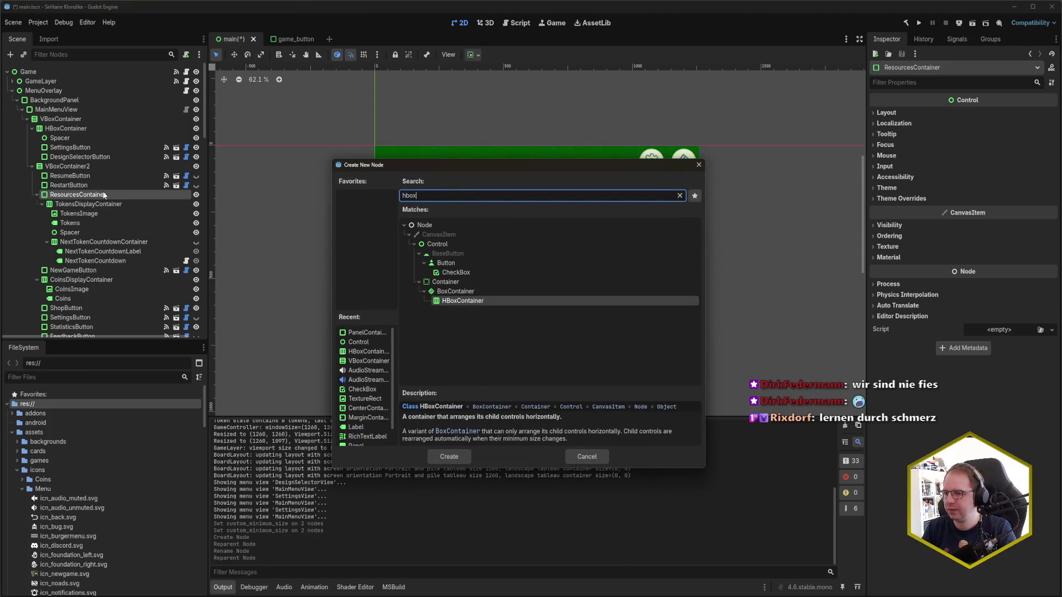
pyautogui.hotkey('ctrl', 'a')
pyautogui.press('Right')
pyautogui.press('Return')
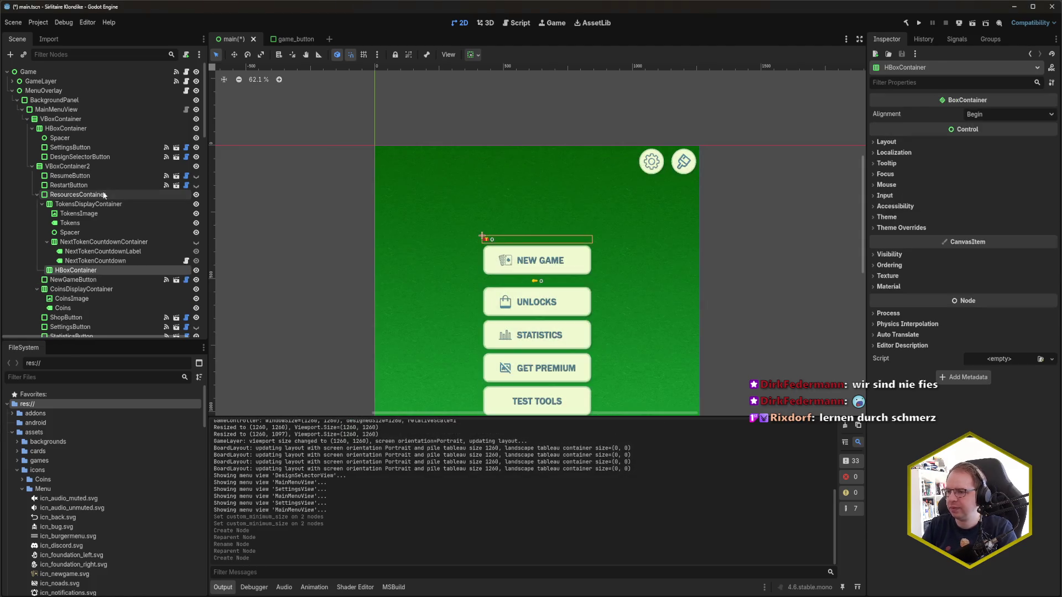
pyautogui.moveTo(77, 269); pyautogui.dragTo(78, 202)
pyautogui.moveTo(83, 213); pyautogui.dragTo(85, 205)
pyautogui.moveTo(80, 289)
pyautogui.mouseDown()
pyautogui.moveTo(68, 200)
pyautogui.moveTo(83, 206)
pyautogui.mouseUp()
pyautogui.hotkey('ctrl', 's')
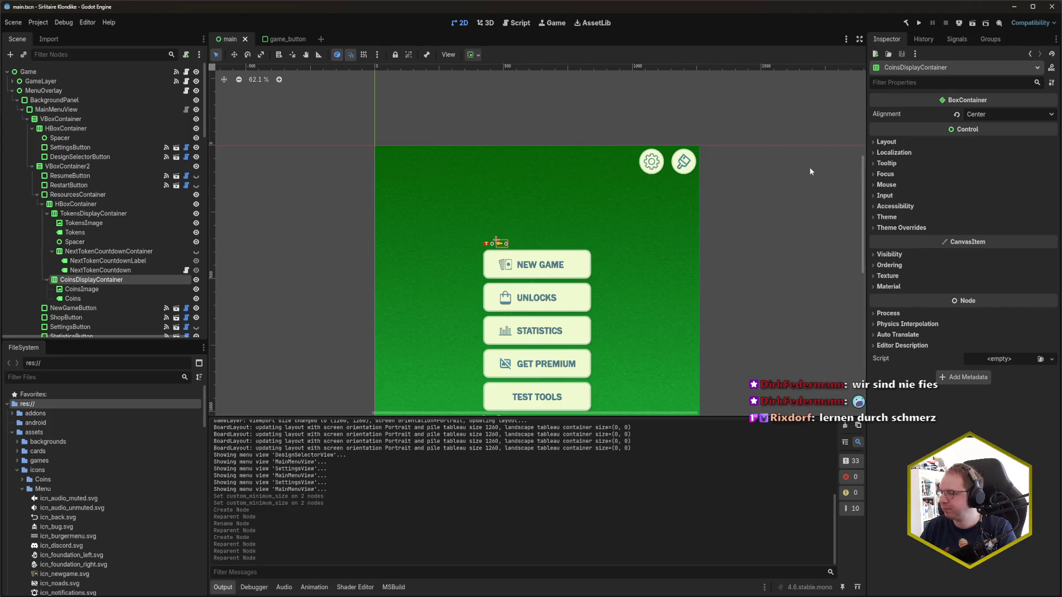
# Step: Insert a Control named Spacer between the token and coin displays and save
pyautogui.click(75, 204)
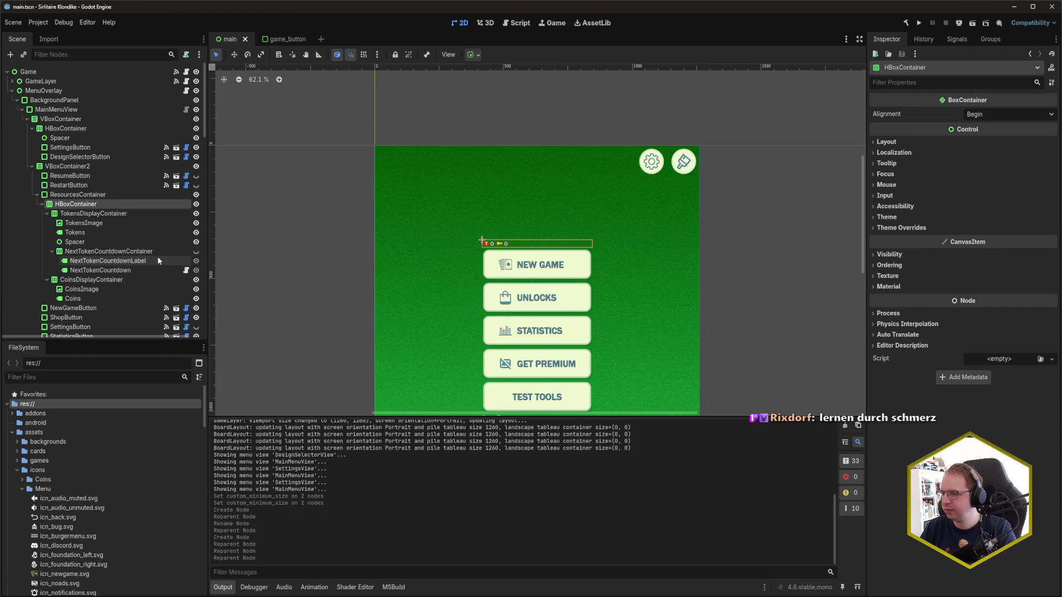
pyautogui.hotkey('ctrl', 'a')
pyautogui.write('control')
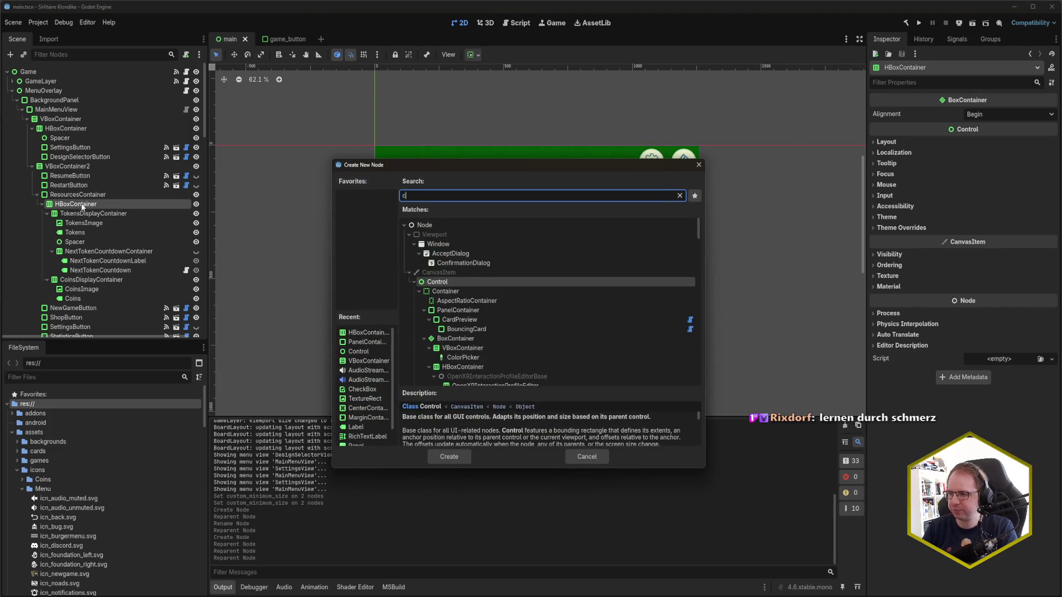
pyautogui.press('Return')
pyautogui.moveTo(80, 298); pyautogui.dragTo(81, 280)
pyautogui.doubleClick(81, 280)
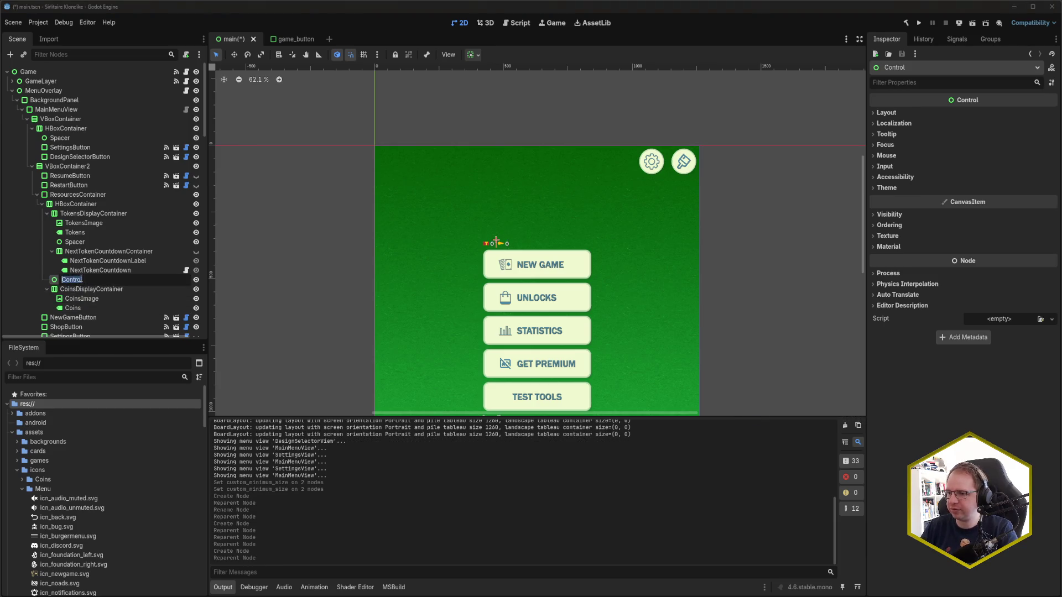
pyautogui.write('Spacer')
pyautogui.press('Return')
pyautogui.hotkey('ctrl', 's')
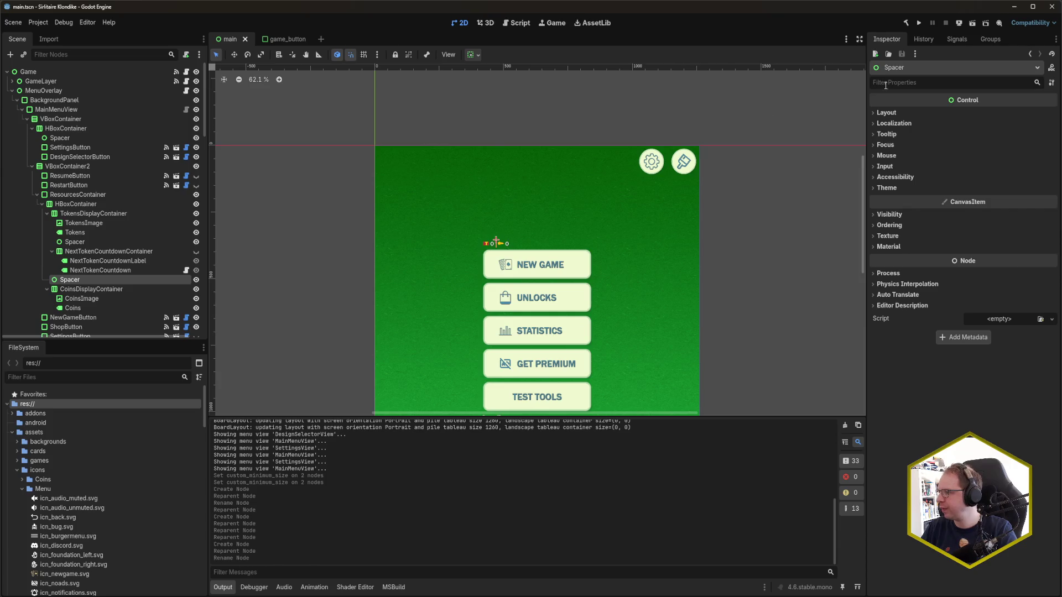
# Step: Set the Spacer's horizontal container sizing to Expand, then view the mockup in Vivaldi
pyautogui.click(886, 113)
pyautogui.click(911, 222)
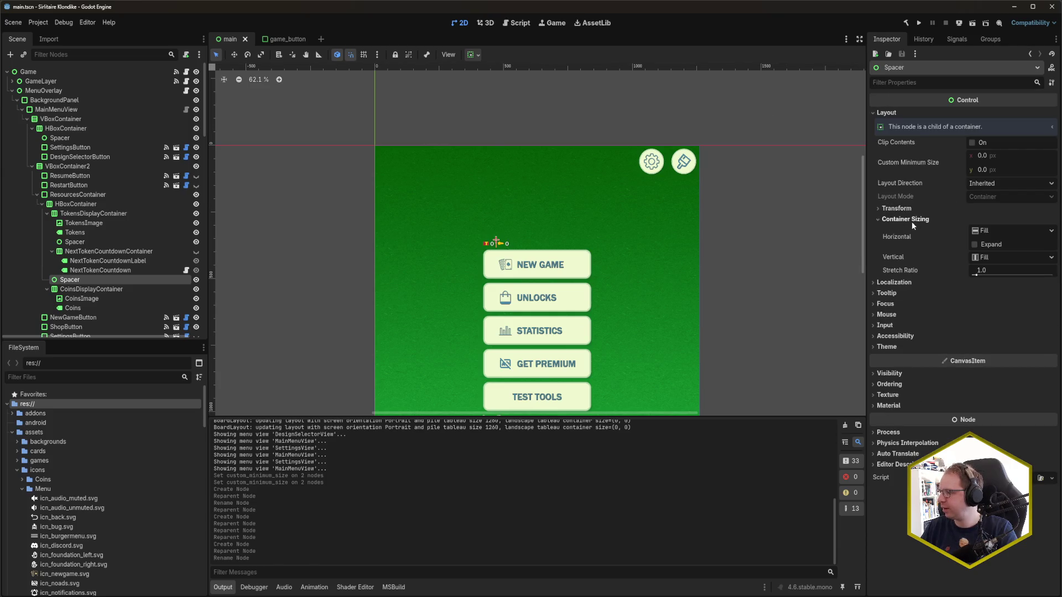
pyautogui.click(973, 245)
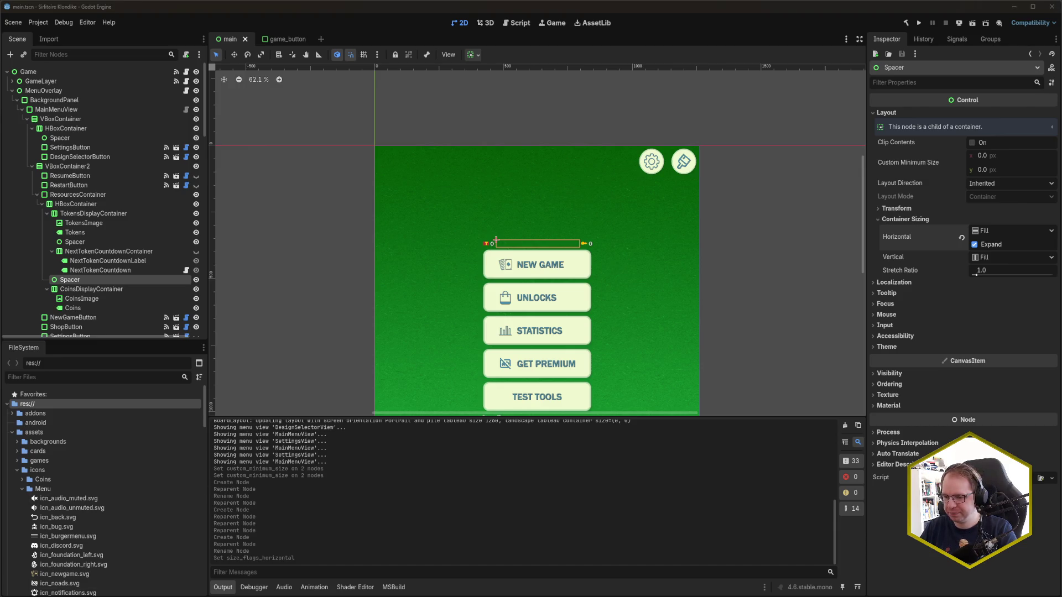
pyautogui.moveTo(55, 596)
pyautogui.click(72, 564)
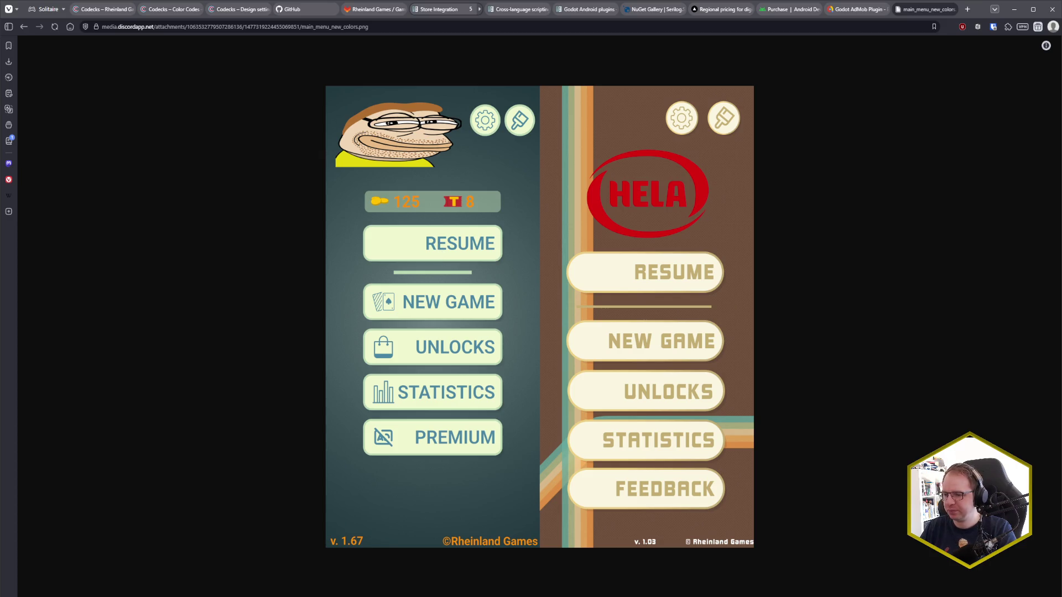
# Step: Alt+Tab from Vivaldi back to Godot's main scene
pyautogui.hotkey('alt', 'Tab')
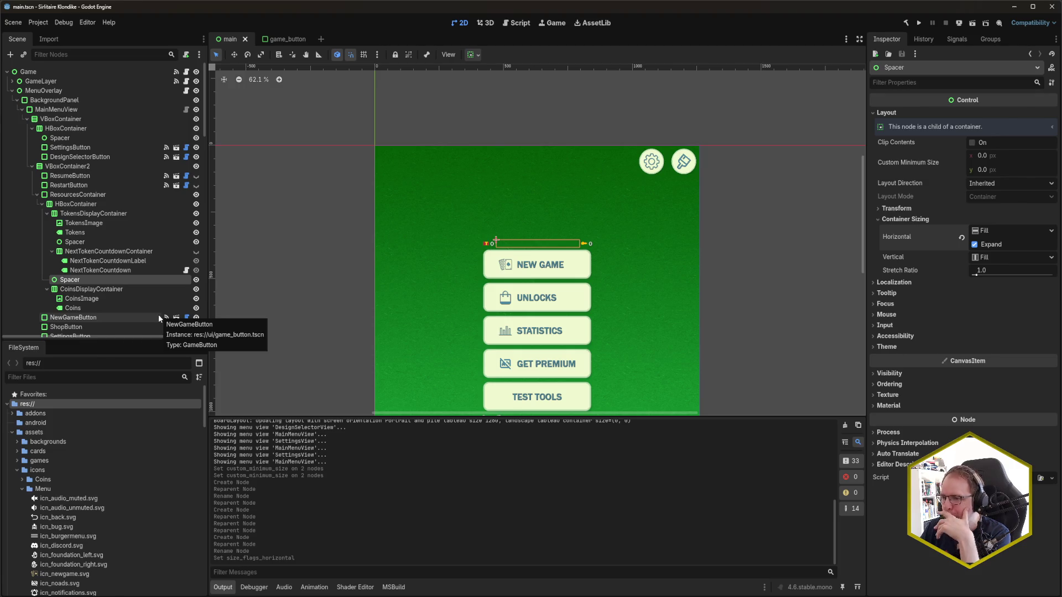
# Step: Make TokensDisplayContainer expand horizontally and delete the Spacer node
pyautogui.click(90, 214)
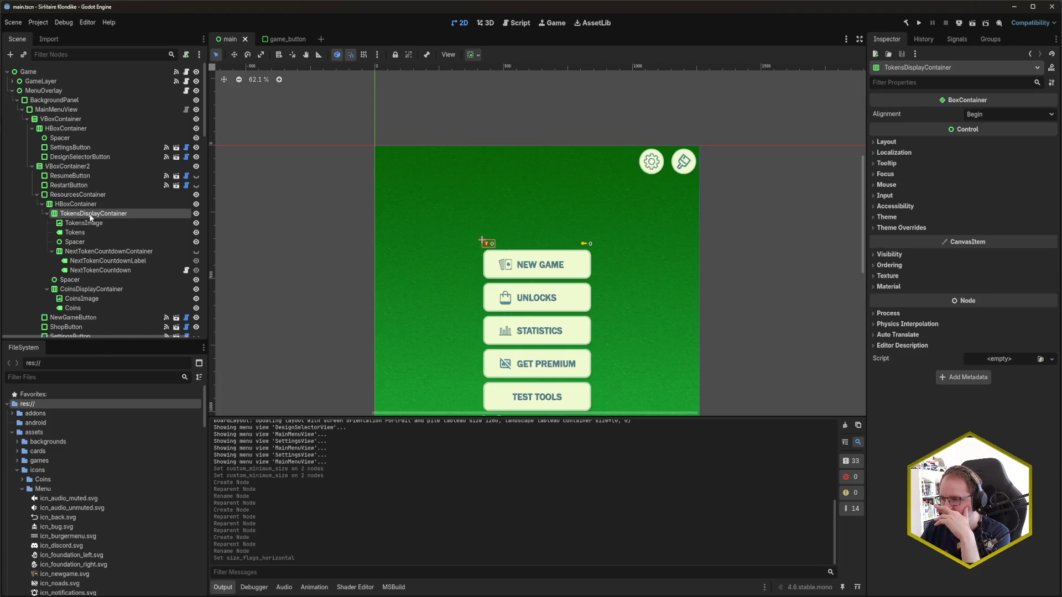
pyautogui.click(886, 142)
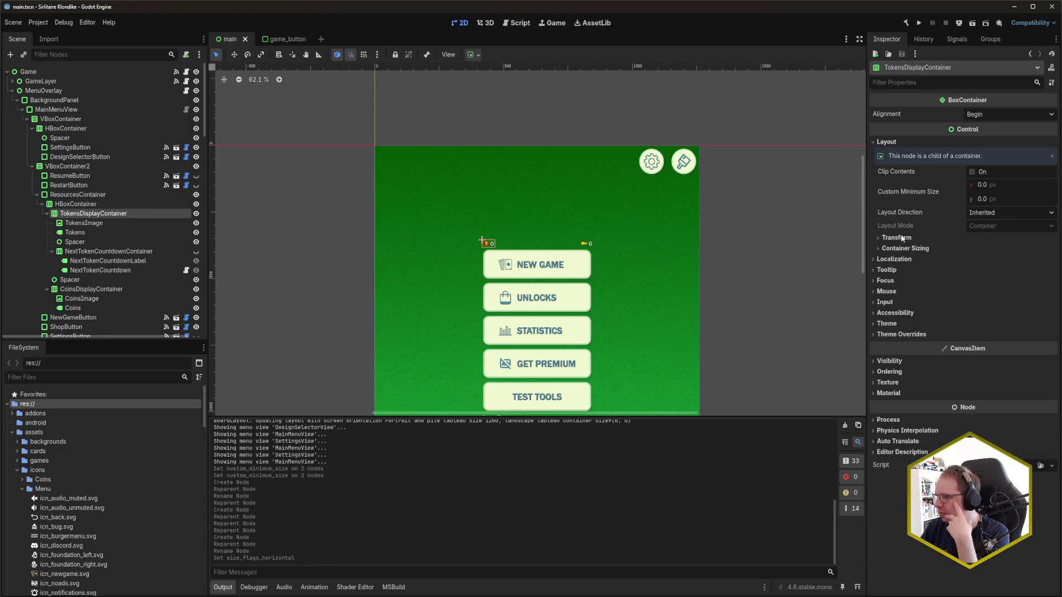
pyautogui.click(918, 248)
pyautogui.click(974, 273)
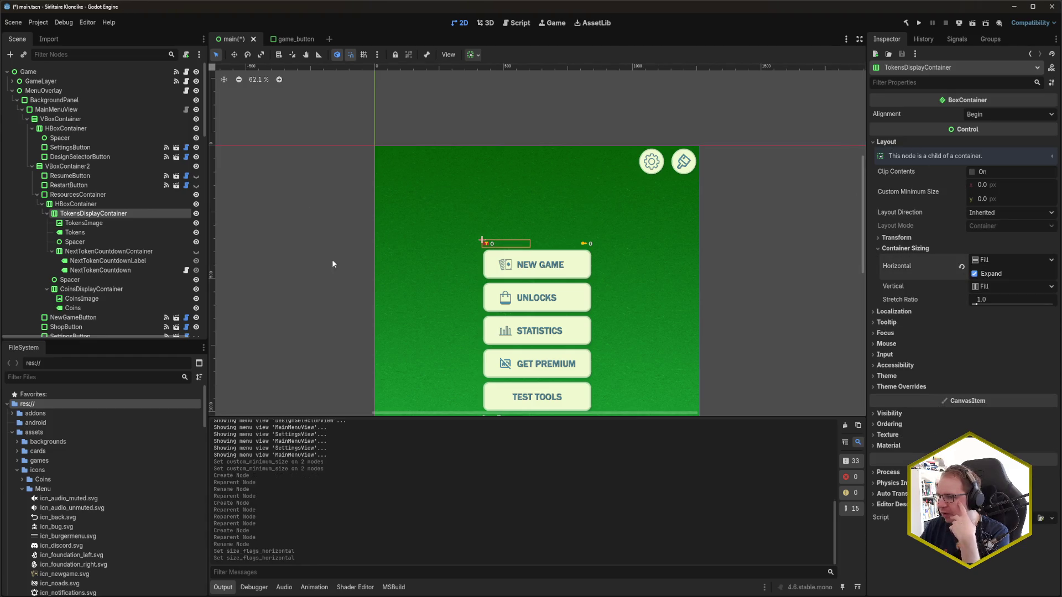
pyautogui.click(134, 280)
pyautogui.press('Delete')
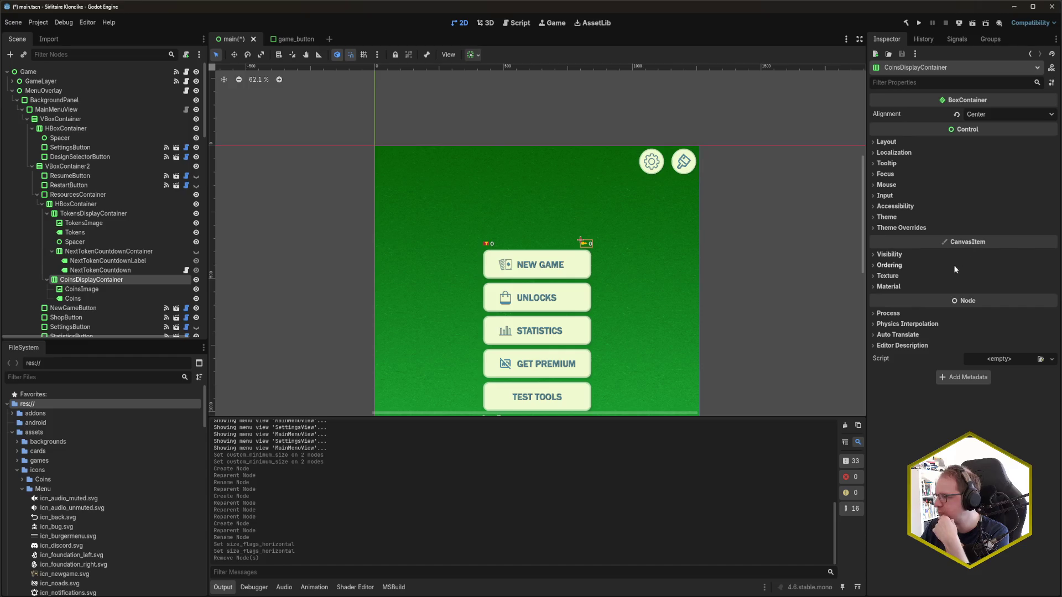
# Step: Make CoinsDisplayContainer expand with Begin alignment, move it above tokens, then open the screenshot
pyautogui.click(916, 142)
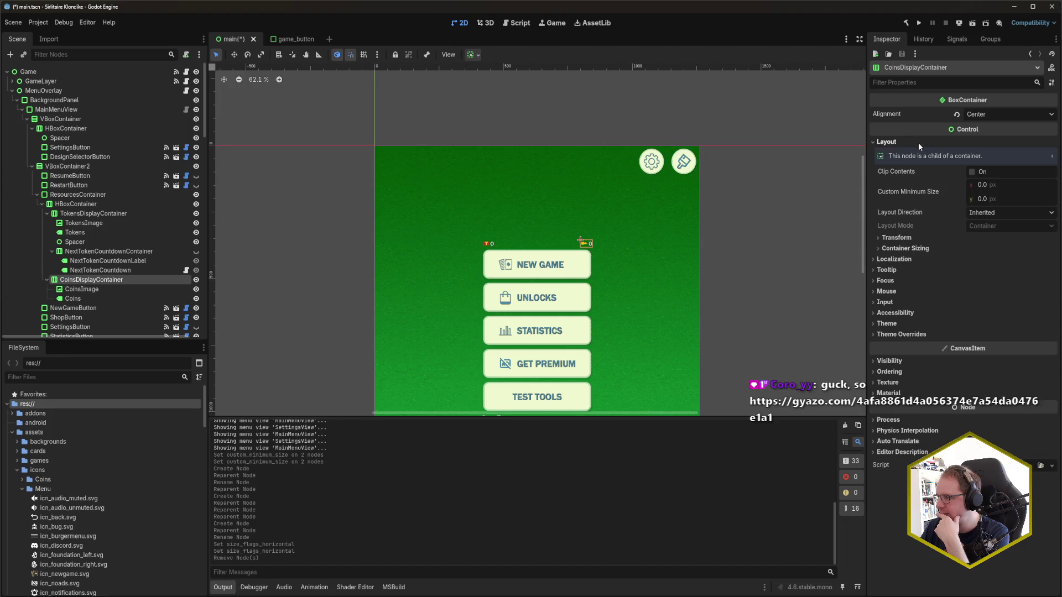
pyautogui.click(934, 249)
pyautogui.click(975, 274)
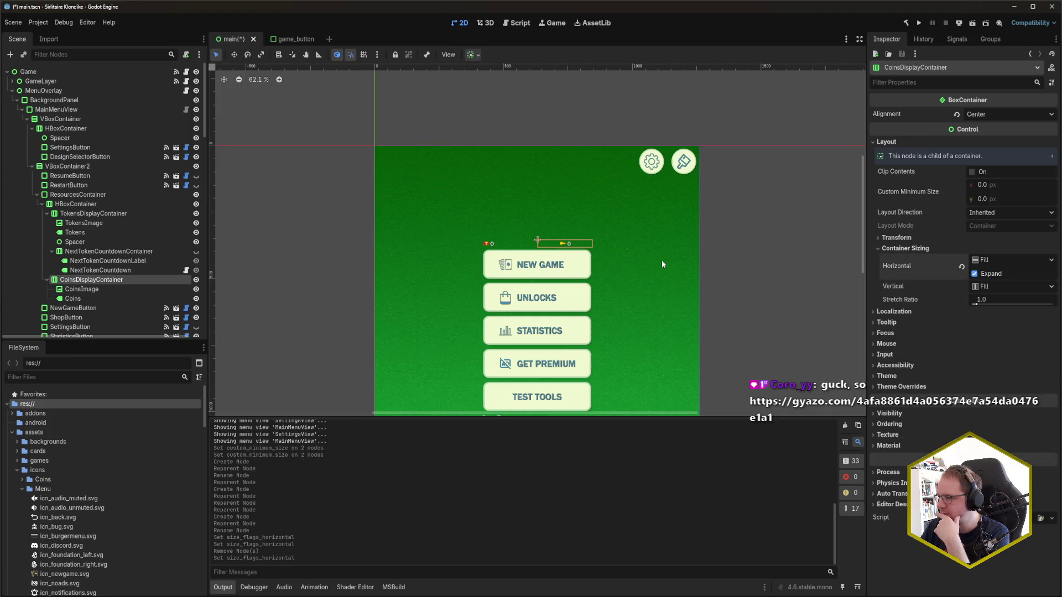
pyautogui.click(989, 114)
pyautogui.click(976, 127)
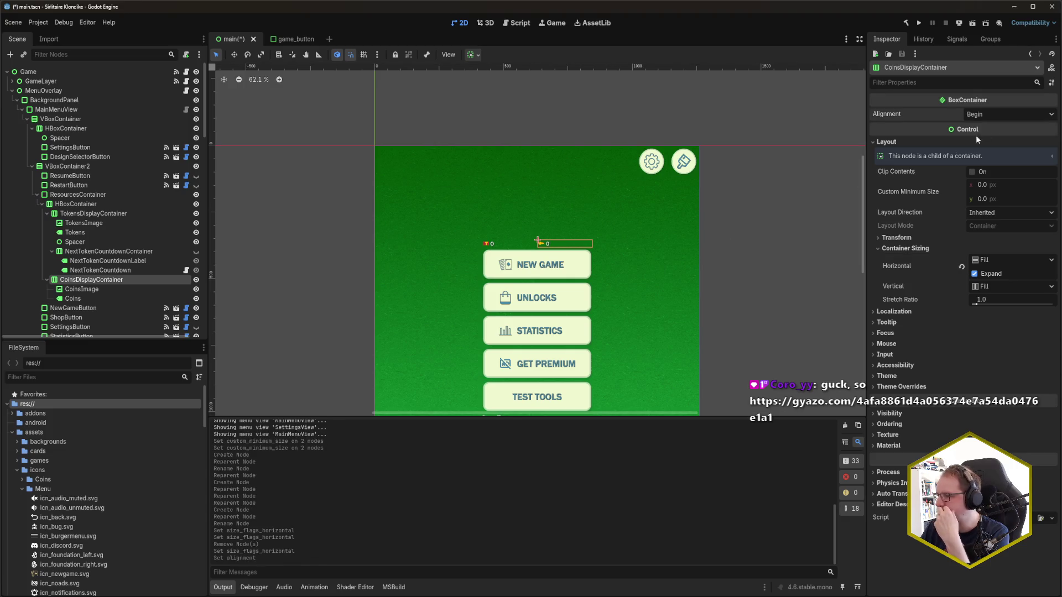
pyautogui.moveTo(83, 280); pyautogui.dragTo(79, 213)
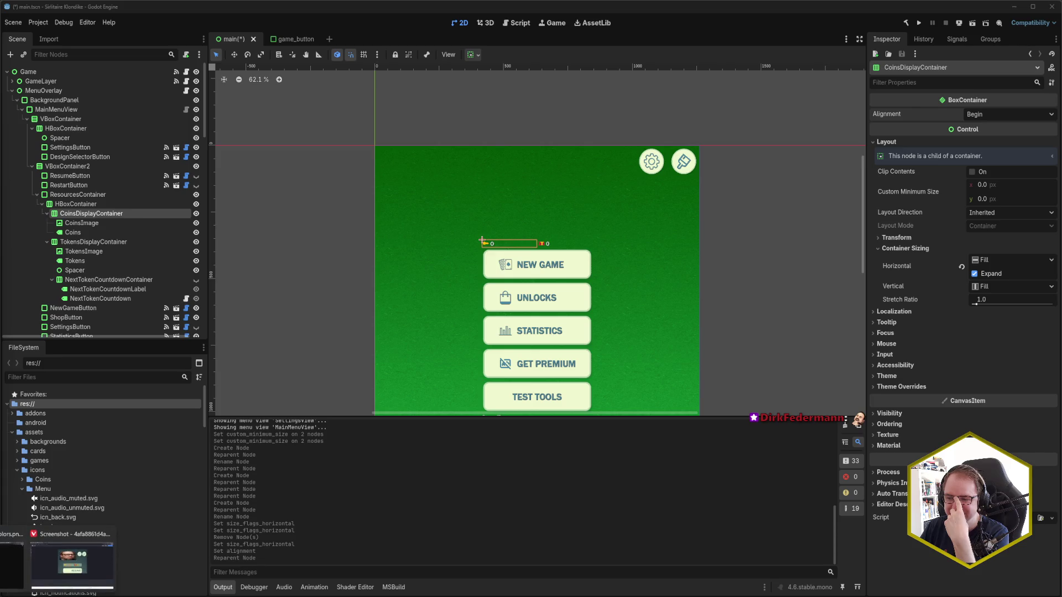
pyautogui.click(58, 569)
pyautogui.moveTo(2, 165)
pyautogui.mouseDown()
pyautogui.moveTo(166, 150)
pyautogui.moveTo(957, 15)
pyautogui.moveTo(918, 13)
pyautogui.mouseUp()
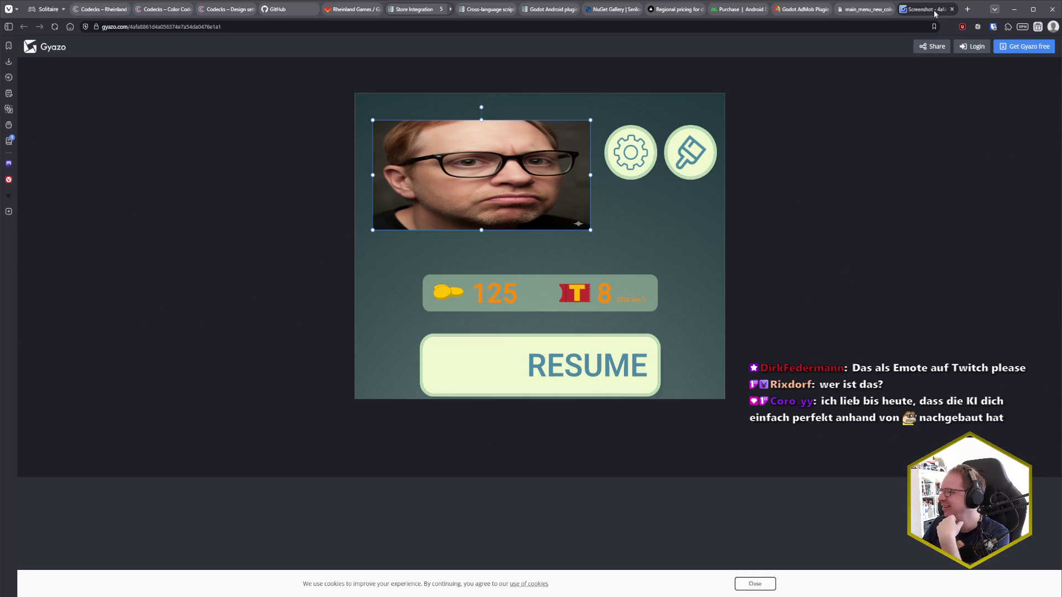
# Step: Zoom into the Gyazo screenshot's resources bar for a close look, then close that tab
pyautogui.click(958, 8)
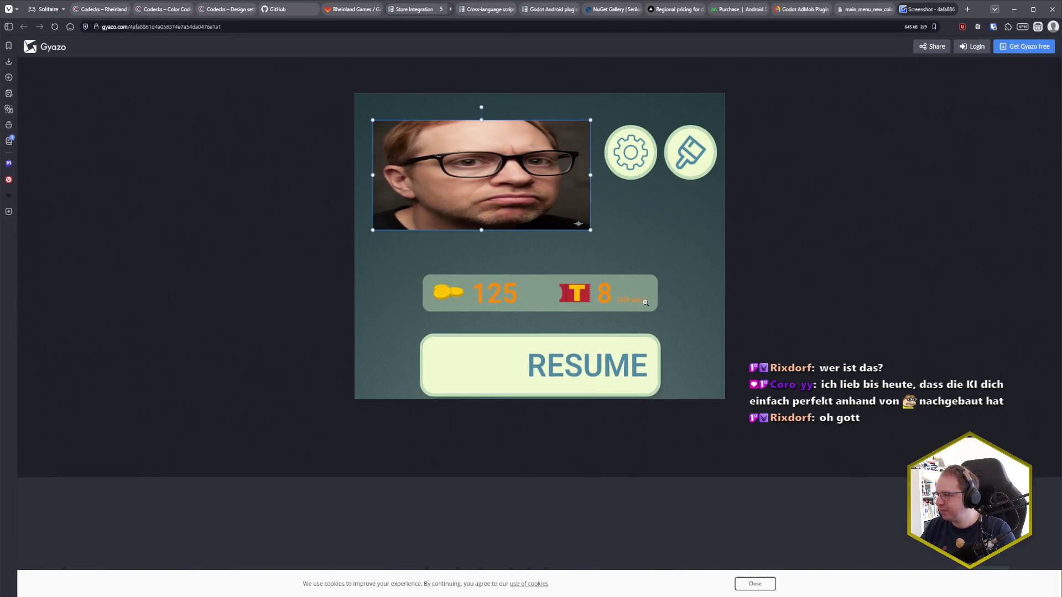
pyautogui.click(645, 302)
pyautogui.scroll(-3, 708, 426)
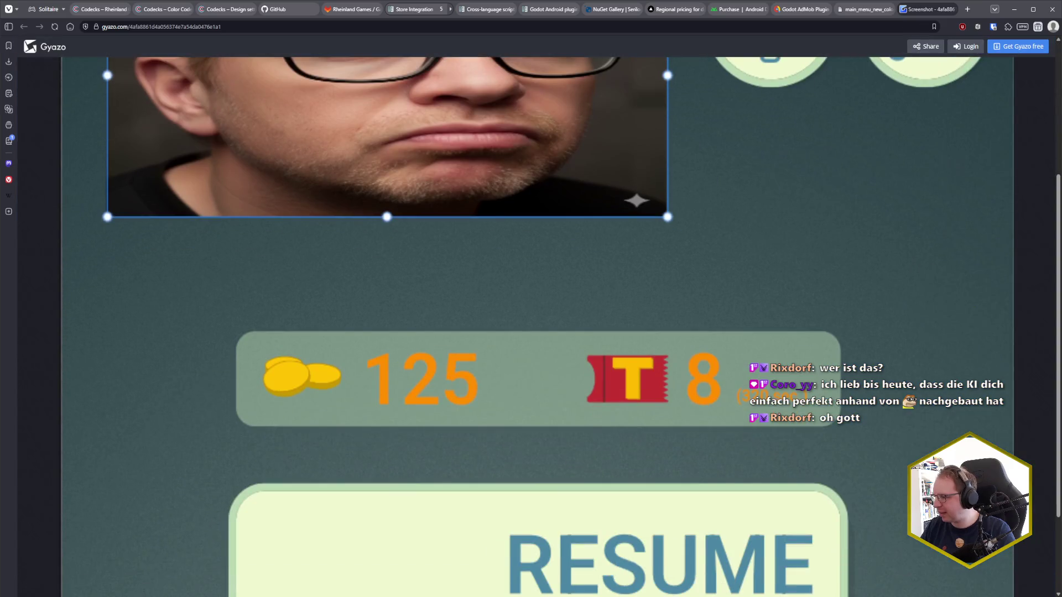
pyautogui.scroll(-2, 777, 381)
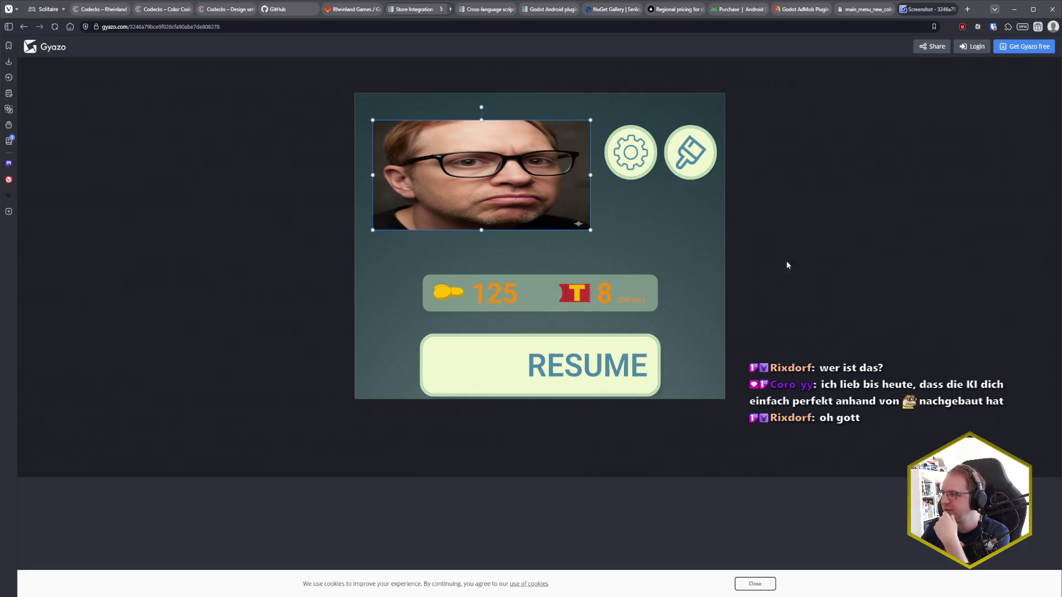
pyautogui.middleClick(927, 10)
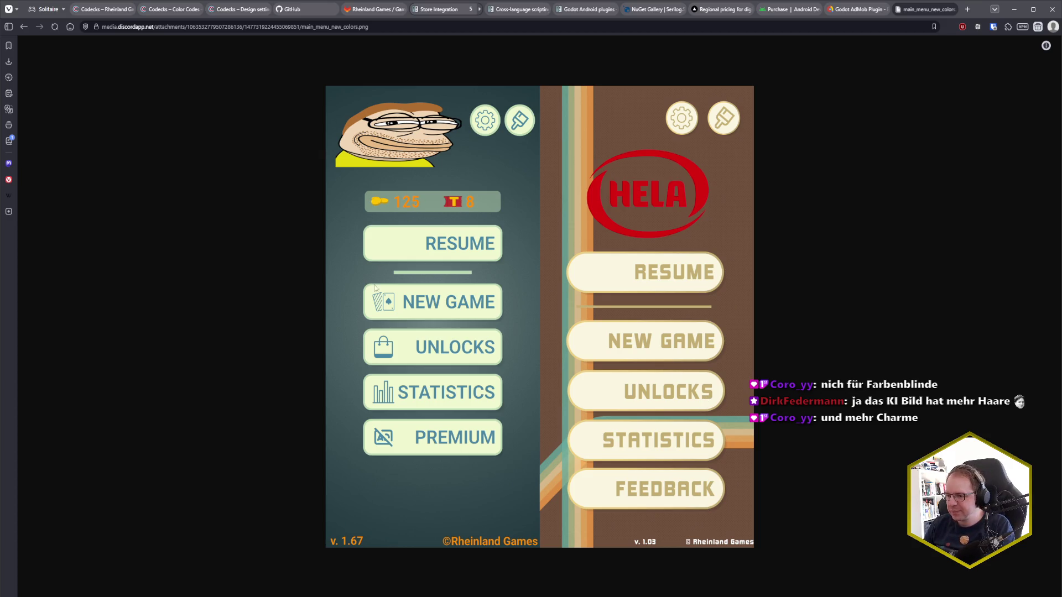
# Step: With ResourcesContainer selected, colour-pick the mockup bar's background hex value 7f9989
pyautogui.hotkey('alt', 'Tab')
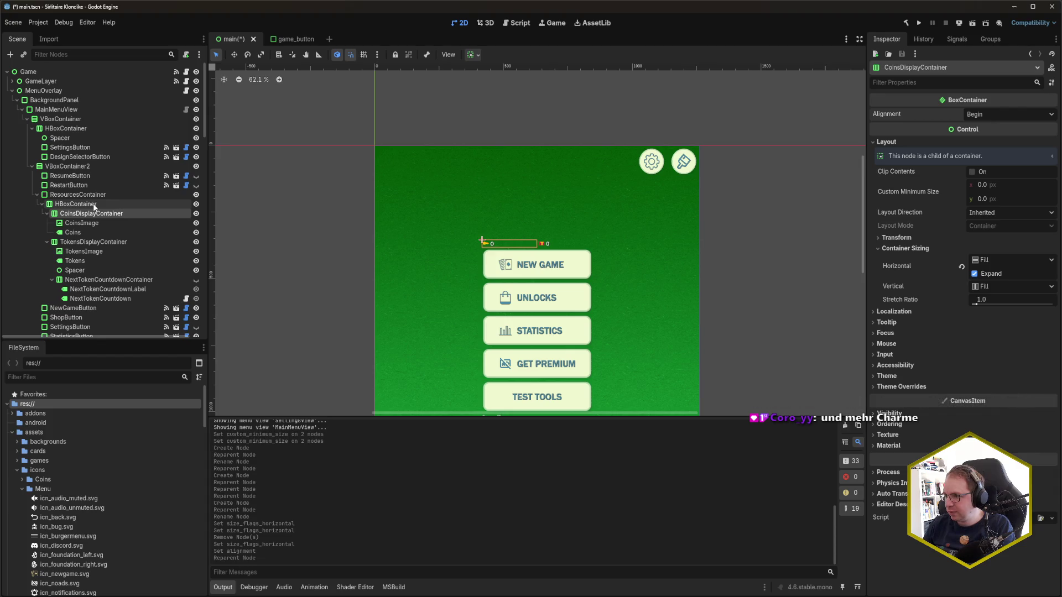
pyautogui.click(77, 195)
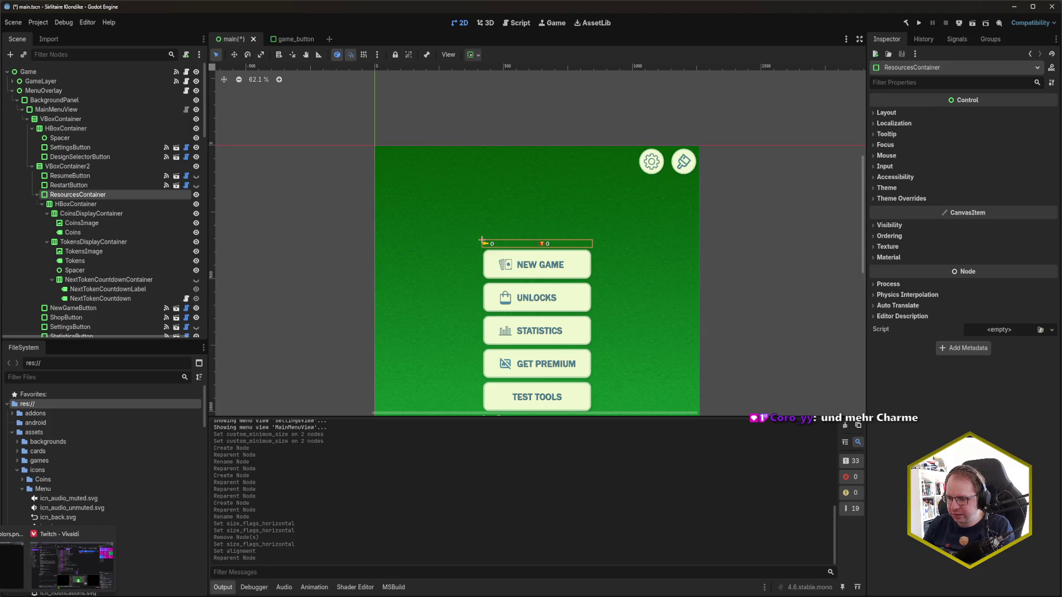
pyautogui.hotkey('alt', 'Tab')
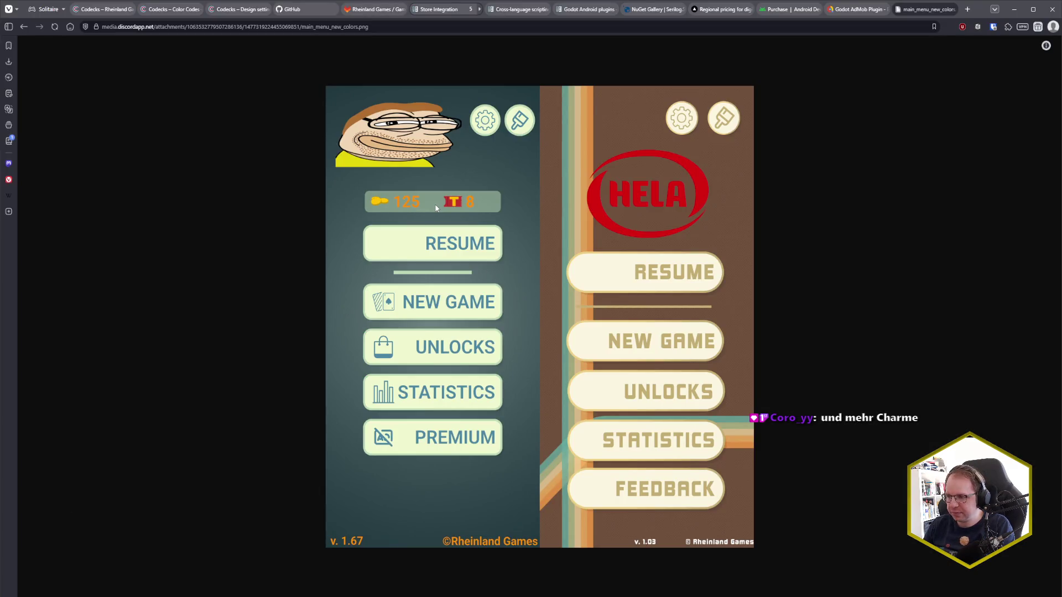
pyautogui.press('super+shift+c')
pyautogui.click(430, 205)
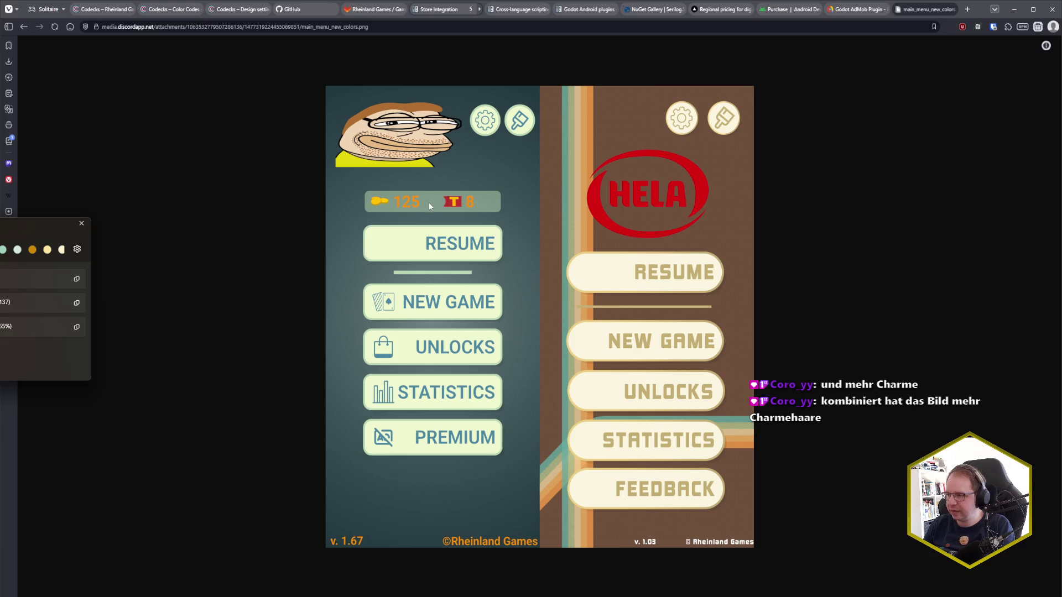
pyautogui.click(82, 223)
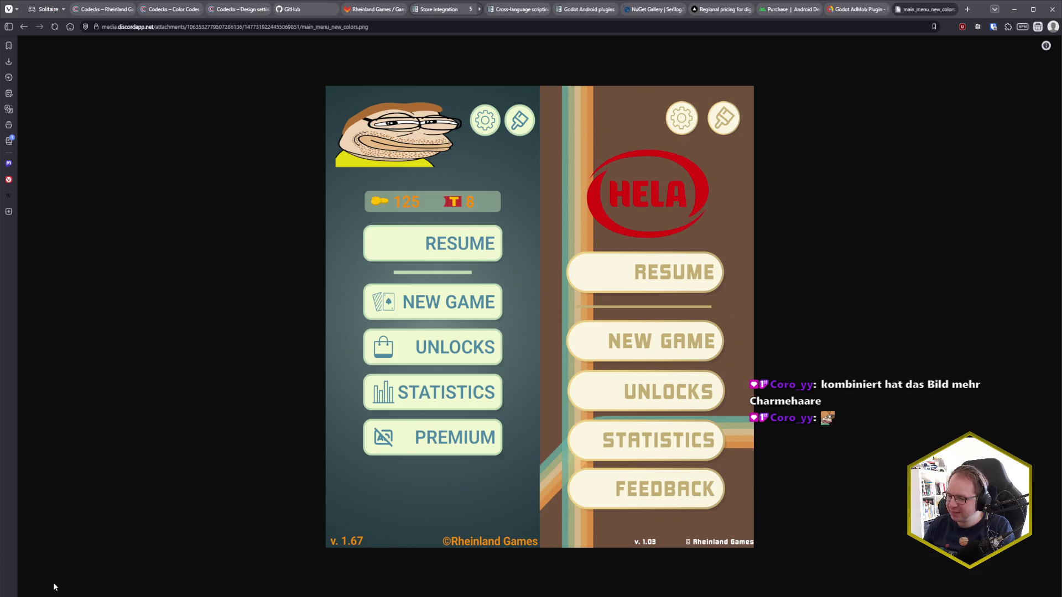
pyautogui.hotkey('alt', 'Tab')
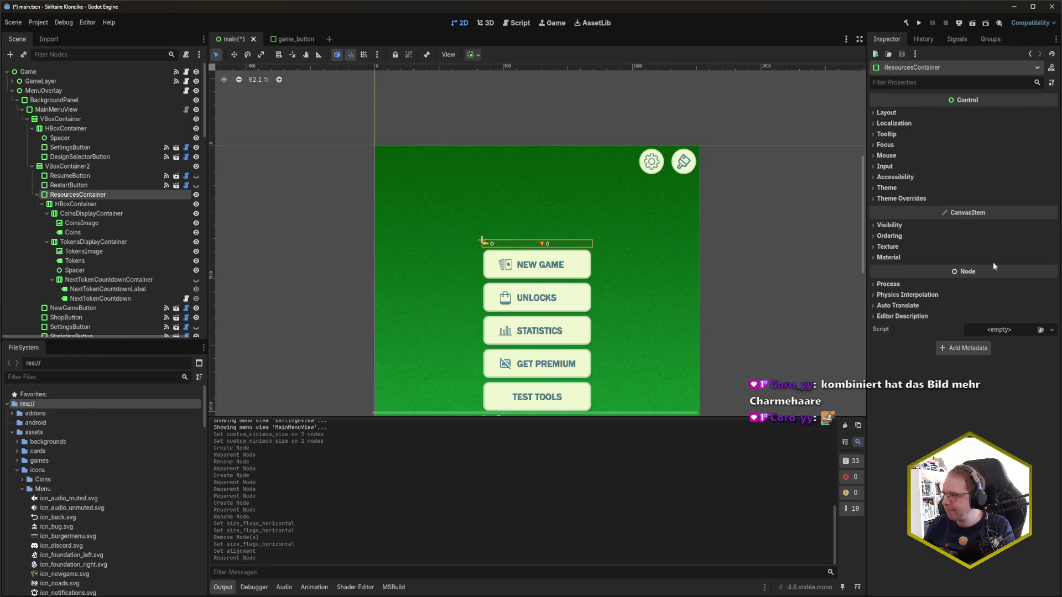
# Step: Collapse the Menu icons, main_menu and designSelector folders and open main_menu_theme.tres
pyautogui.doubleClick(85, 489)
pyautogui.scroll(-1, 83, 486)
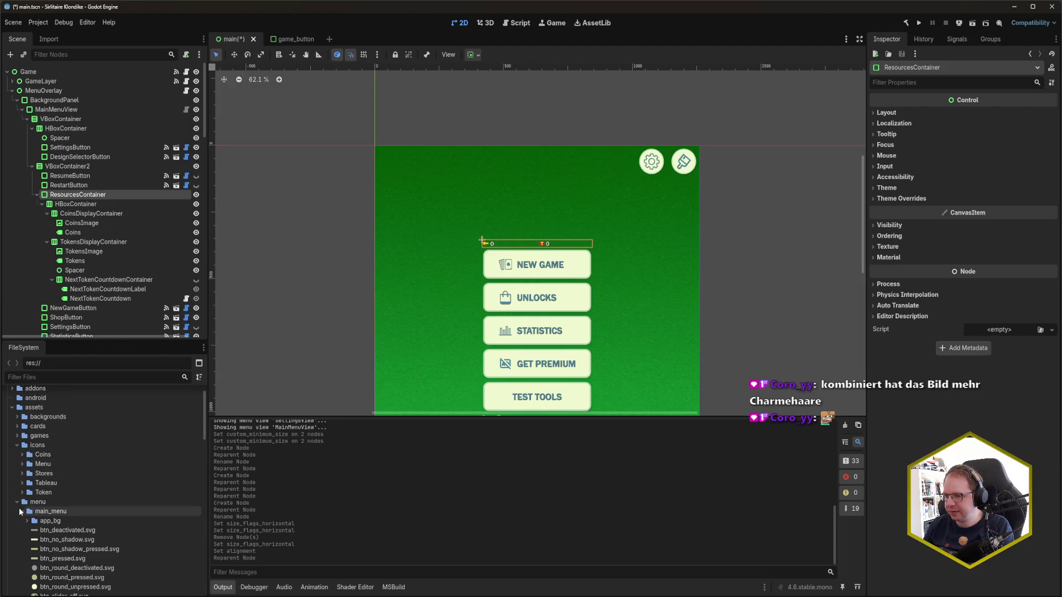
pyautogui.click(22, 511)
pyautogui.scroll(-8, 55, 505)
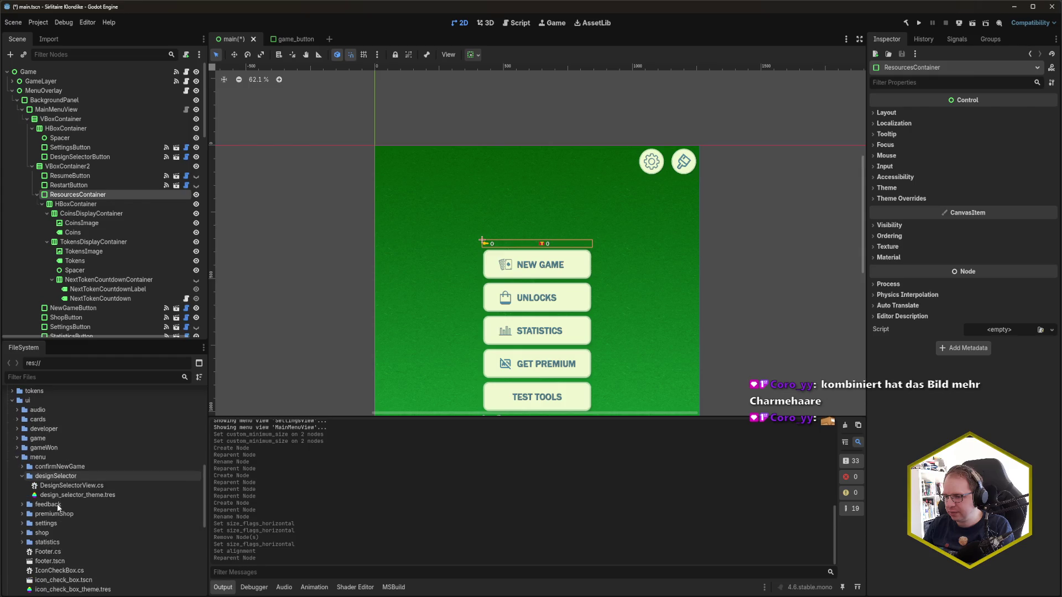
pyautogui.click(21, 475)
pyautogui.scroll(-4, 84, 489)
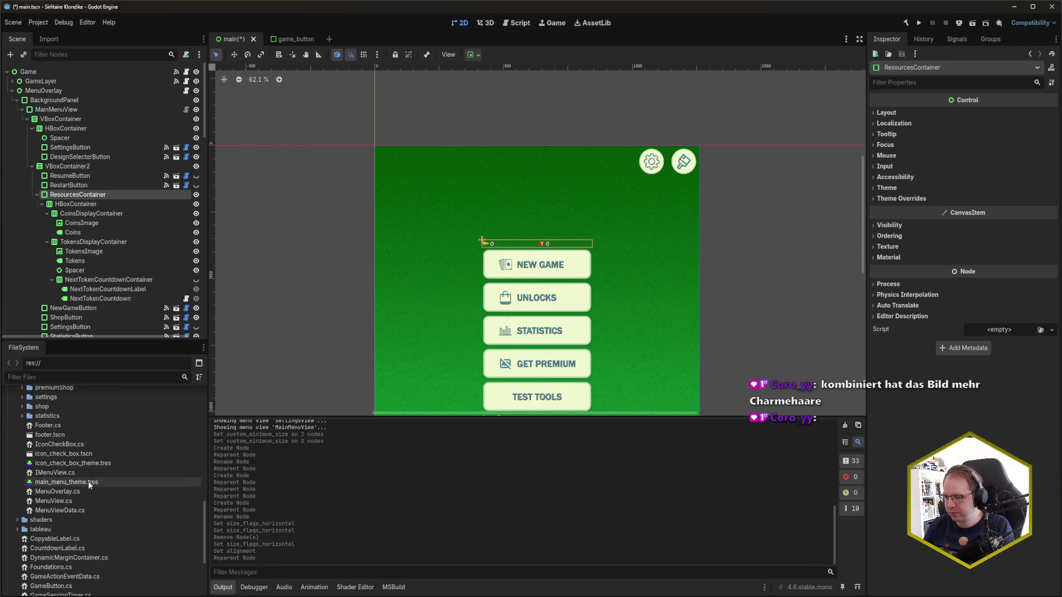
pyautogui.doubleClick(93, 484)
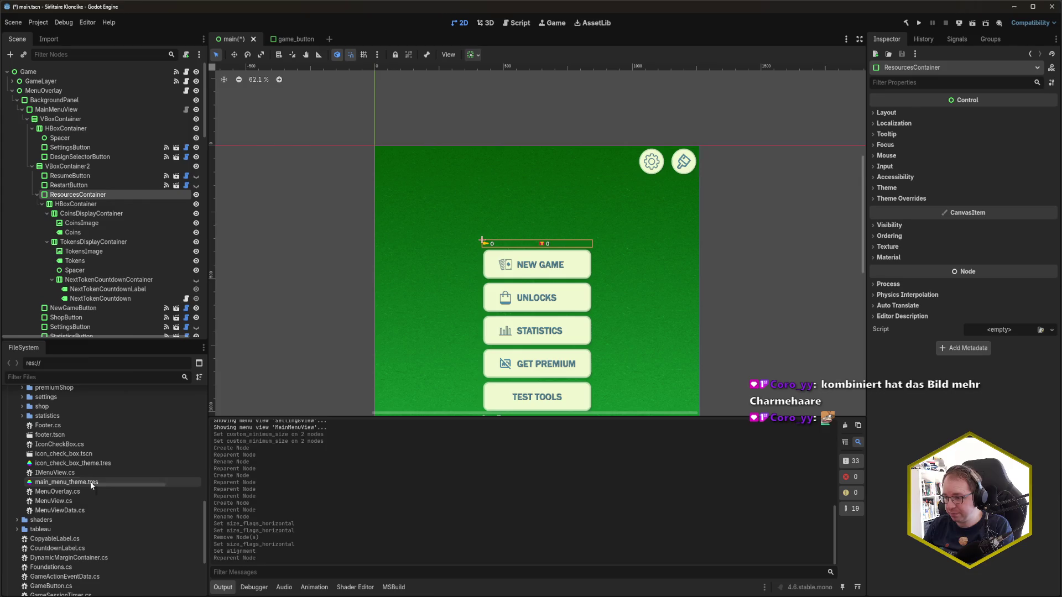
# Step: Add a ResourcesContainer theme type with PanelContainer as its base type
pyautogui.moveTo(742, 451); pyautogui.dragTo(683, 451)
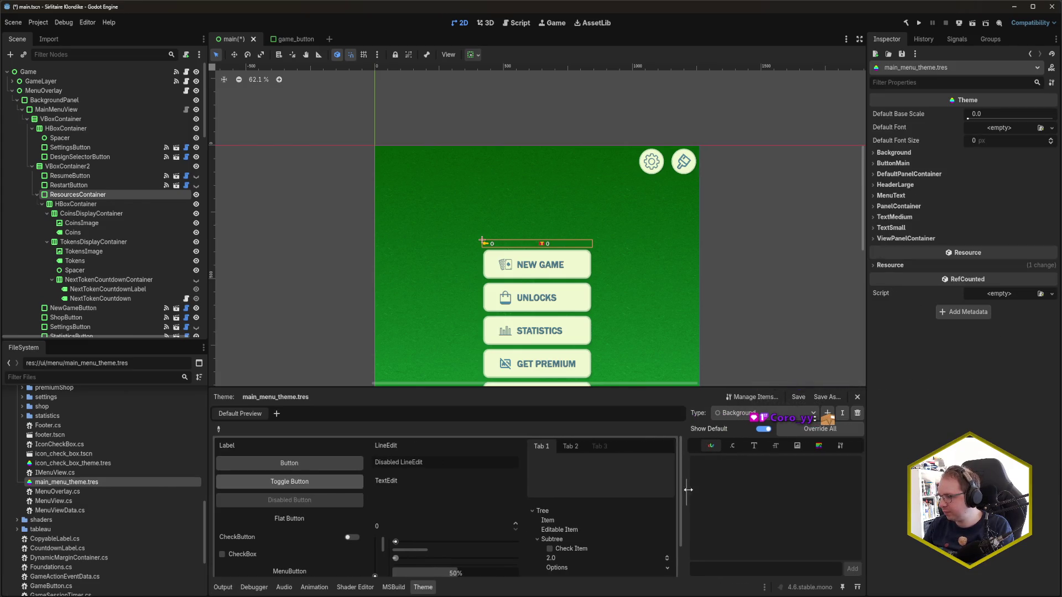
pyautogui.click(763, 413)
pyautogui.click(827, 421)
pyautogui.click(827, 413)
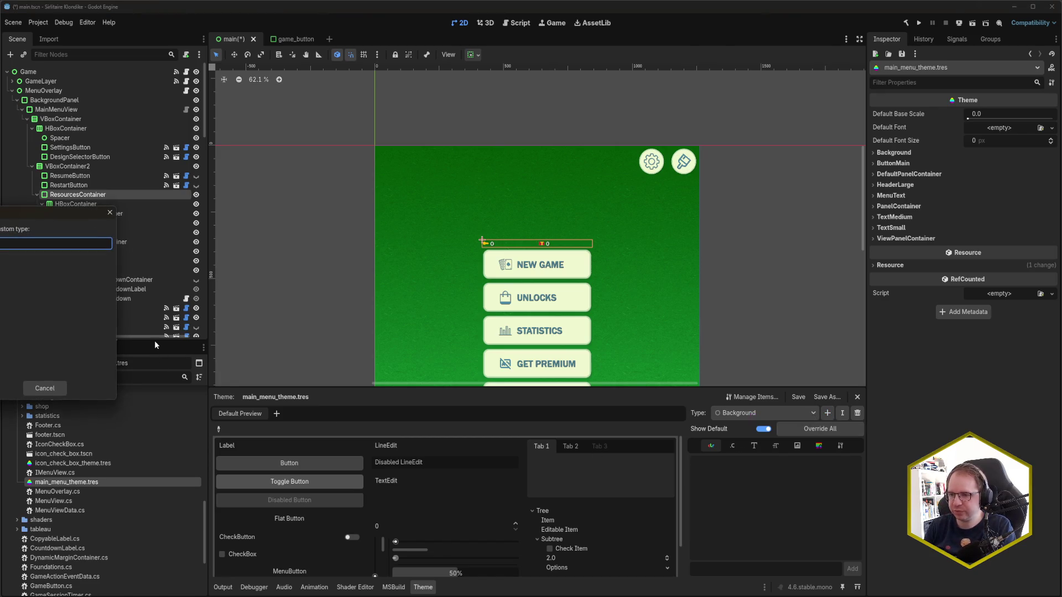
pyautogui.hotkey('ctrl', 'v')
pyautogui.press('Return')
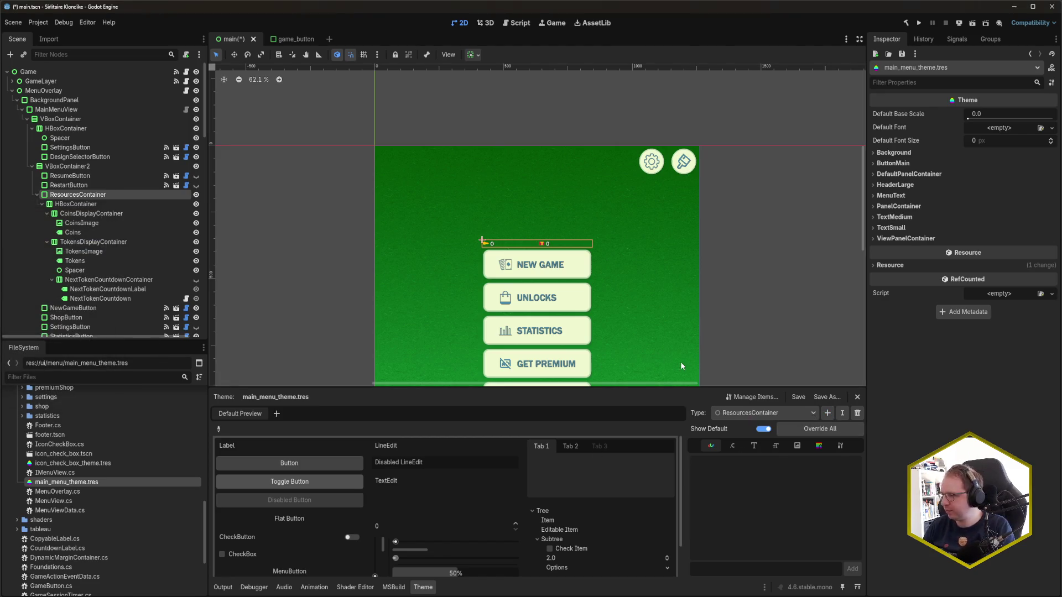
pyautogui.hotkey('ctrl', 's')
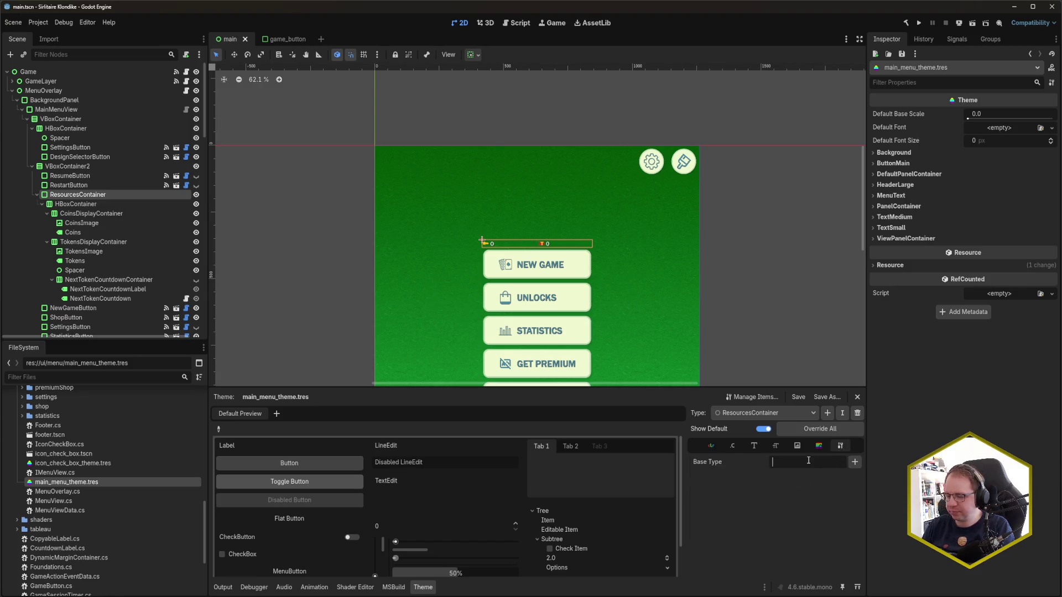
pyautogui.click(807, 462)
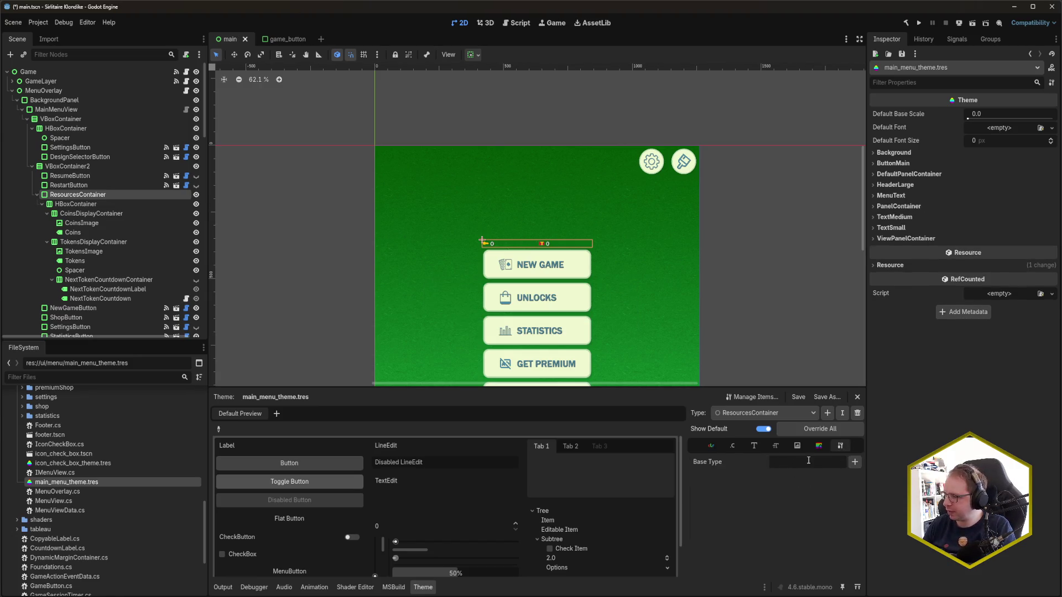
pyautogui.click(854, 462)
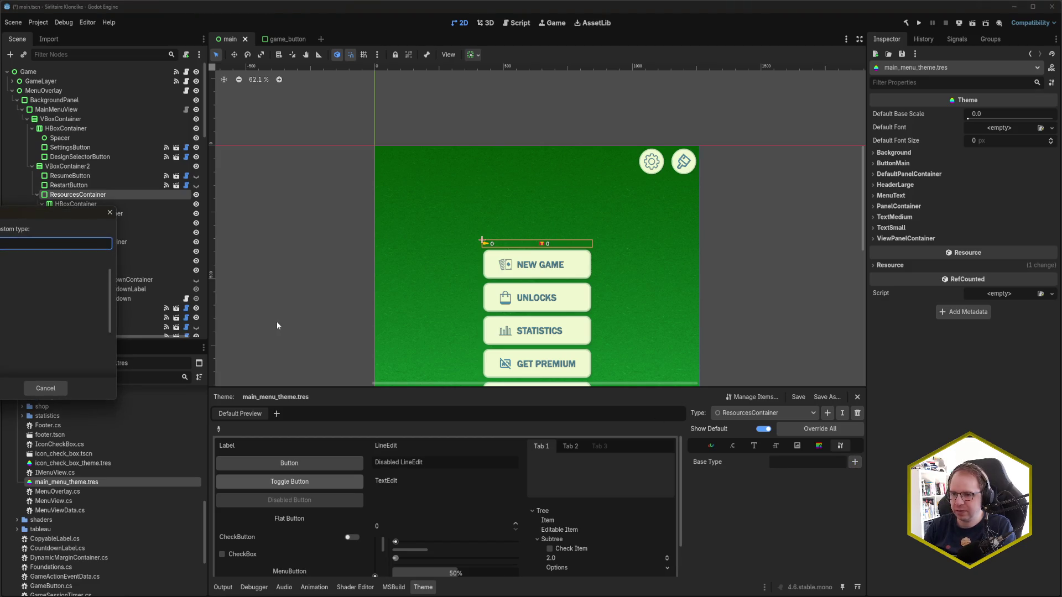
pyautogui.press('Return')
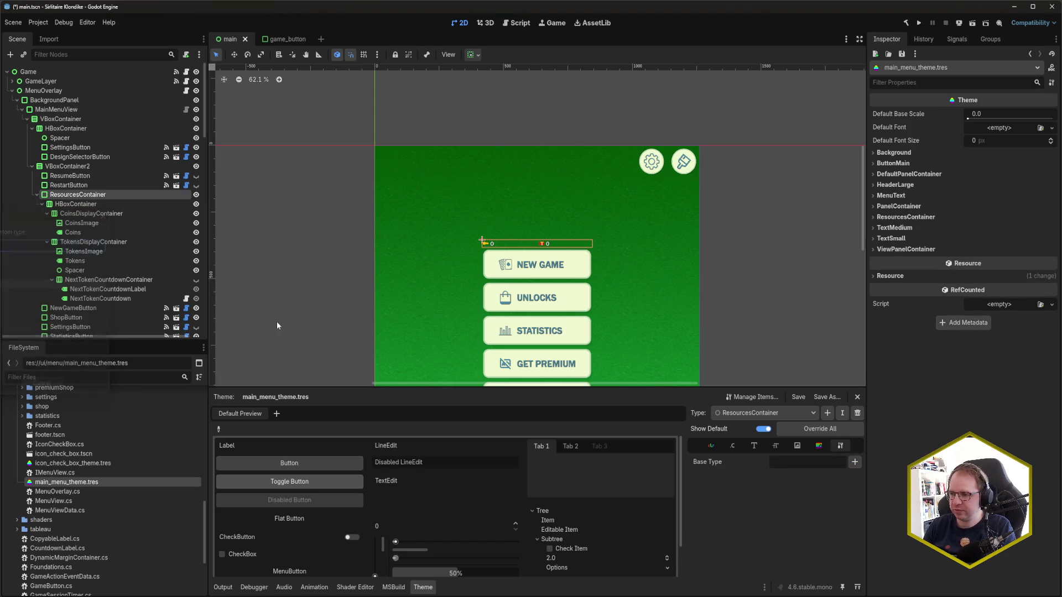
# Step: Give ResourcesContainer a StyleBoxFlat panel with background colour 7f9989, and save
pyautogui.click(823, 447)
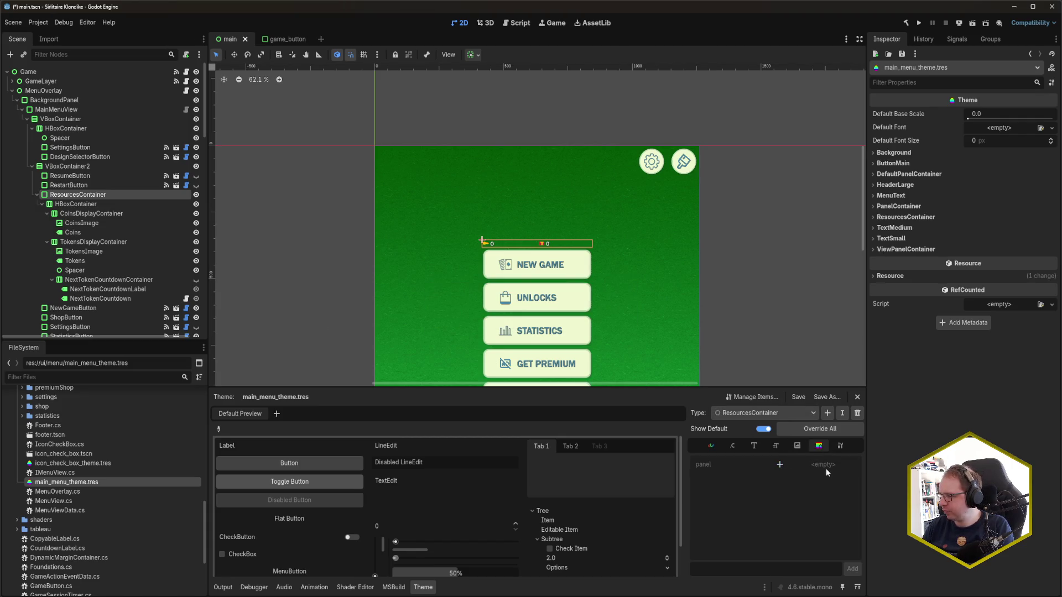
pyautogui.click(779, 465)
pyautogui.click(824, 465)
pyautogui.click(838, 508)
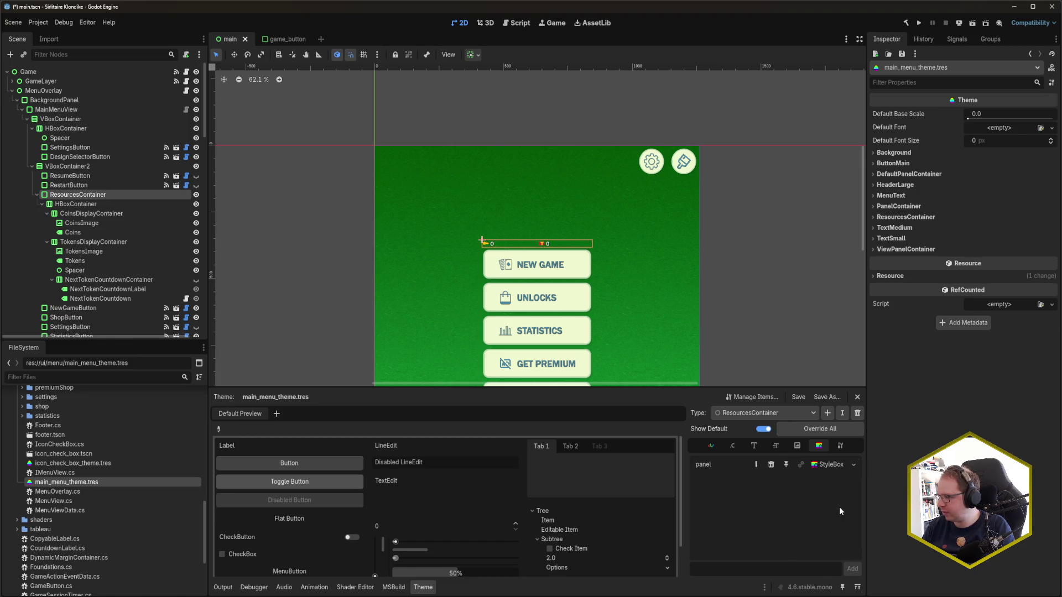
pyautogui.click(837, 467)
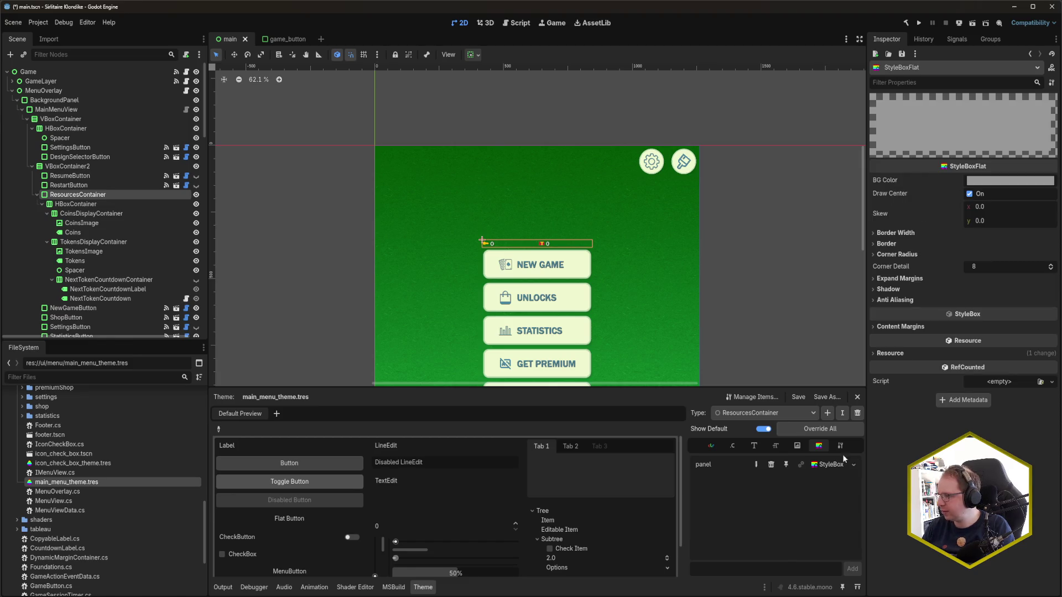
pyautogui.click(990, 181)
pyautogui.hotkey('ctrl', 'v')
pyautogui.press('Return')
pyautogui.hotkey('ctrl', 's')
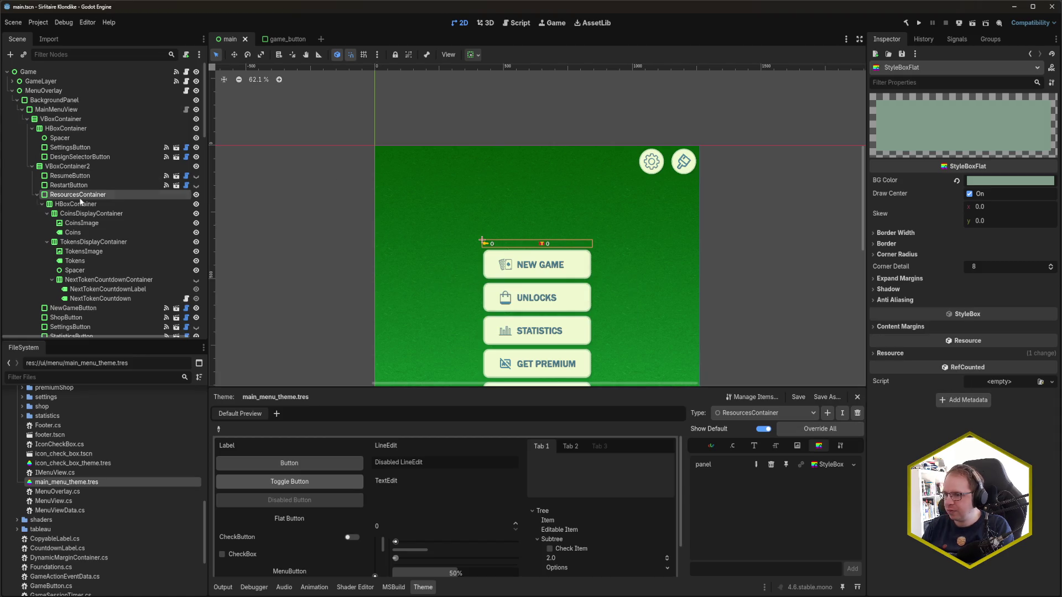
# Step: Set the ResourcesContainer node's Type Variation to ResourcesContainer and save the scene
pyautogui.click(98, 195)
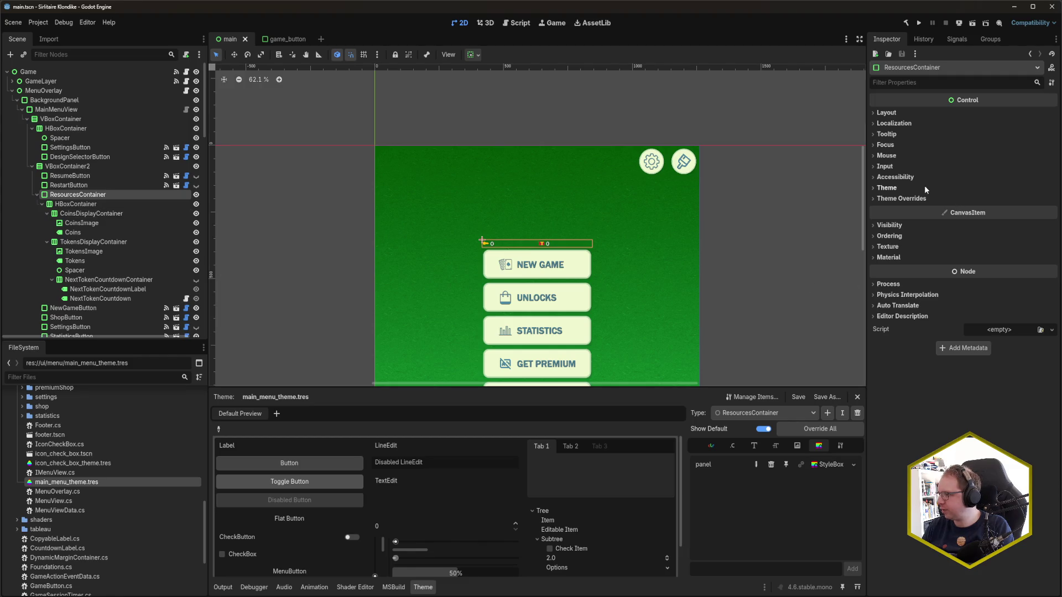
pyautogui.click(887, 188)
pyautogui.click(1003, 212)
pyautogui.click(1020, 262)
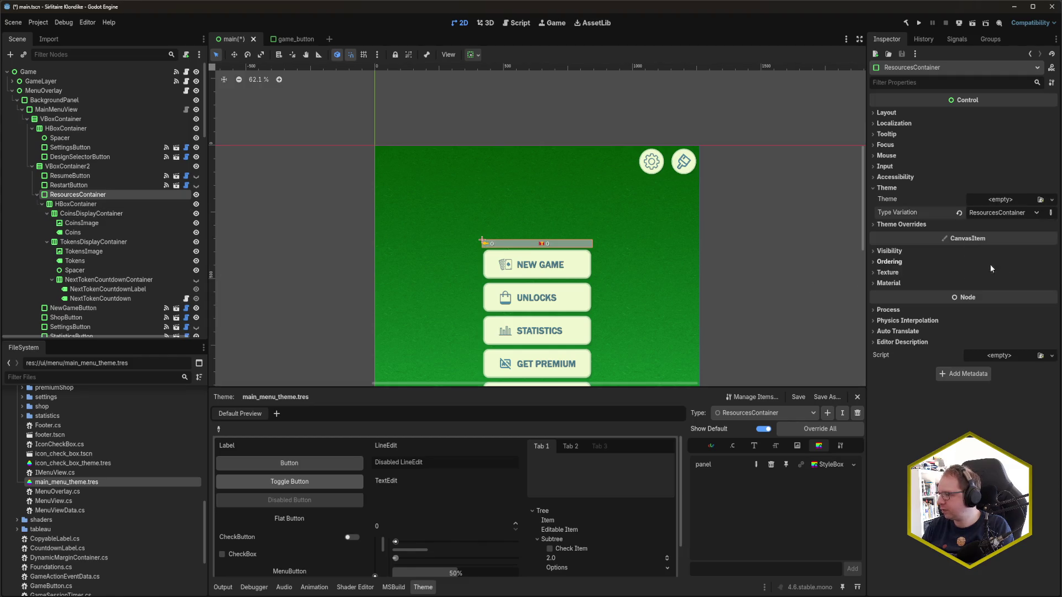
pyautogui.hotkey('ctrl', 's')
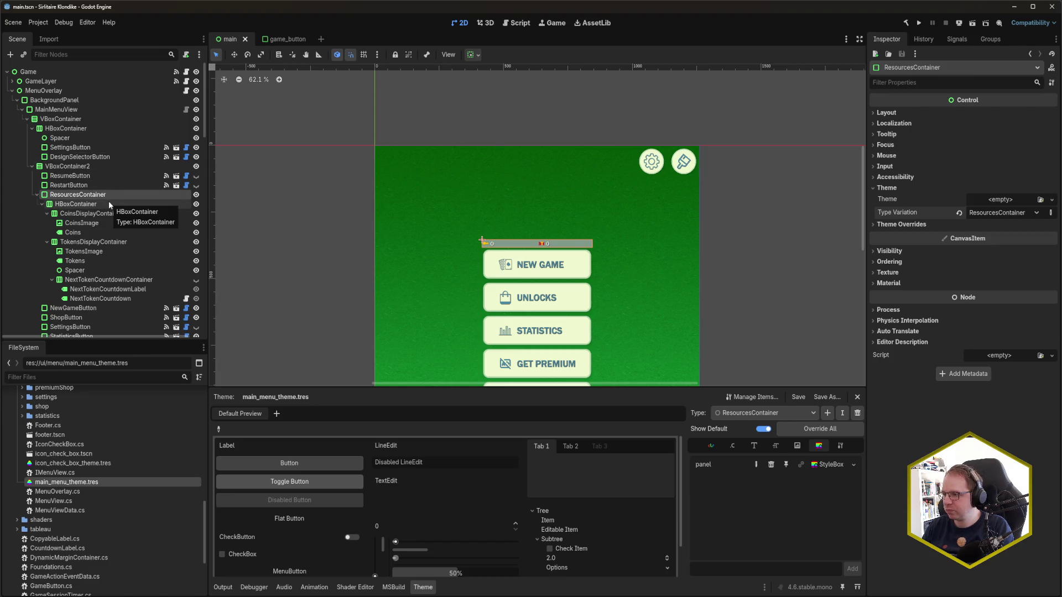
pyautogui.click(109, 203)
pyautogui.hotkey('ctrl', 'a')
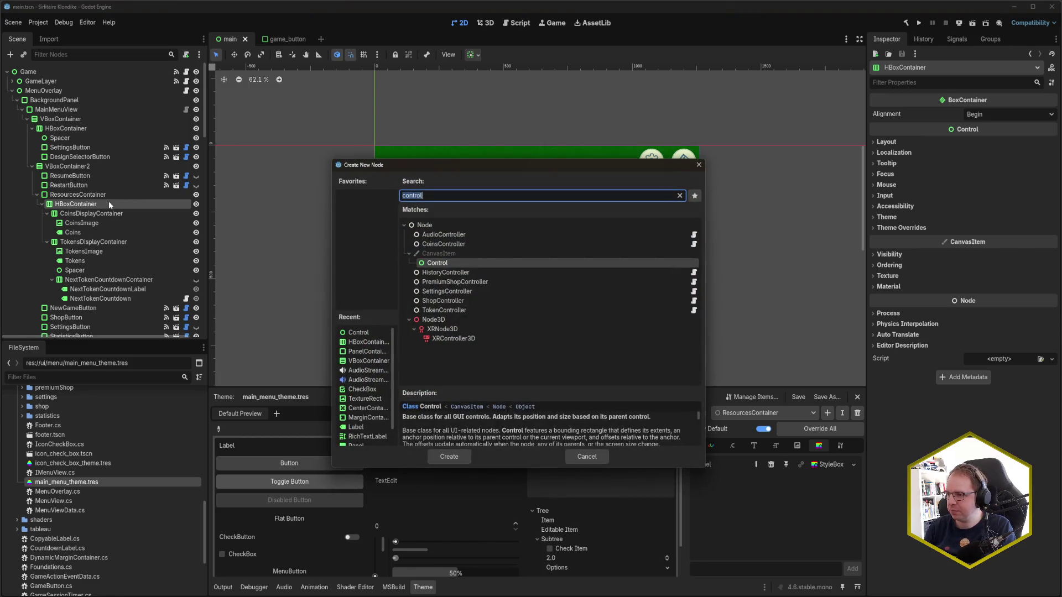
# Step: Add a MarginContainer as a child of HBoxContainer, then delete it again
pyautogui.write('Margin')
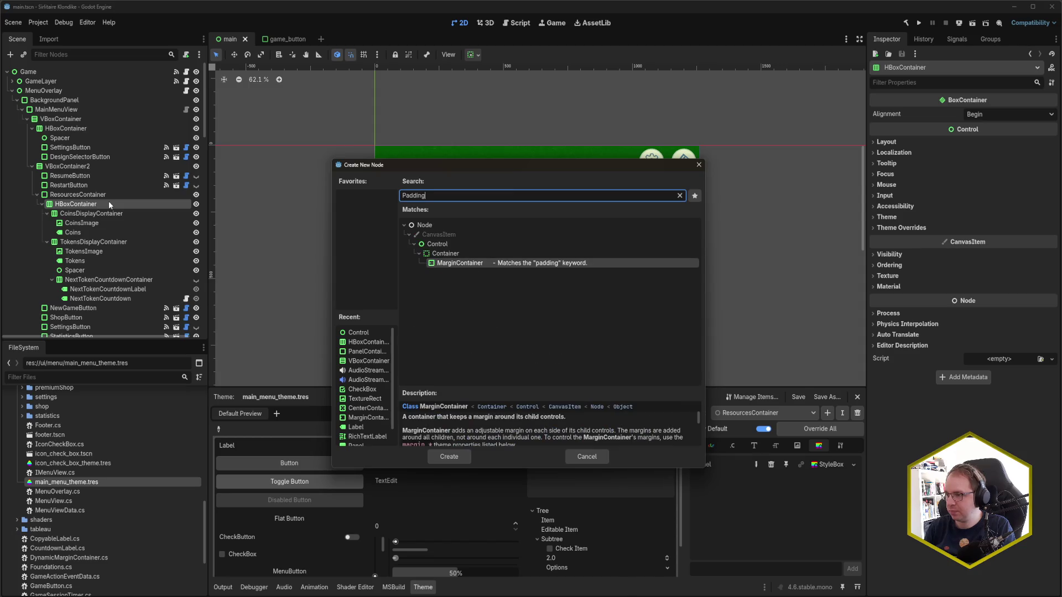
pyautogui.press('BackSpace')
pyautogui.press('BackSpace')
pyautogui.press('BackSpace')
pyautogui.write('argin')
pyautogui.press('Return')
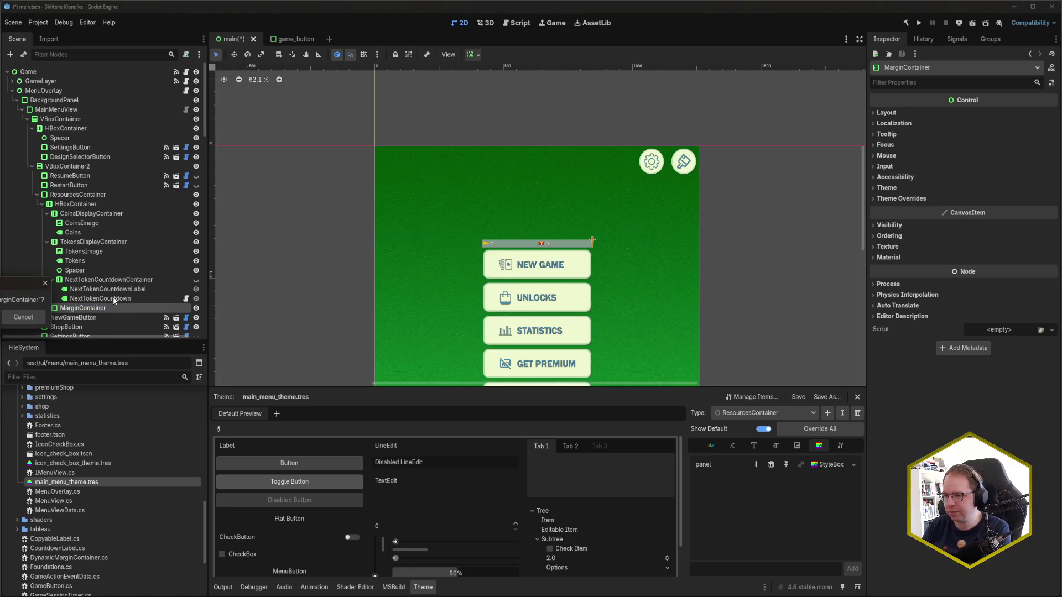
pyautogui.press('Delete')
# Step: Reparent HBoxContainer under a new MarginContainer named Padding, and save
pyautogui.rightClick(85, 204)
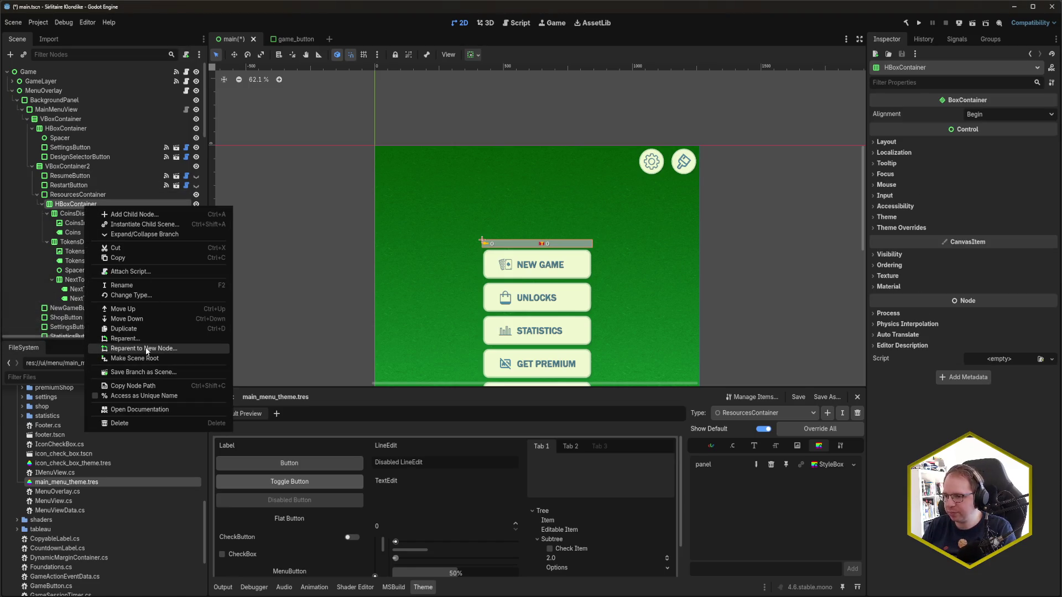
pyautogui.click(145, 348)
pyautogui.press('Return')
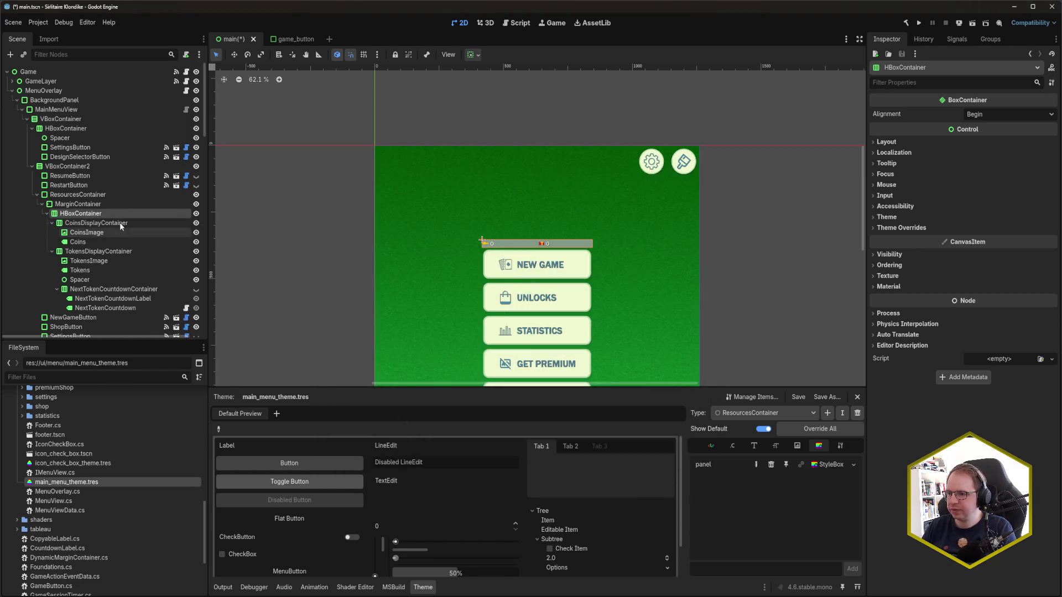
pyautogui.doubleClick(106, 203)
pyautogui.write('Padding')
pyautogui.press('Return')
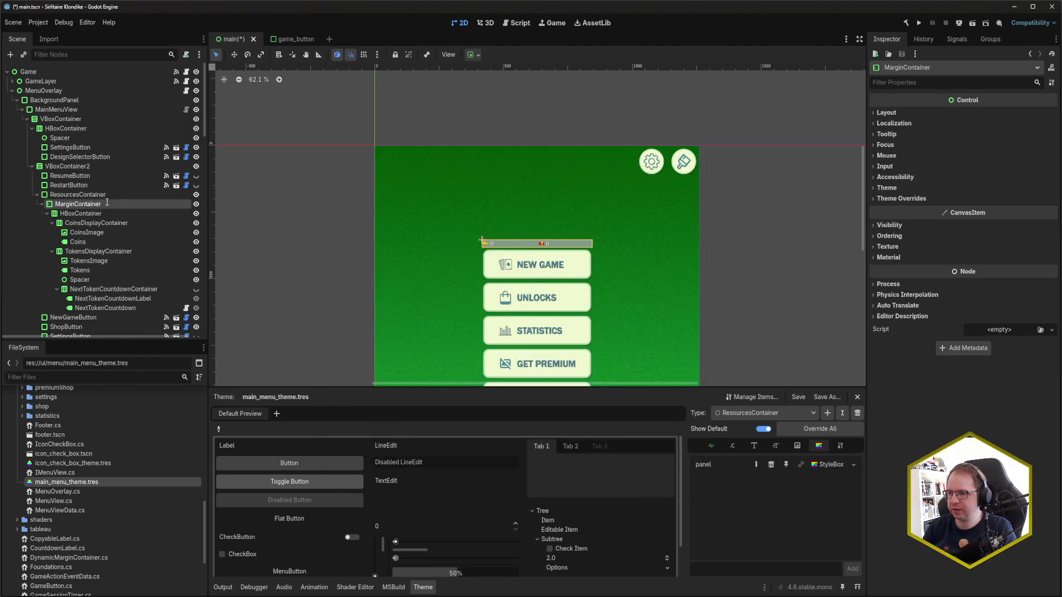
pyautogui.hotkey('ctrl', 's')
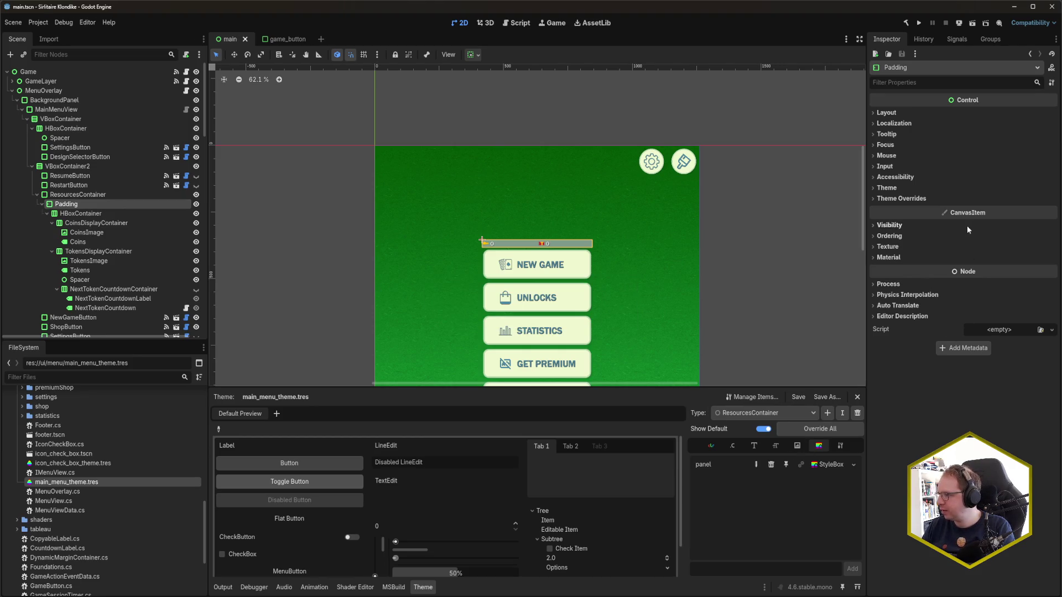
# Step: Create a ResourcesPadding theme type with MarginContainer as its base type, and save
pyautogui.click(827, 413)
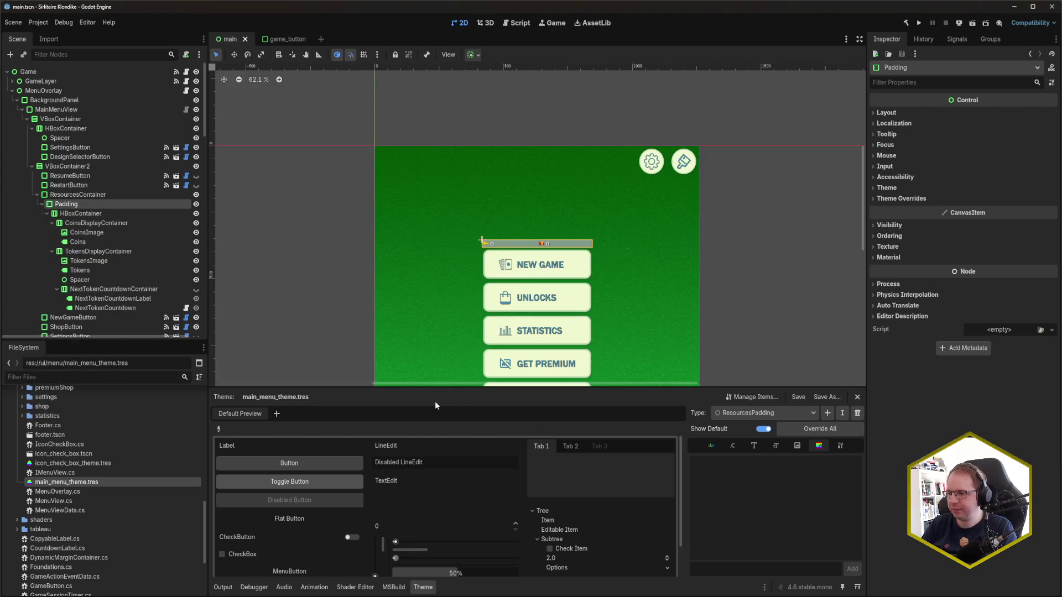
pyautogui.click(839, 446)
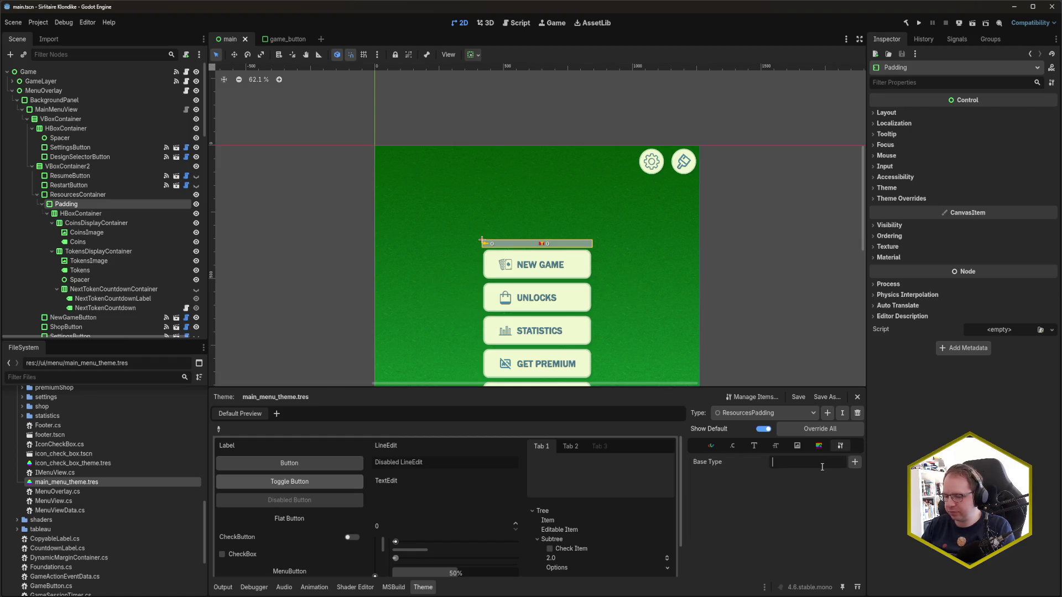
pyautogui.write('MarginCon')
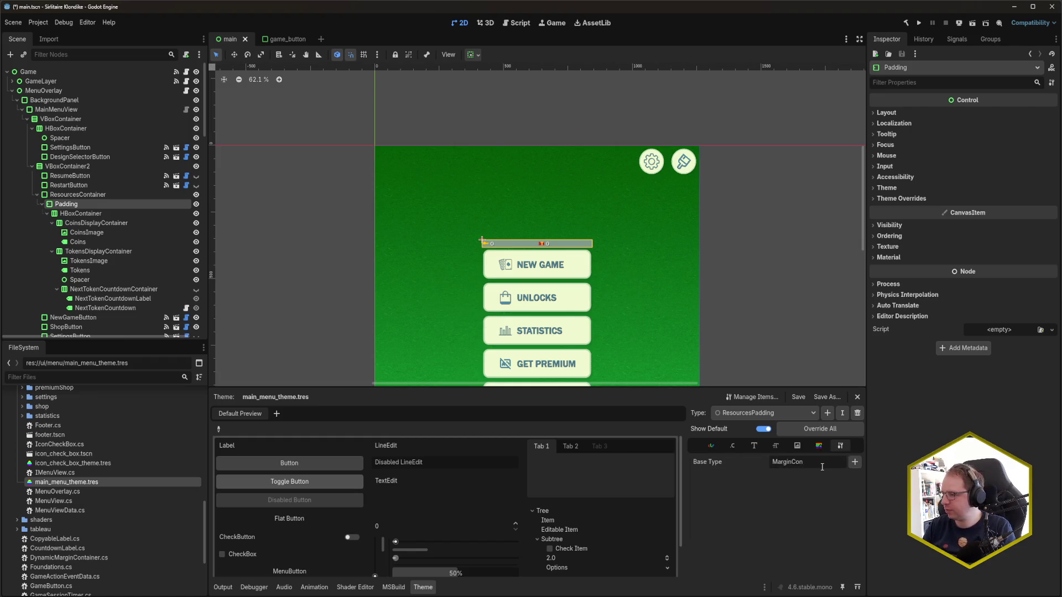
pyautogui.doubleClick(822, 465)
pyautogui.press('BackSpace')
pyautogui.click(854, 461)
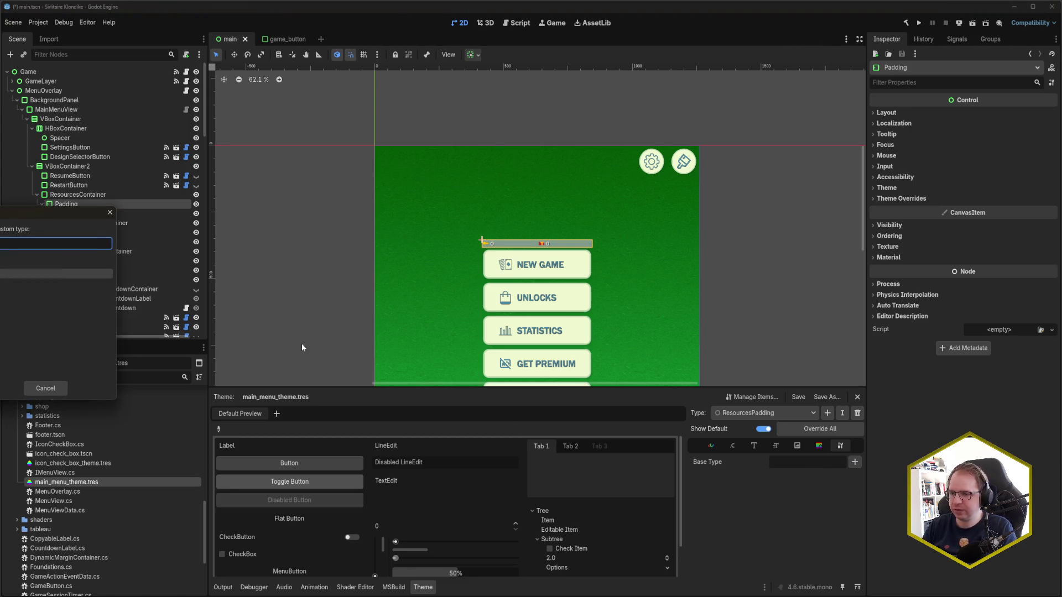
pyautogui.press('Return')
pyautogui.hotkey('ctrl', 's')
# Step: Set the Padding node's Type Variation to ResourcesPadding and save
pyautogui.click(733, 445)
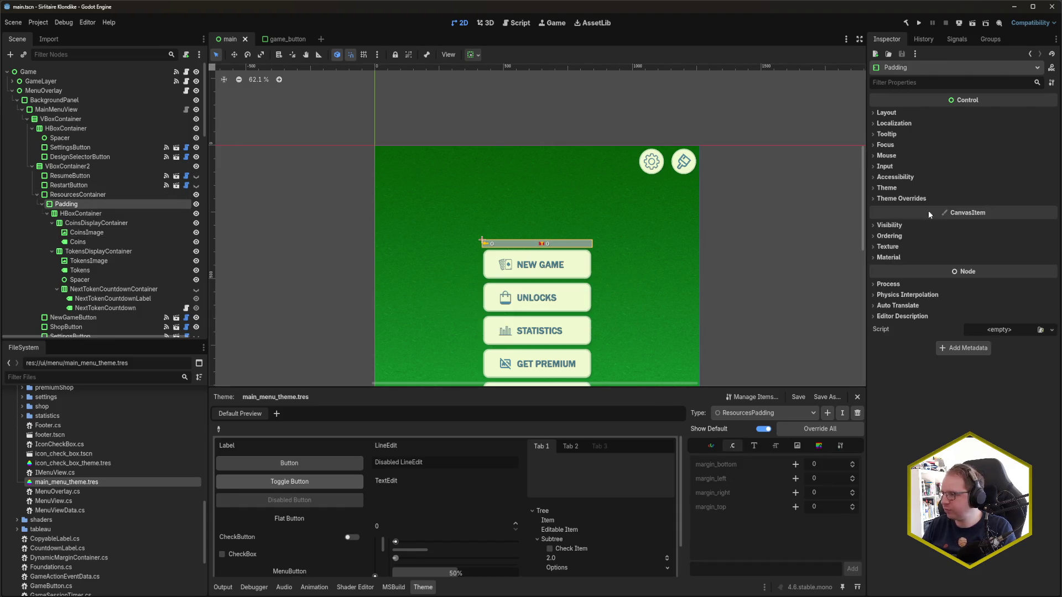
pyautogui.click(953, 188)
pyautogui.click(1004, 213)
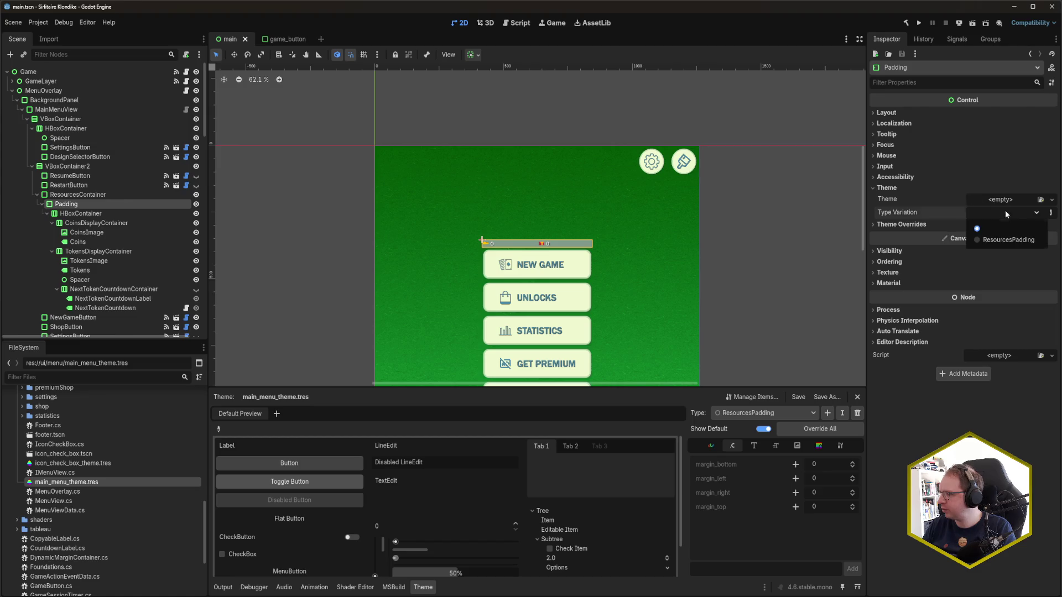
pyautogui.click(1018, 240)
pyautogui.hotkey('ctrl', 's')
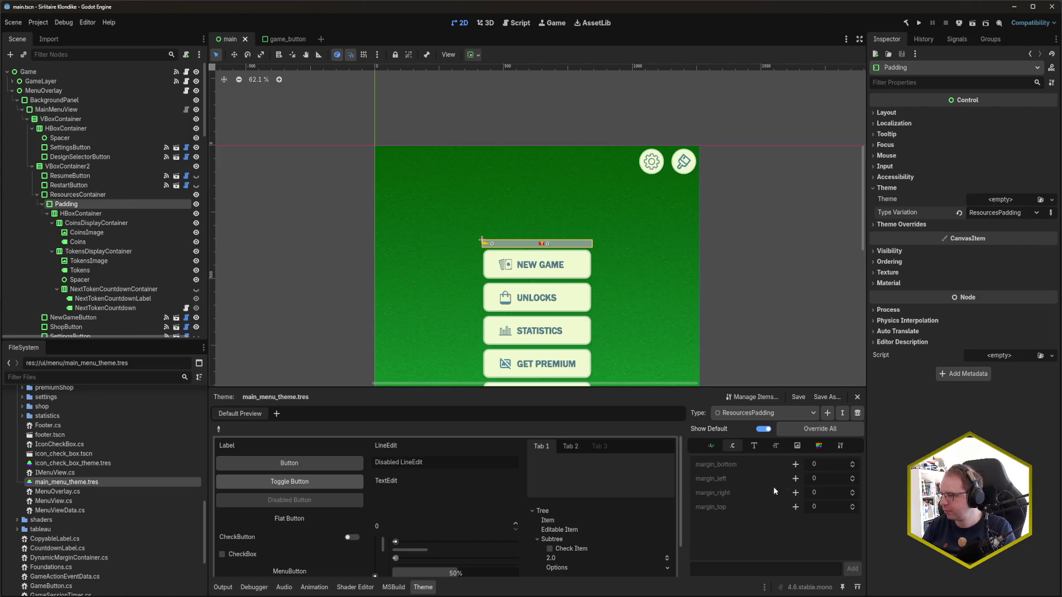
# Step: Override all four margin constants, setting bottom to 10 and left to 5
pyautogui.click(795, 464)
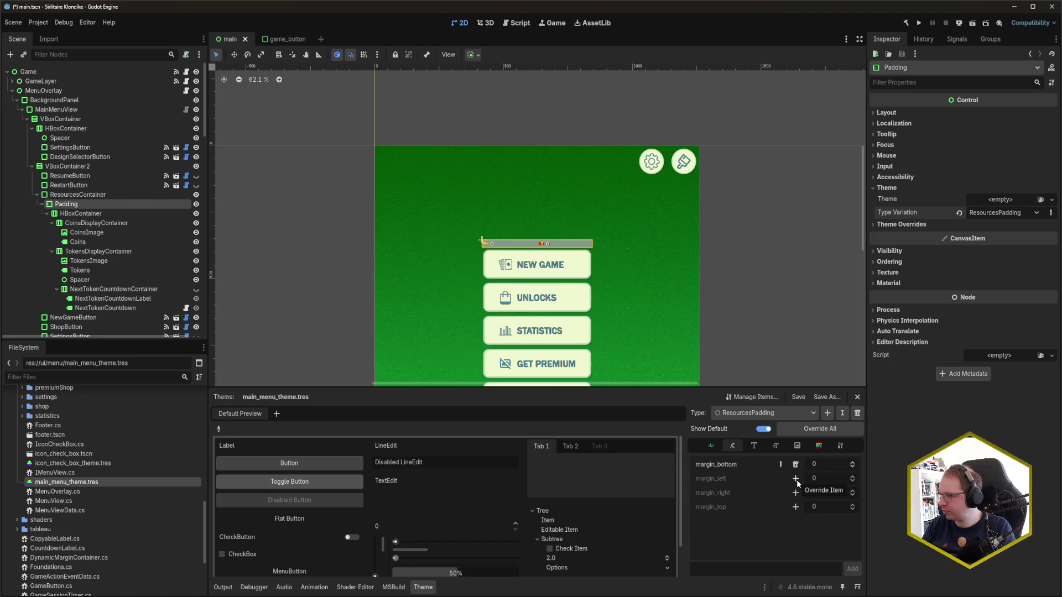
pyautogui.click(796, 480)
pyautogui.write('1')
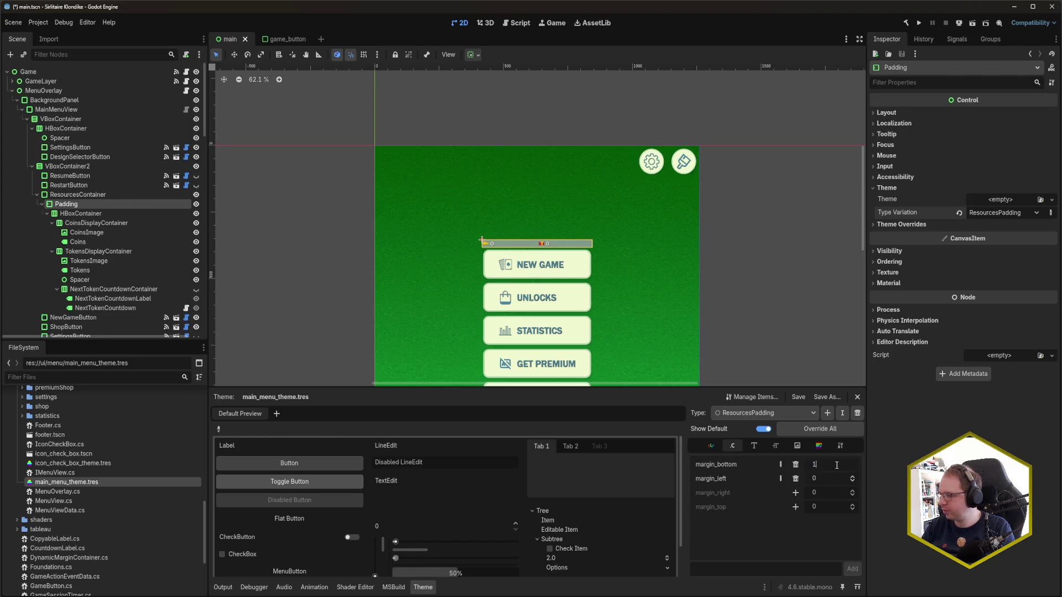
pyautogui.write('0')
pyautogui.press('Return')
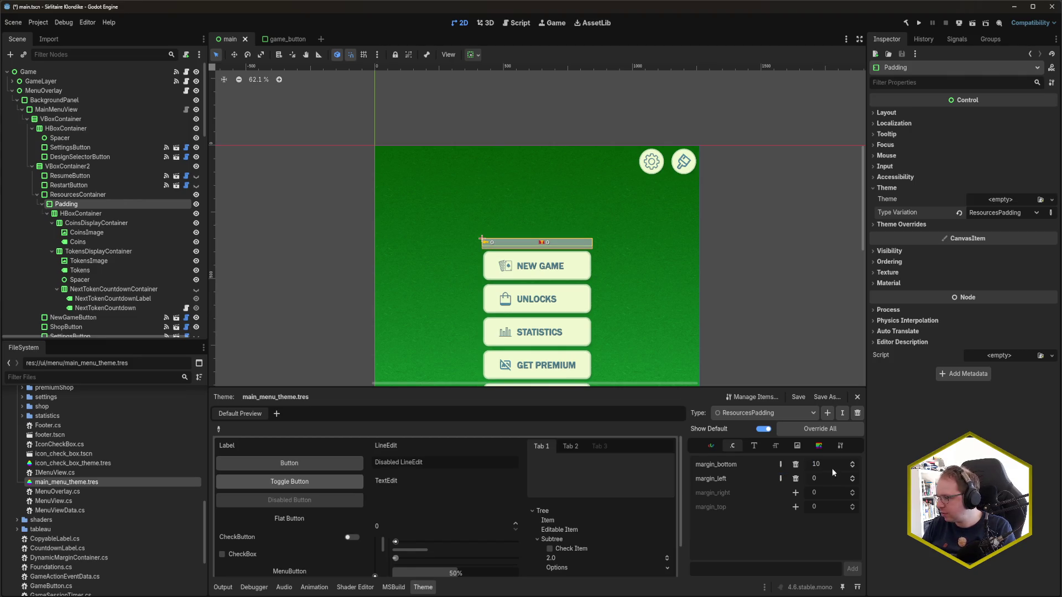
pyautogui.click(795, 493)
pyautogui.click(795, 507)
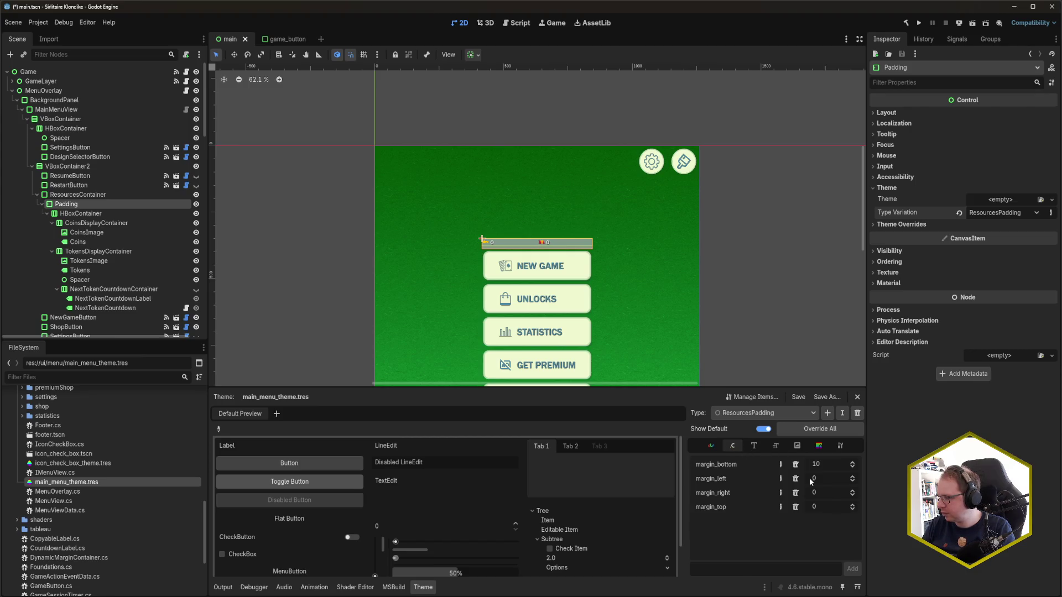
pyautogui.write('5')
pyautogui.press('Return')
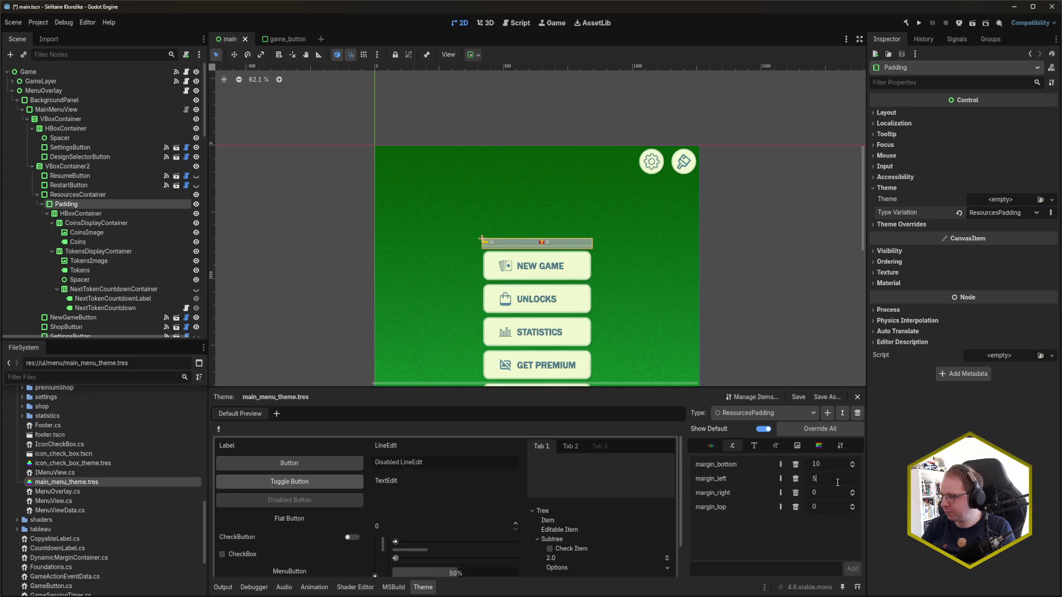
# Step: Set the right margin to 5 and the top margin to 10, then save
pyautogui.click(813, 504)
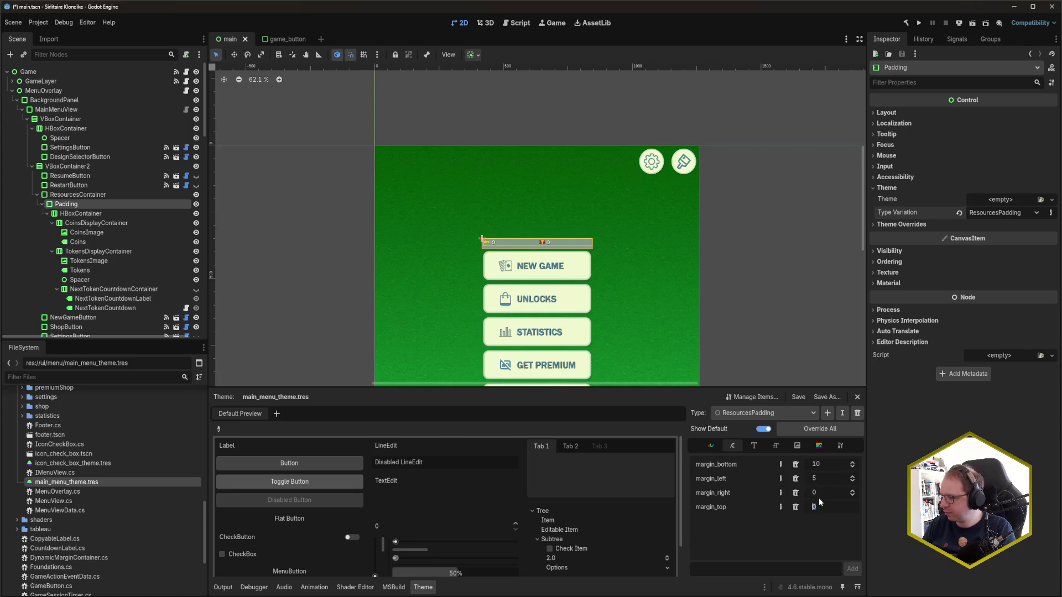
pyautogui.write('5')
pyautogui.press('Return')
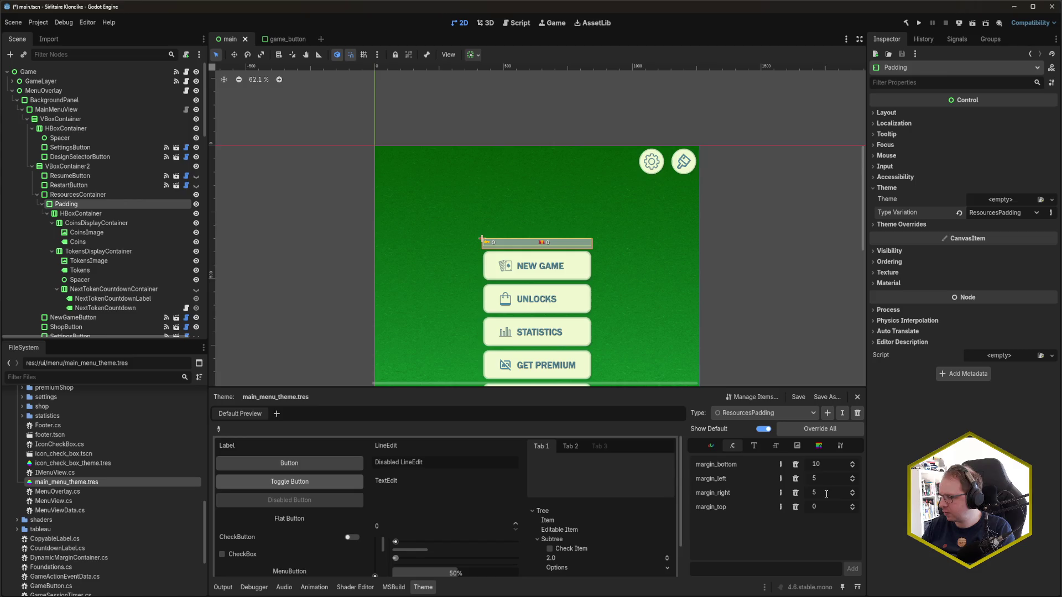
pyautogui.click(832, 506)
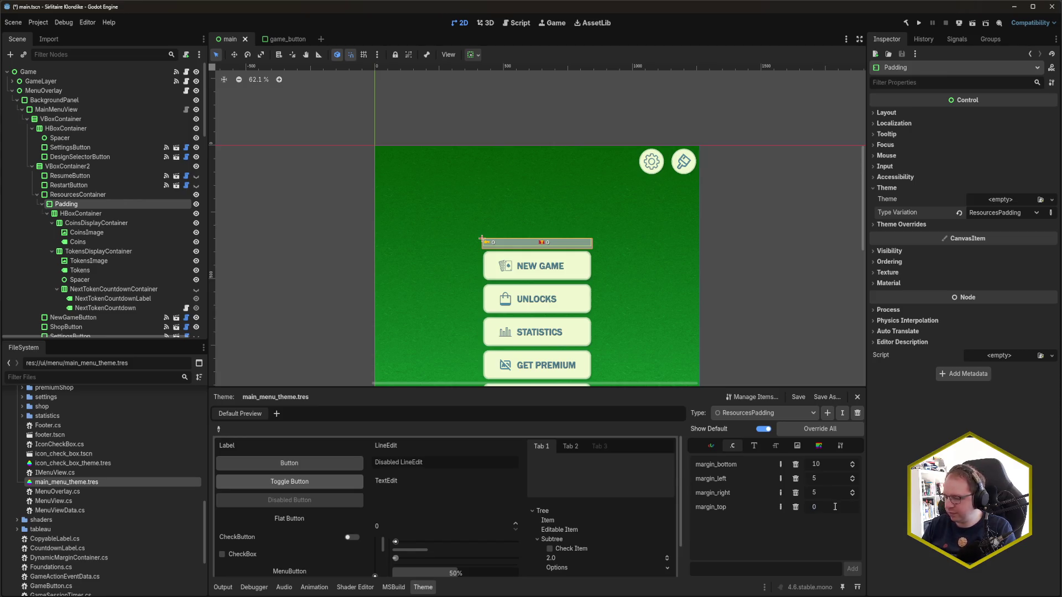
pyautogui.write('10')
pyautogui.press('Return')
pyautogui.hotkey('ctrl', 's')
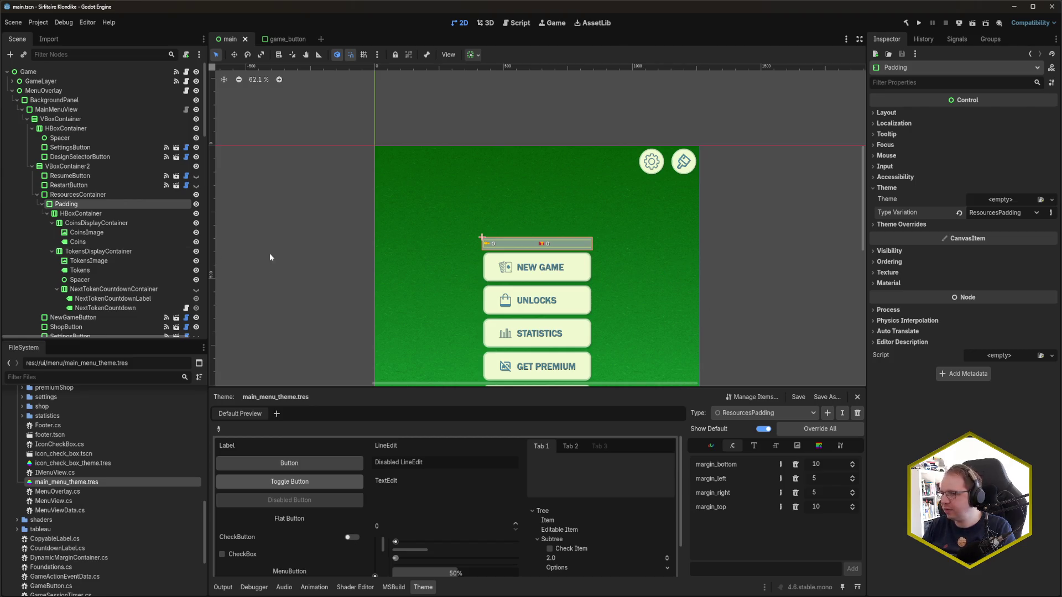
pyautogui.scroll(5, 573, 287)
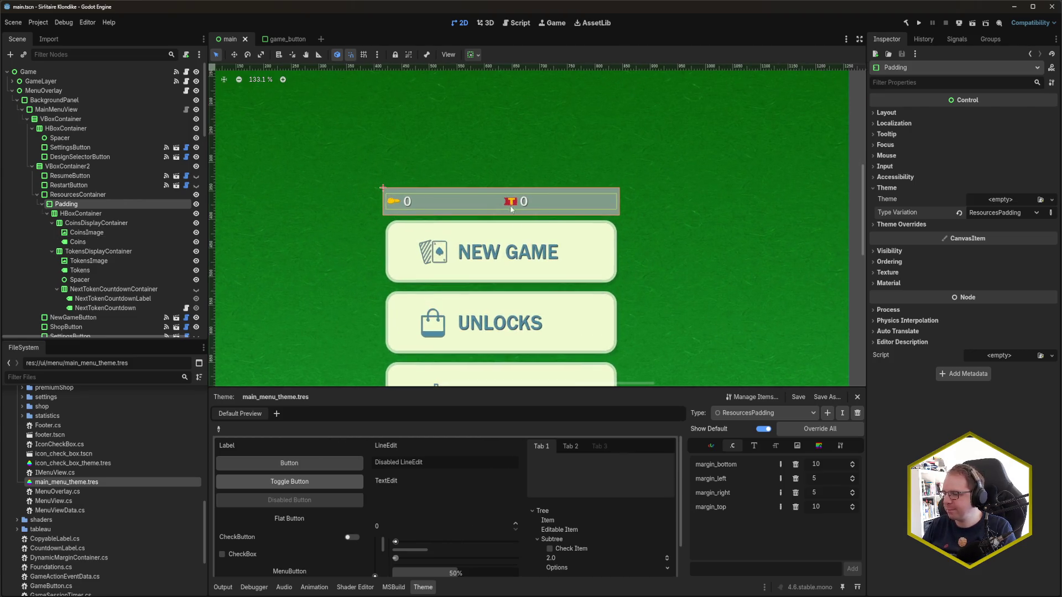
# Step: Open the ResourcesContainer type's panel StyleBoxFlat in the theme editor
pyautogui.click(107, 197)
pyautogui.click(761, 413)
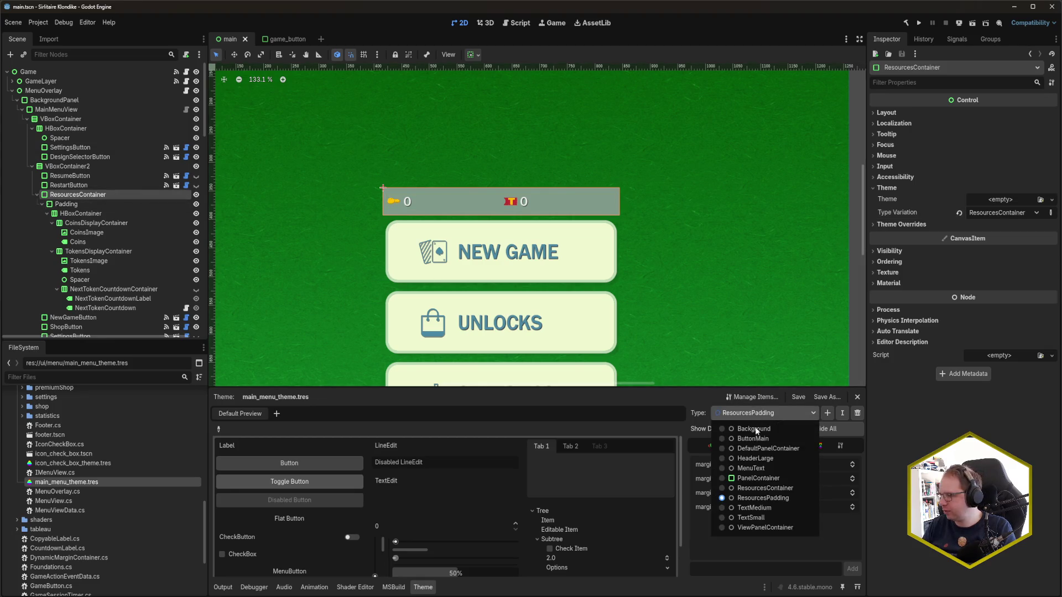
pyautogui.click(778, 488)
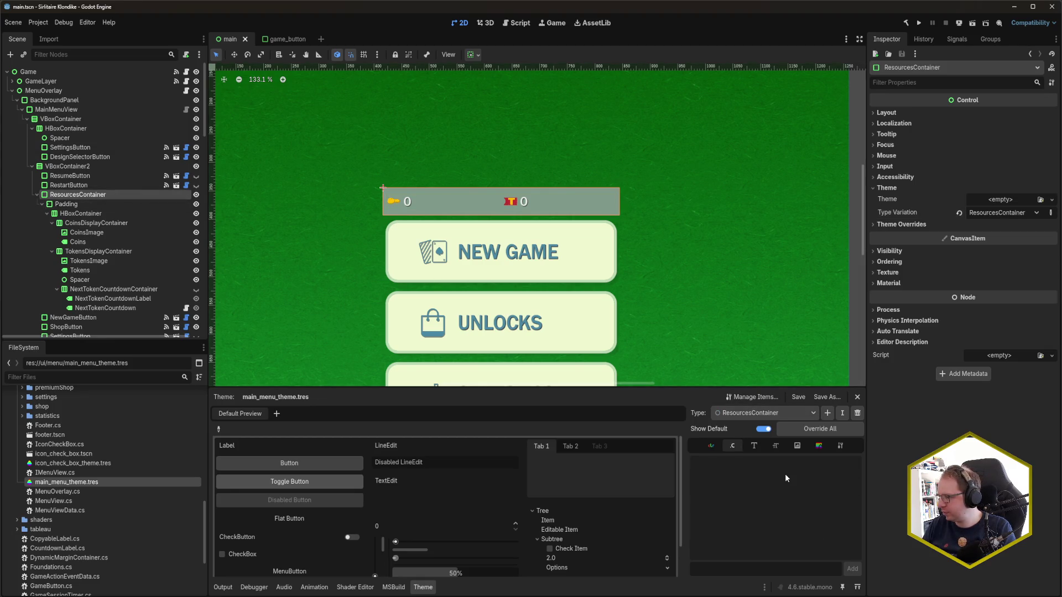
pyautogui.click(819, 446)
pyautogui.click(829, 465)
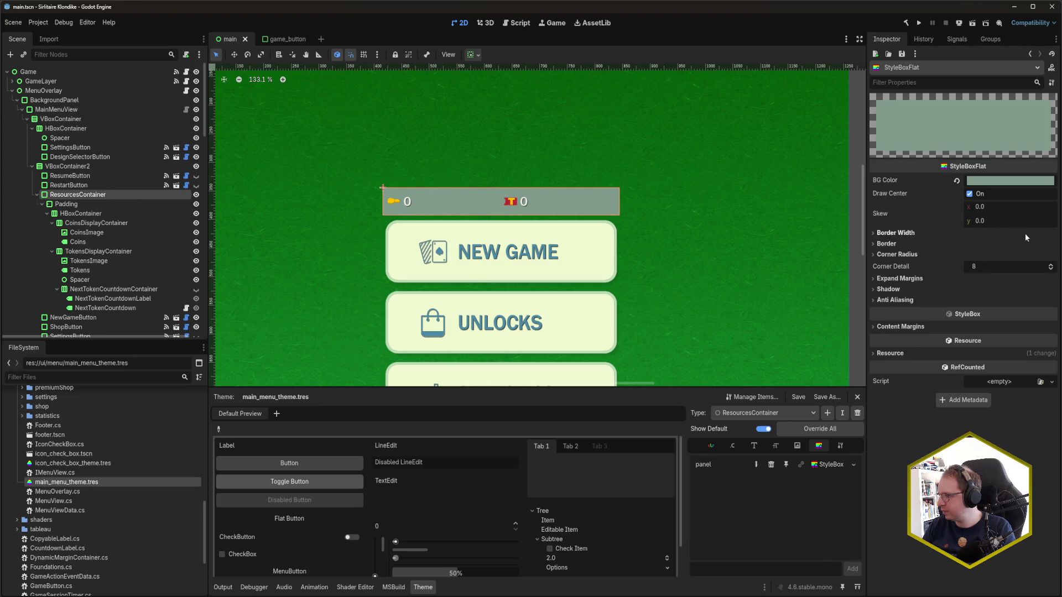
# Step: Set all four corner radii of the panel to 10 and save the scene
pyautogui.click(874, 255)
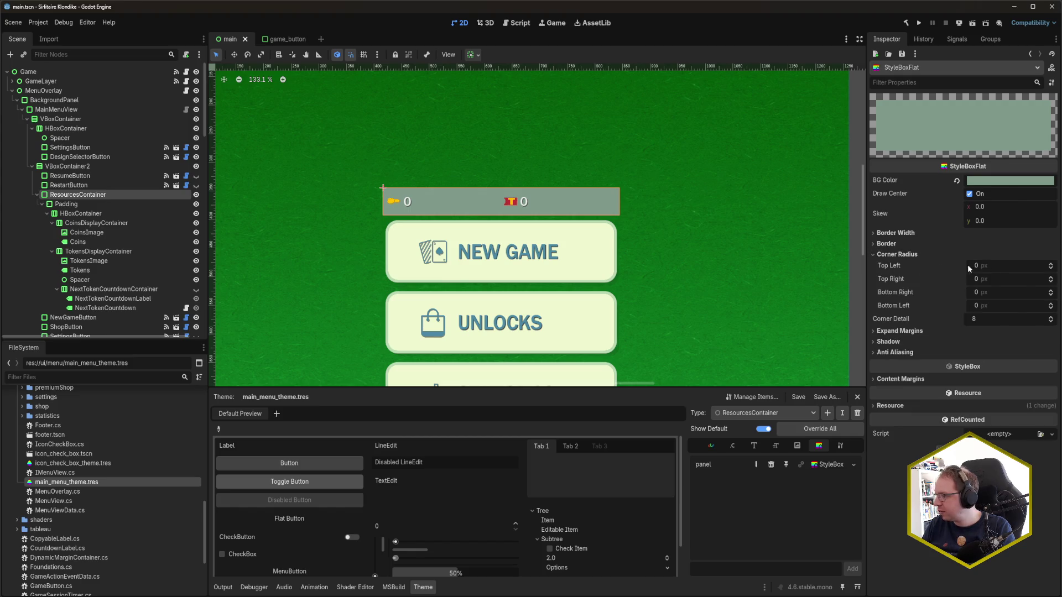
pyautogui.click(1011, 267)
pyautogui.write('10')
pyautogui.press('Tab')
pyautogui.write('10')
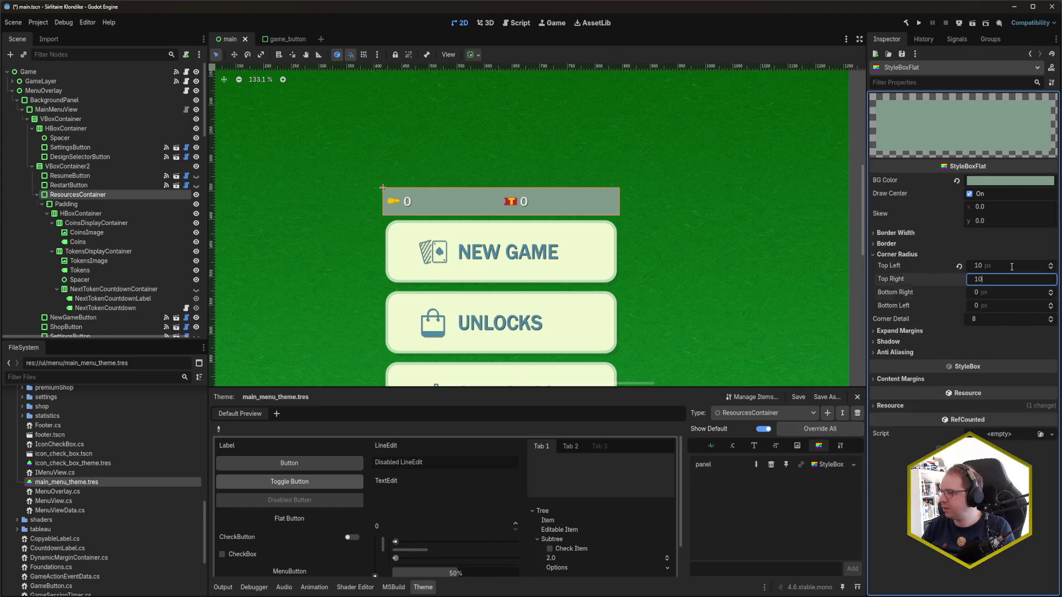
pyautogui.press('Tab')
pyautogui.write('10')
pyautogui.press('Tab')
pyautogui.write('10')
pyautogui.press('Tab')
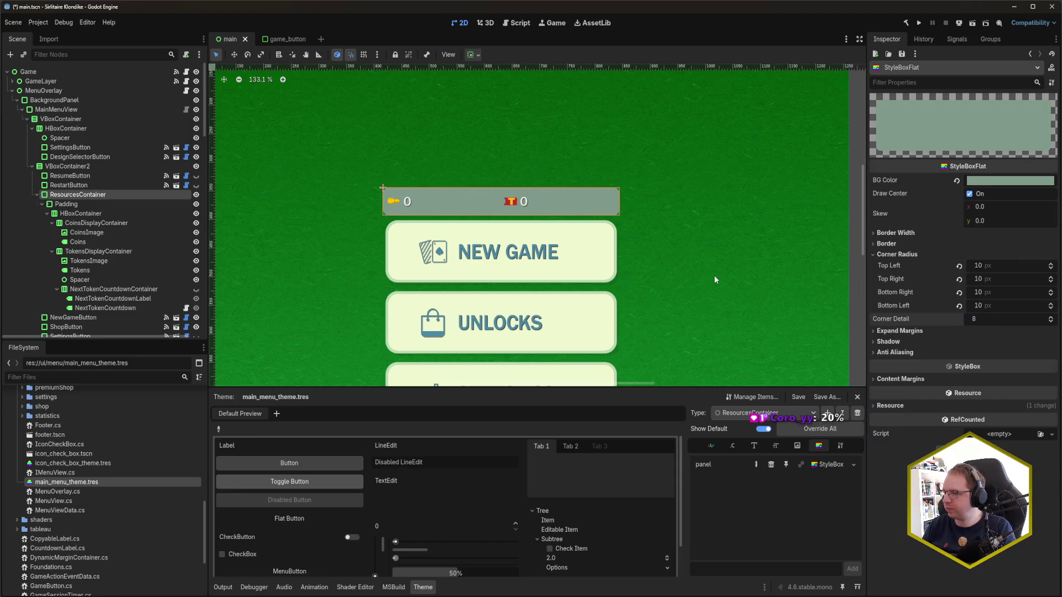
pyautogui.click(714, 276)
pyautogui.hotkey('ctrl', 's')
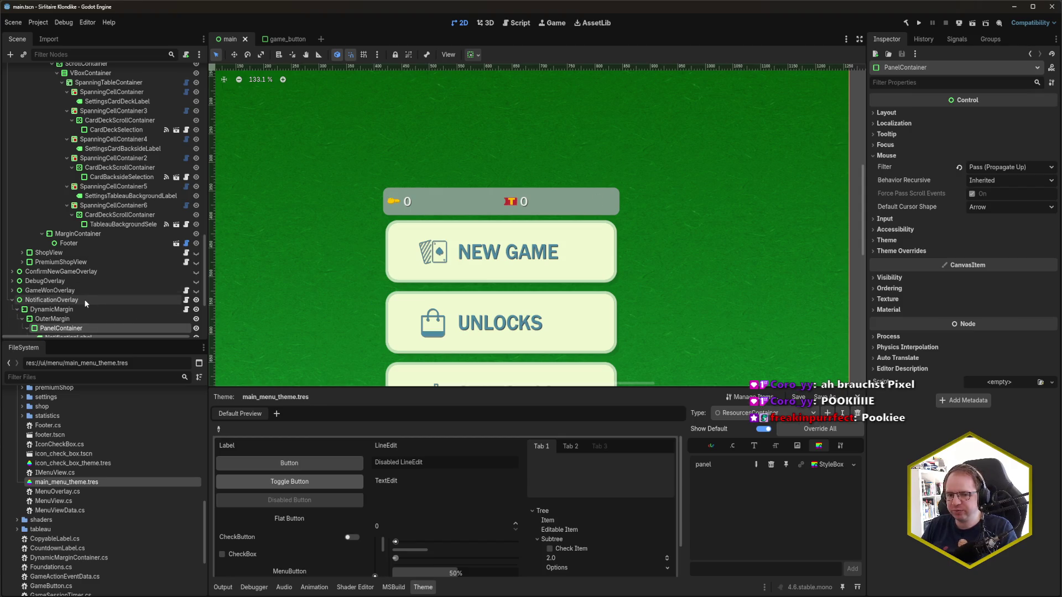
pyautogui.scroll(-2, 90, 299)
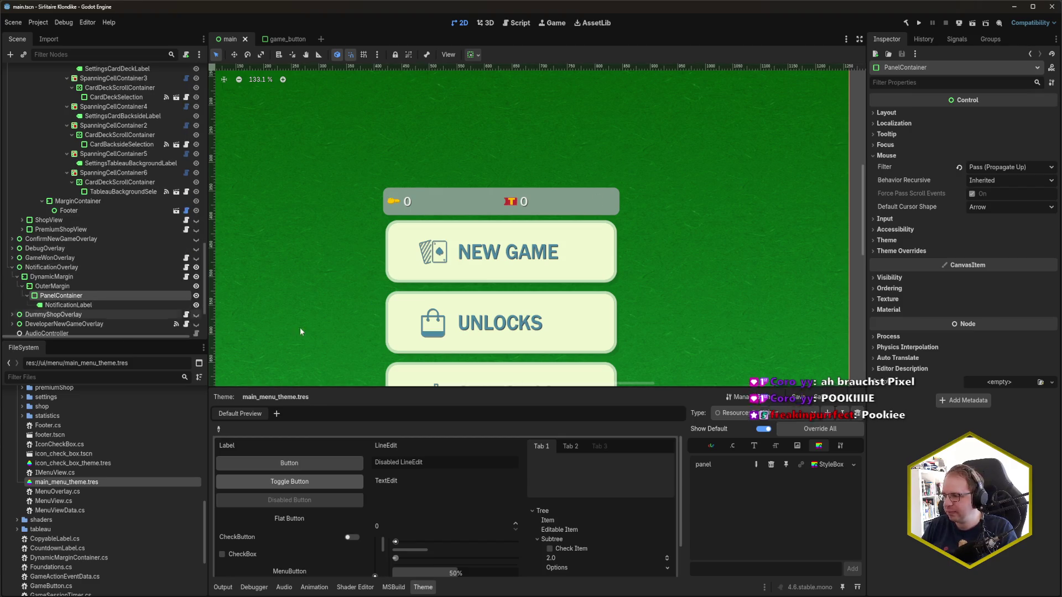
pyautogui.click(832, 466)
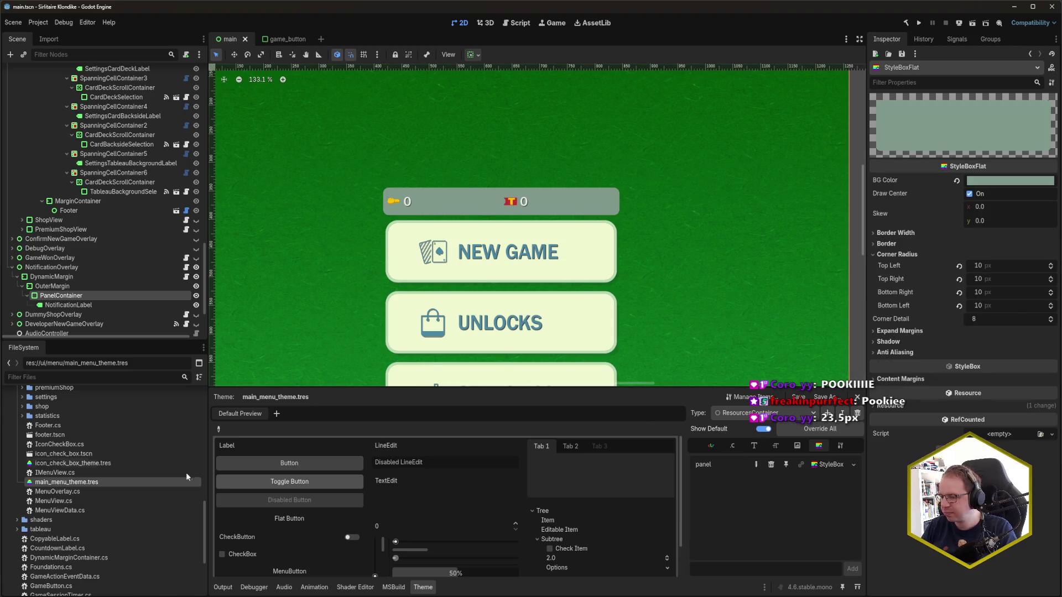
pyautogui.click(58, 596)
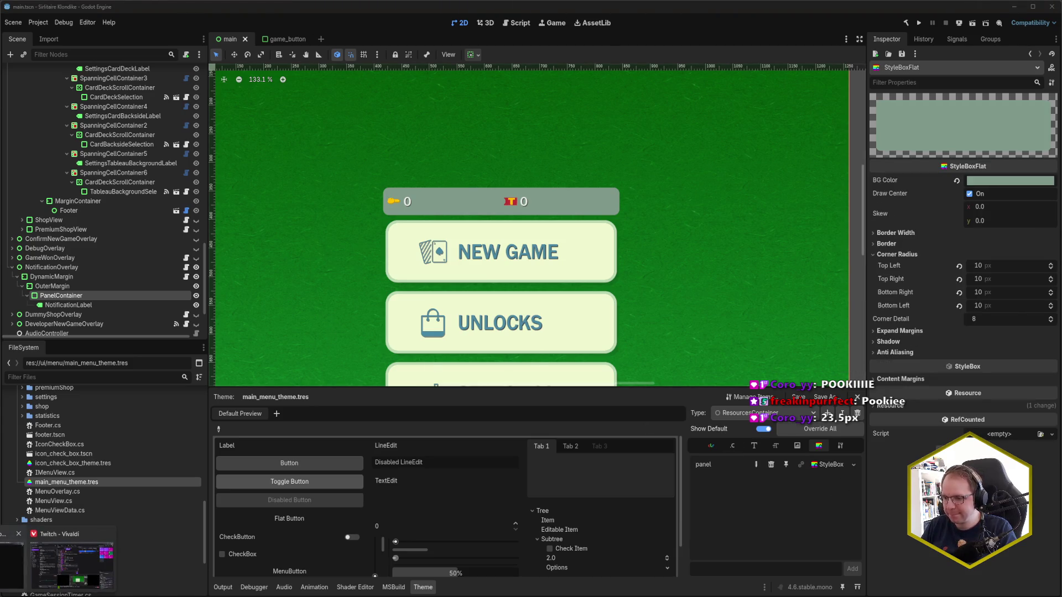
pyautogui.click(72, 566)
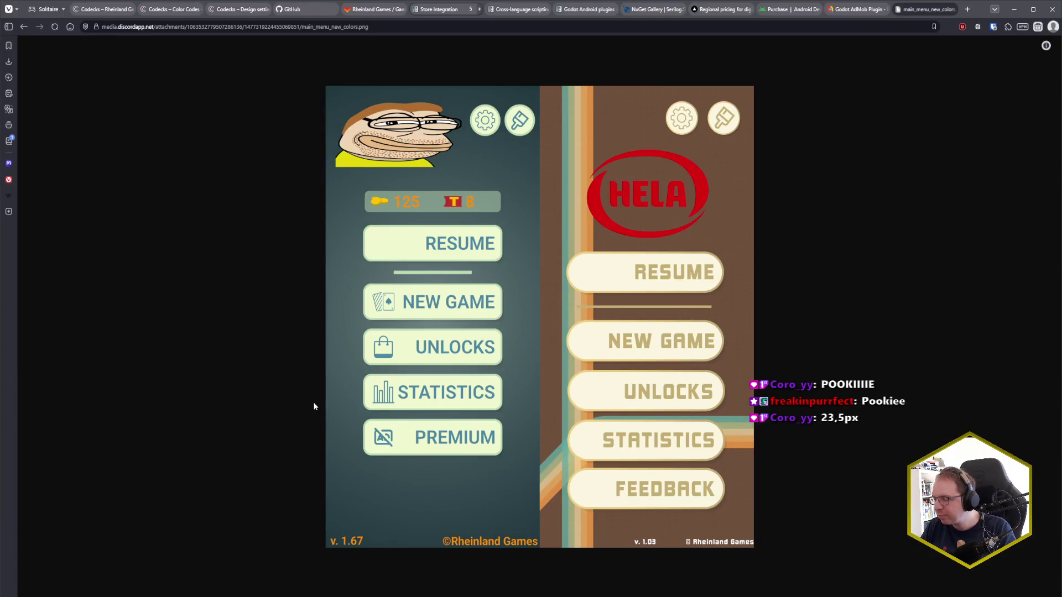
pyautogui.click(147, 587)
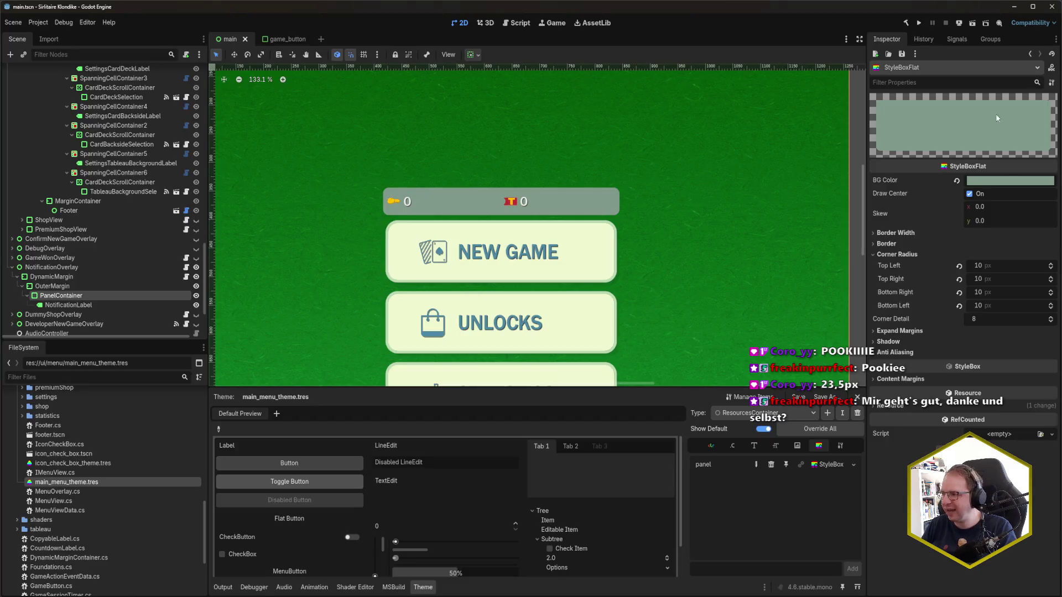
# Step: Set the Top Left, Top Right, Bottom Right and Bottom Left radii to 23
pyautogui.click(997, 267)
pyautogui.write('23')
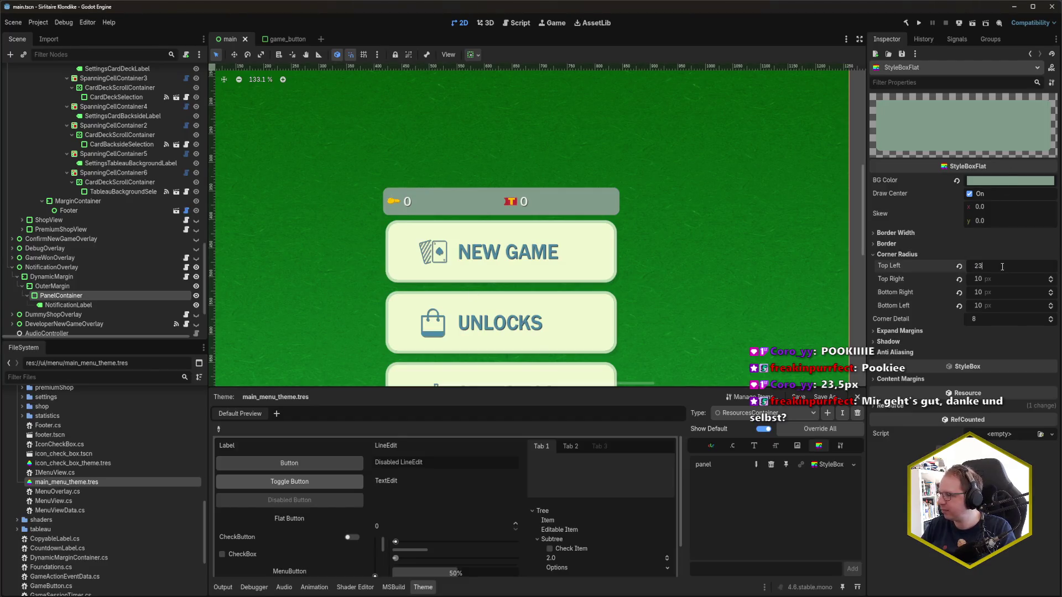
pyautogui.press('Tab')
pyautogui.write('23')
pyautogui.press('Tab')
pyautogui.write('23')
pyautogui.press('Tab')
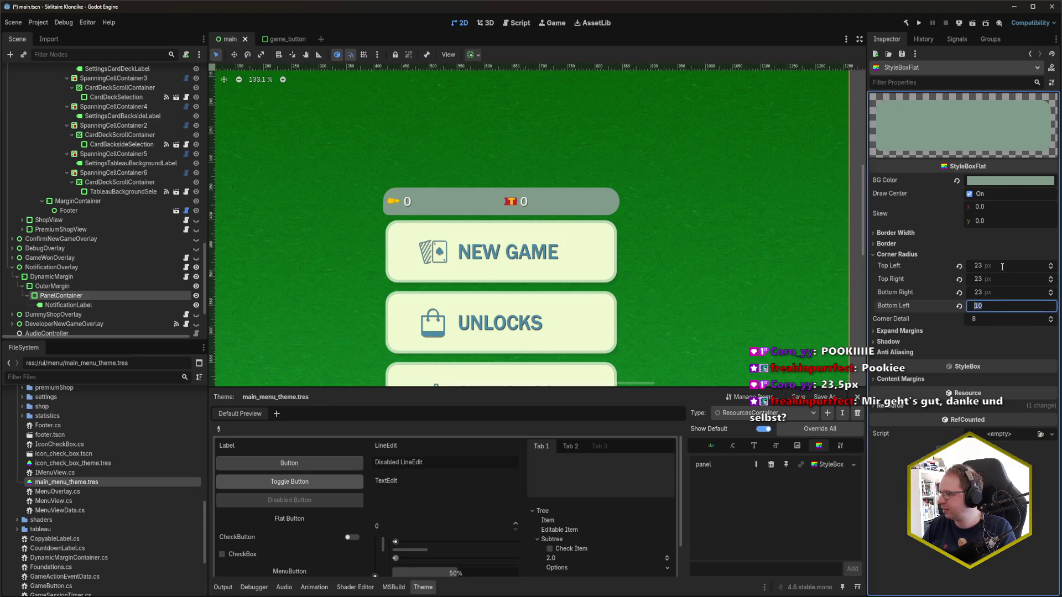
pyautogui.write('23')
pyautogui.press('Return')
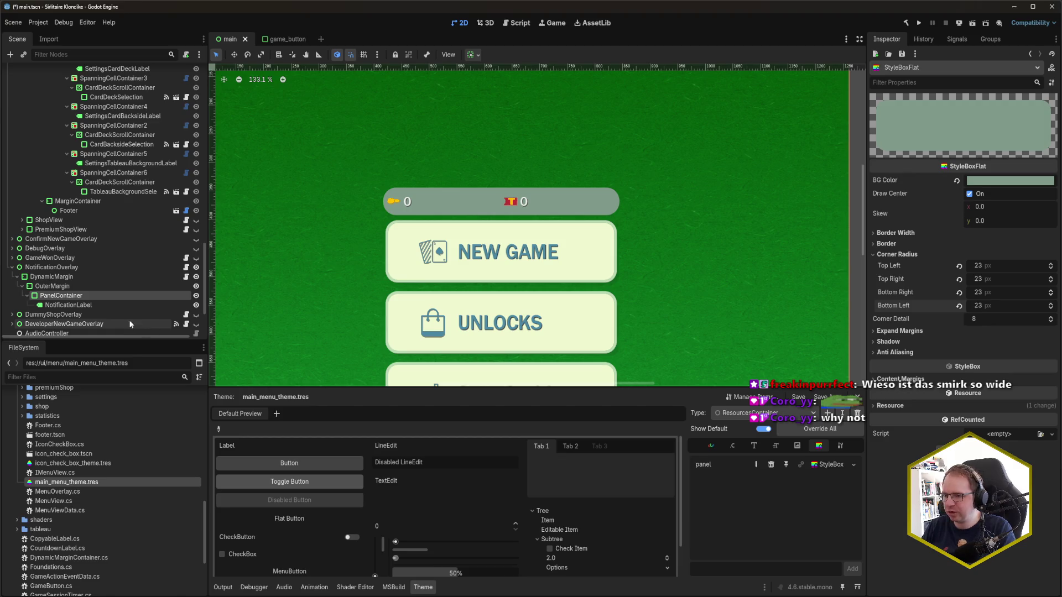
# Step: Inspect the notification's OuterMargin node and the PanelContainer inside it
pyautogui.click(88, 294)
pyautogui.click(85, 287)
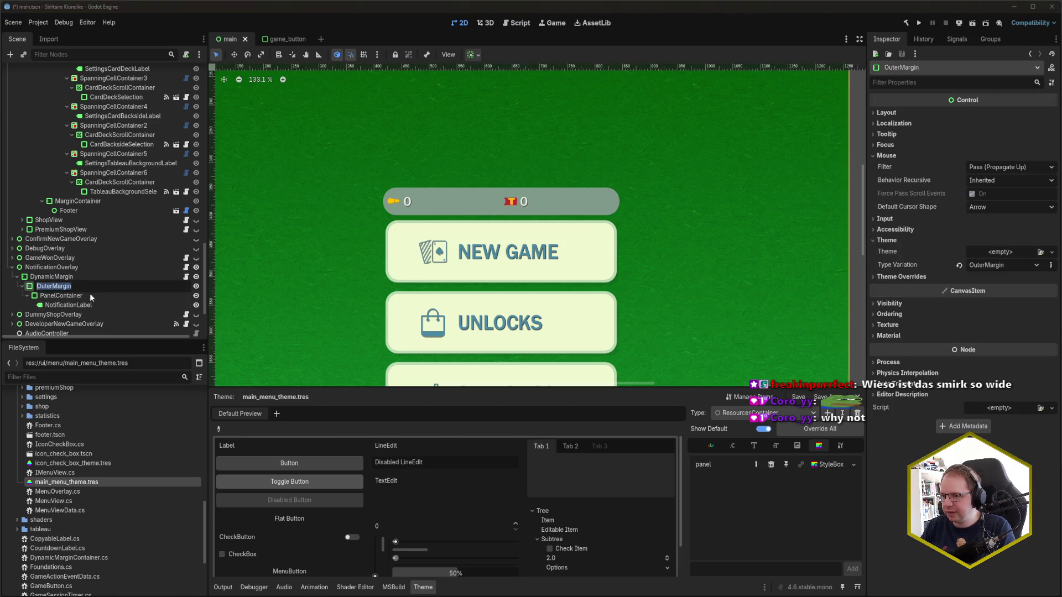
pyautogui.click(90, 293)
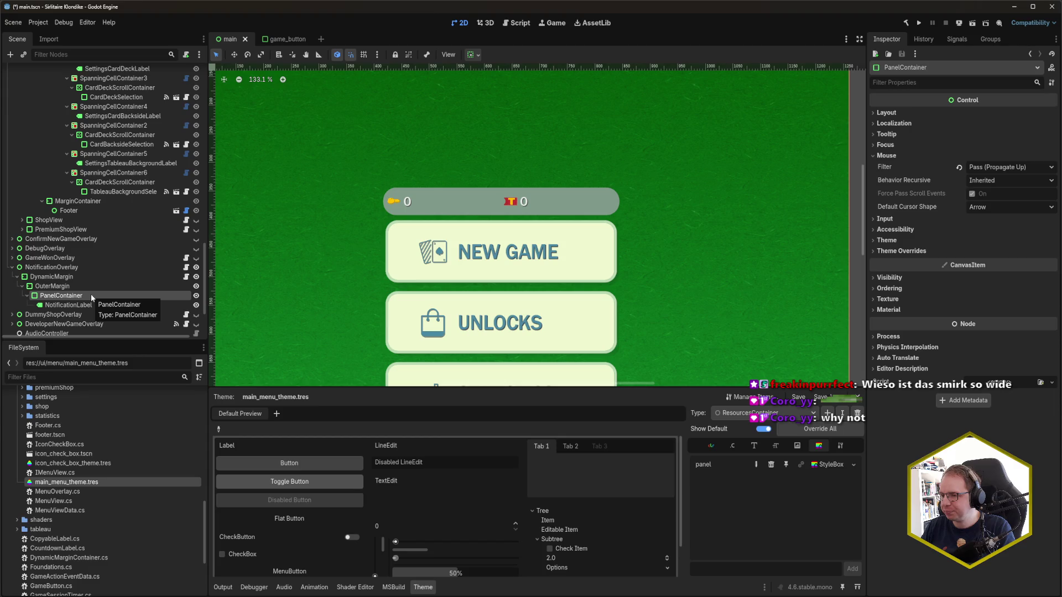
# Step: Add a ResourceLabel theme type with Label as its base type, and save
pyautogui.scroll(5, 91, 293)
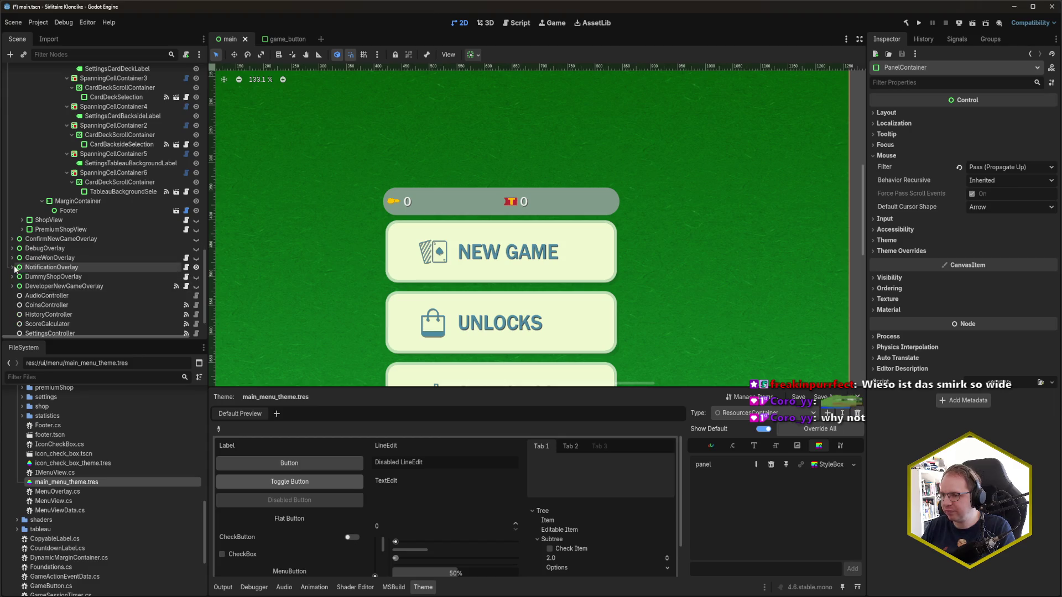
pyautogui.scroll(10, 94, 285)
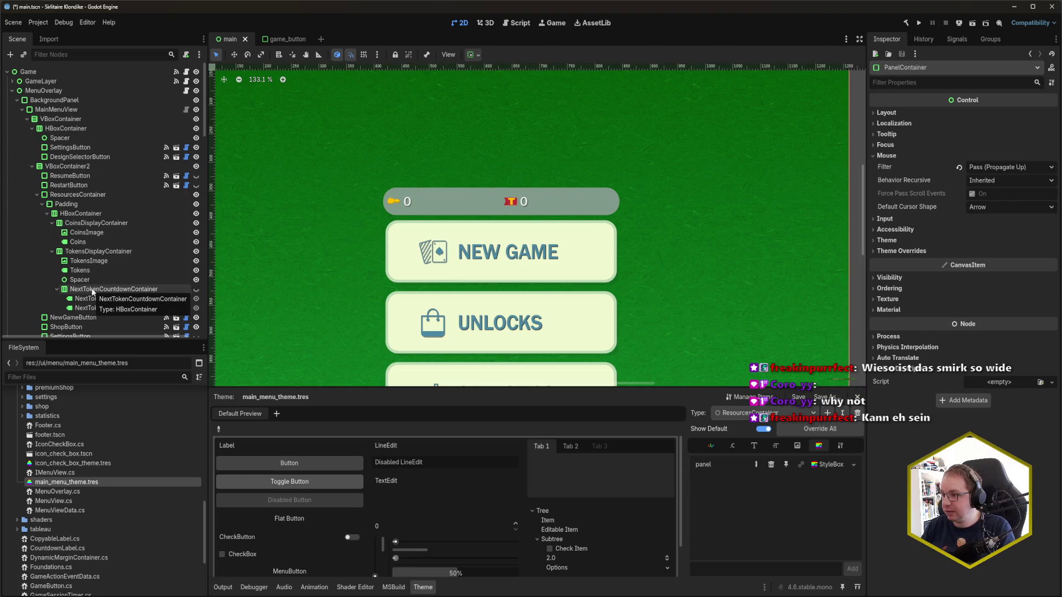
pyautogui.scroll(-3, 93, 292)
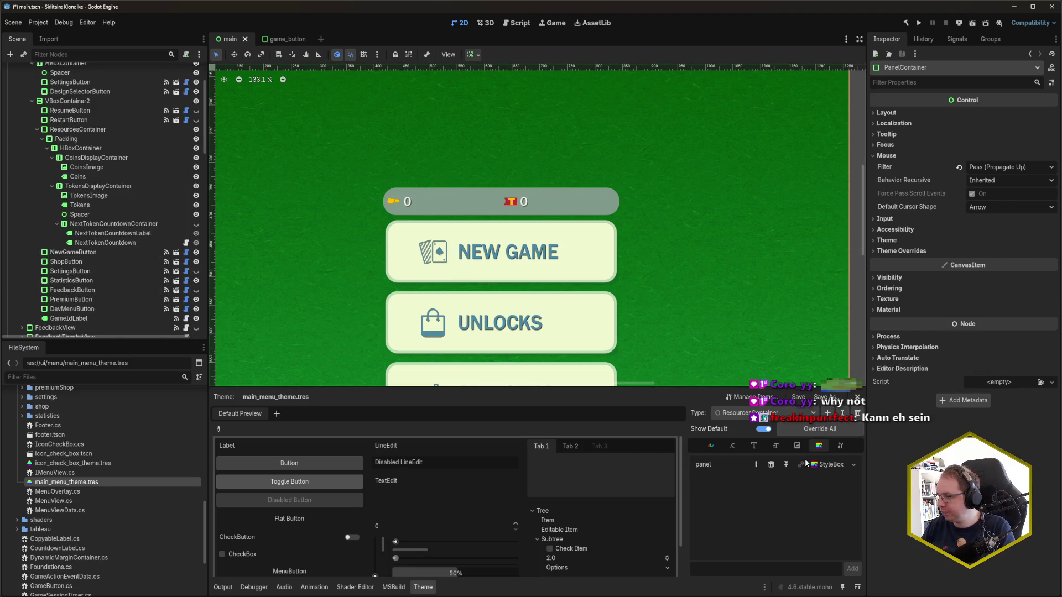
pyautogui.click(827, 413)
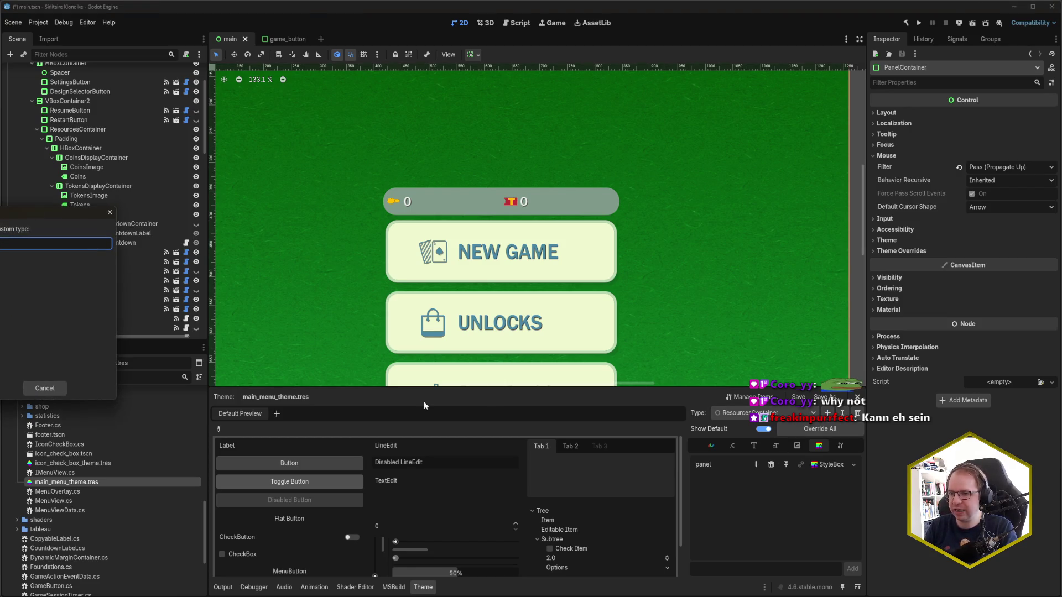
pyautogui.write('ResourceLabel')
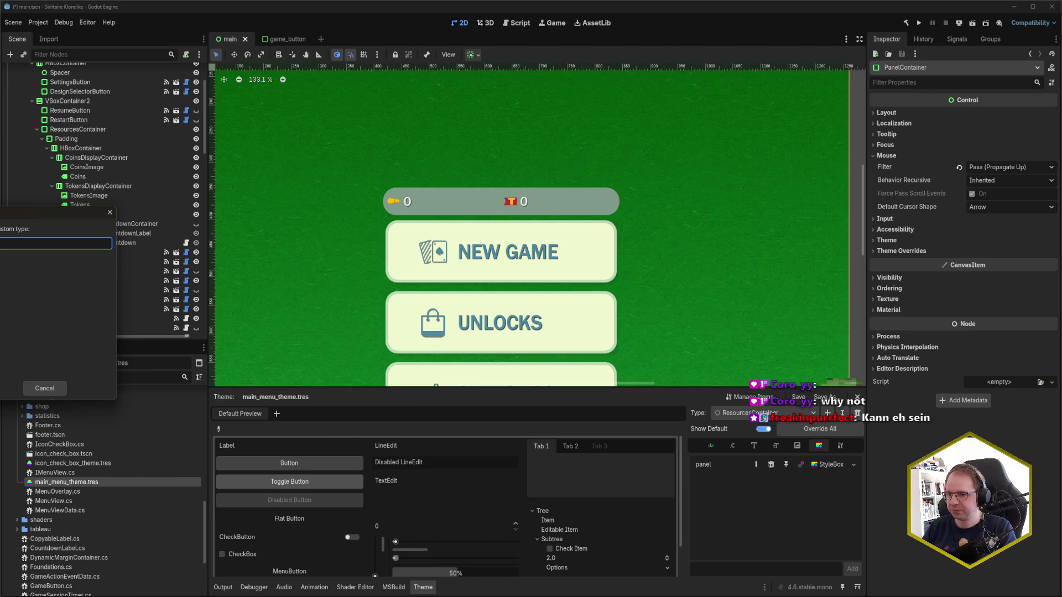
pyautogui.press('Return')
pyautogui.click(839, 445)
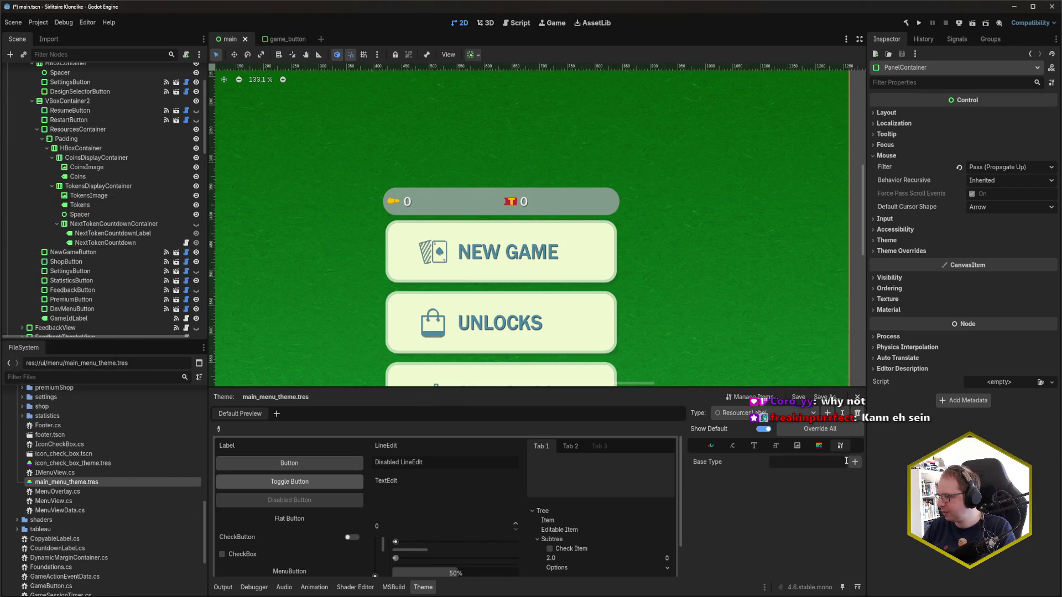
pyautogui.click(807, 463)
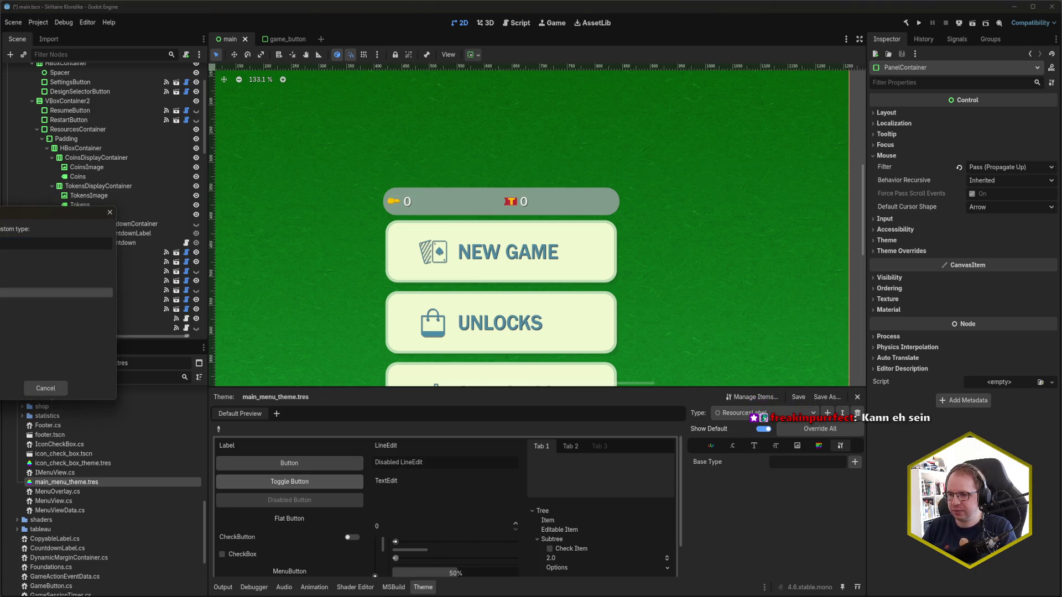
pyautogui.press('Return')
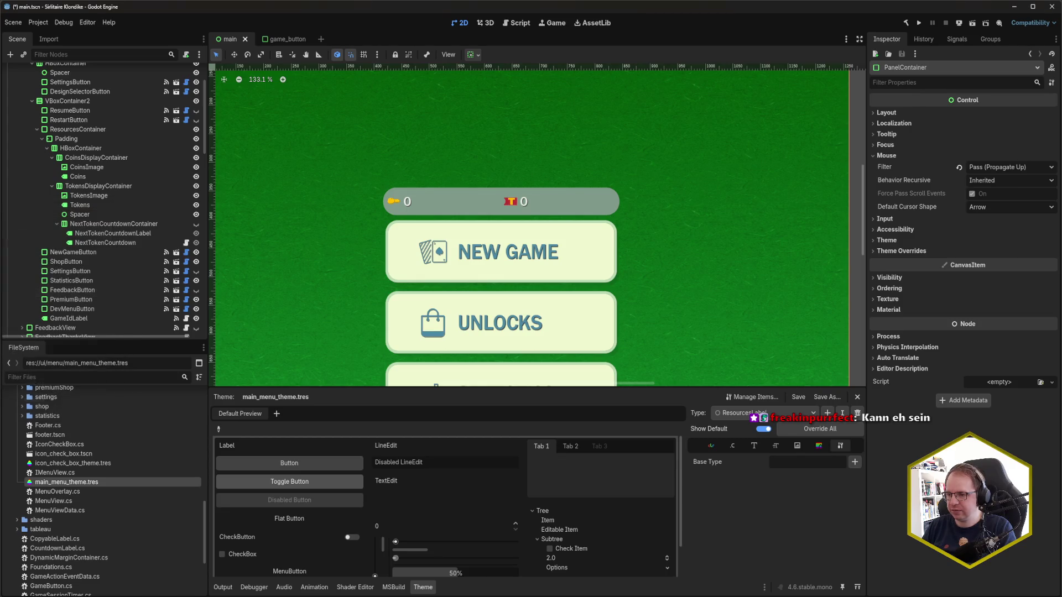
pyautogui.hotkey('ctrl', 's')
pyautogui.write('Label')
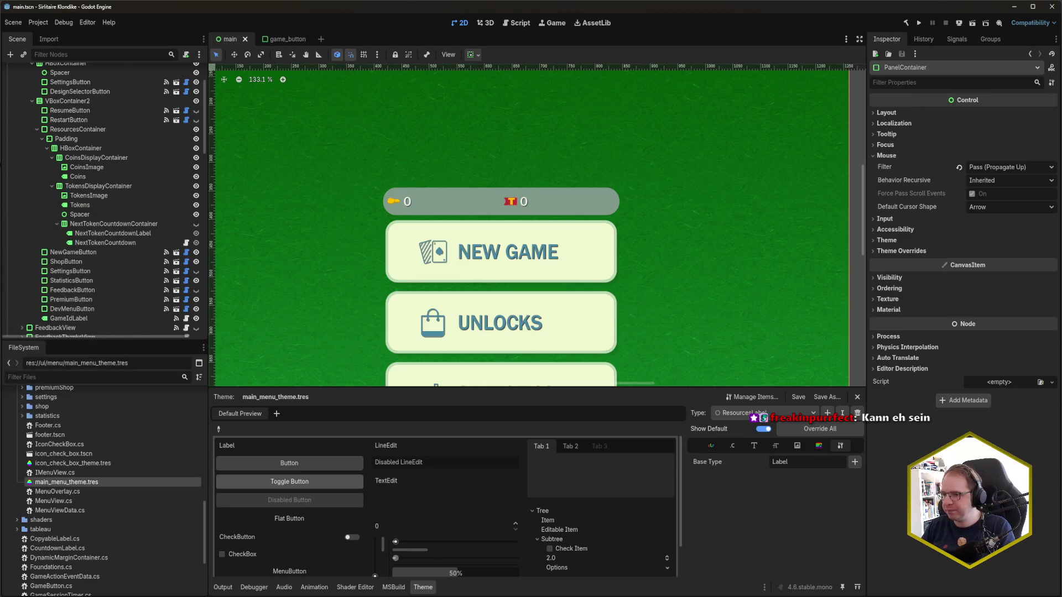
# Step: Set the Type Variation of both the Coins and Tokens labels to ResourcesLabel
pyautogui.click(108, 174)
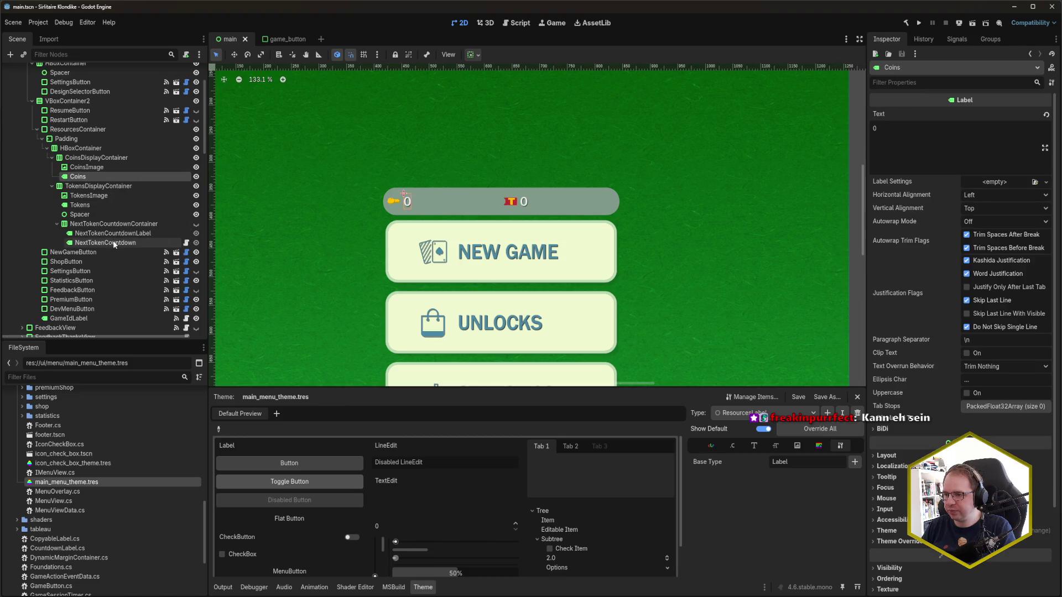
pyautogui.keyDown('ctrl'); pyautogui.click(110, 205); pyautogui.keyUp('ctrl')
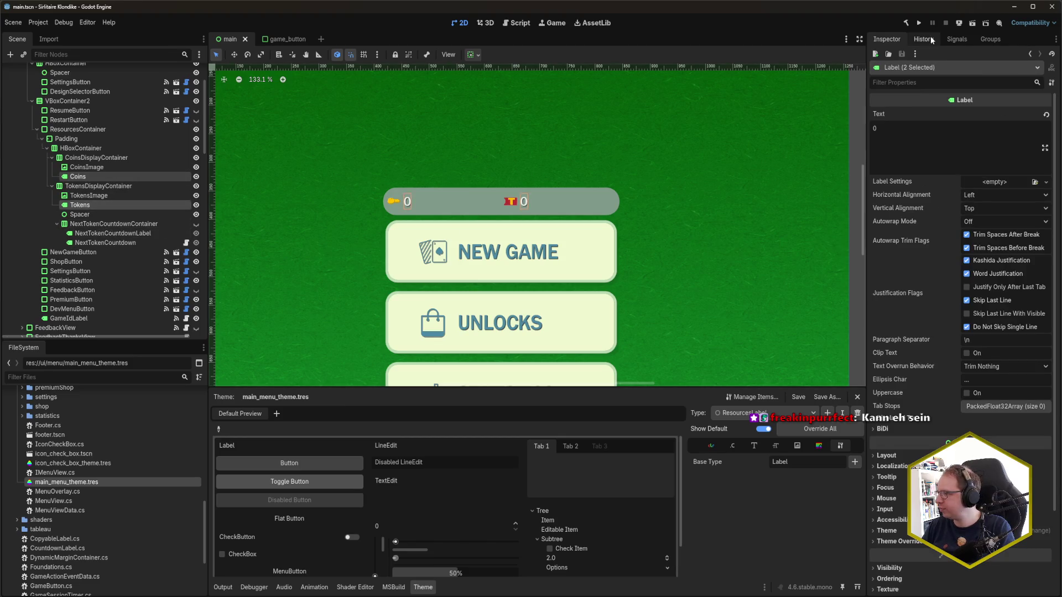
pyautogui.click(886, 530)
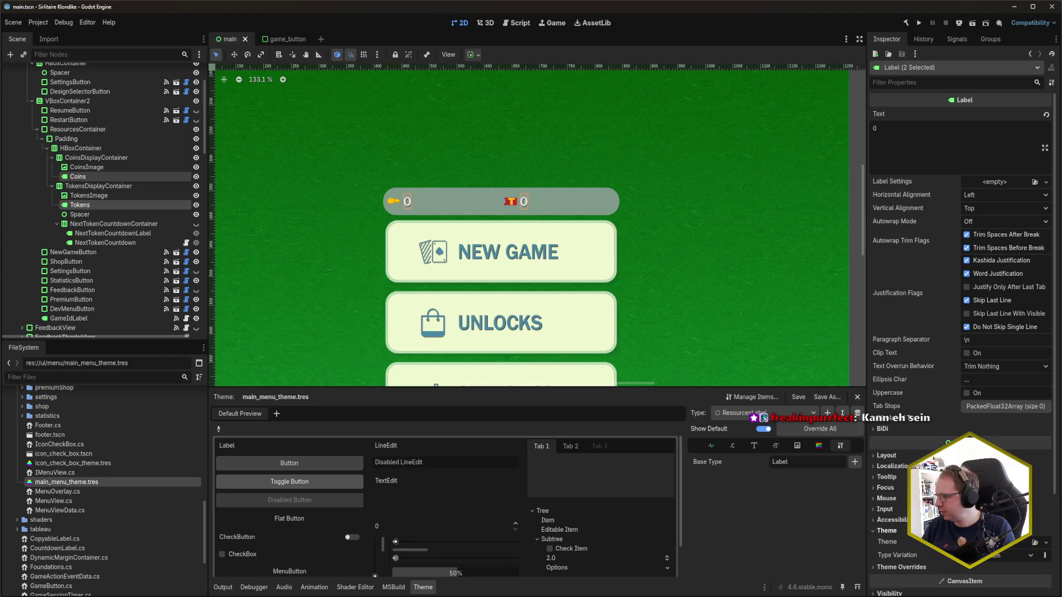
pyautogui.click(999, 555)
pyautogui.click(1018, 559)
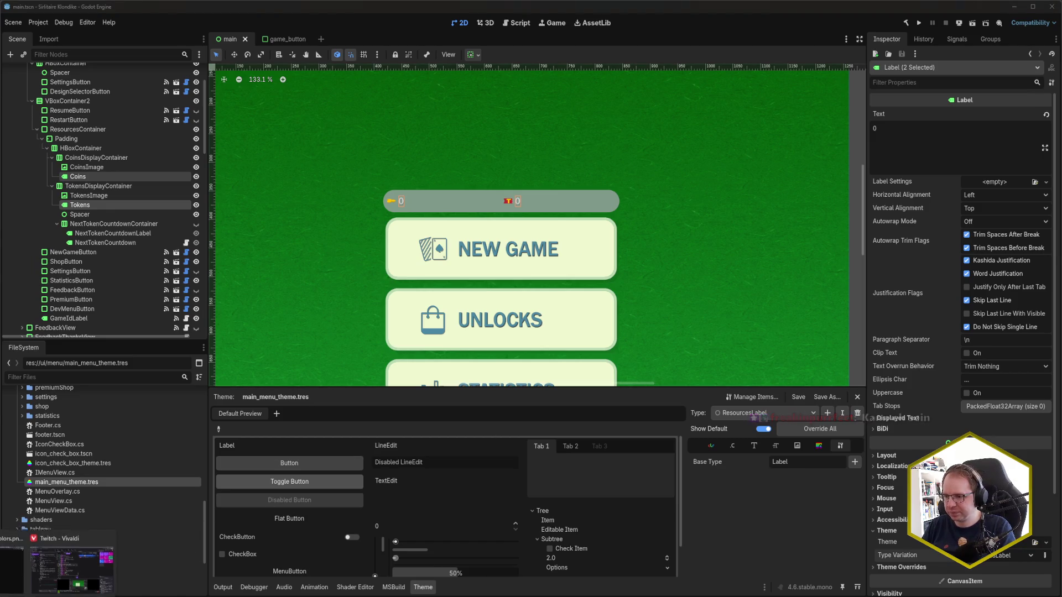
# Step: Colour-pick the orange of the mockup's coin count in the browser
pyautogui.hotkey('alt', 'Tab')
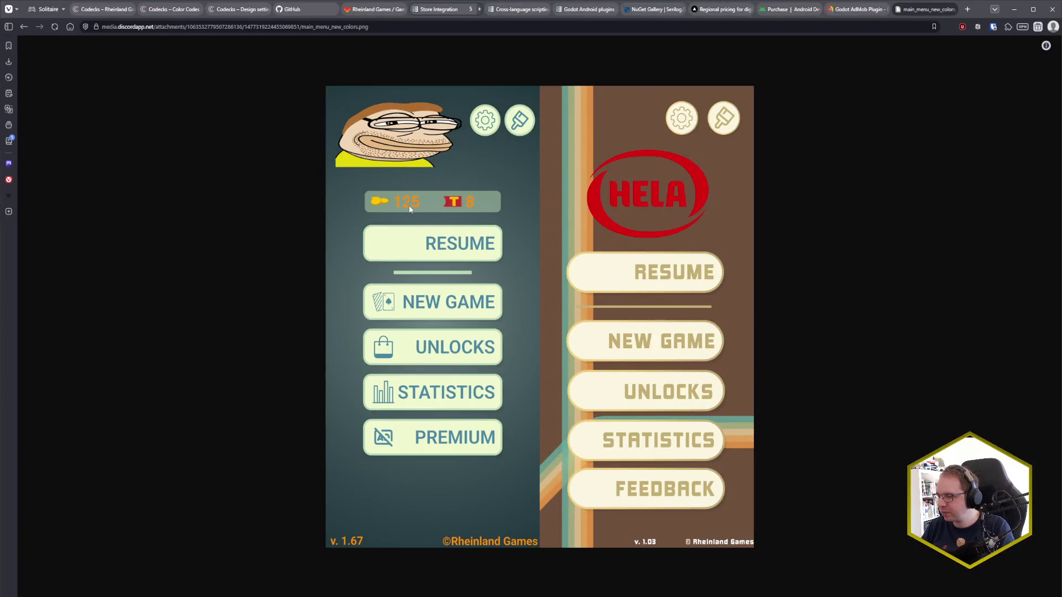
pyautogui.press('super+shift+c')
pyautogui.click(407, 206)
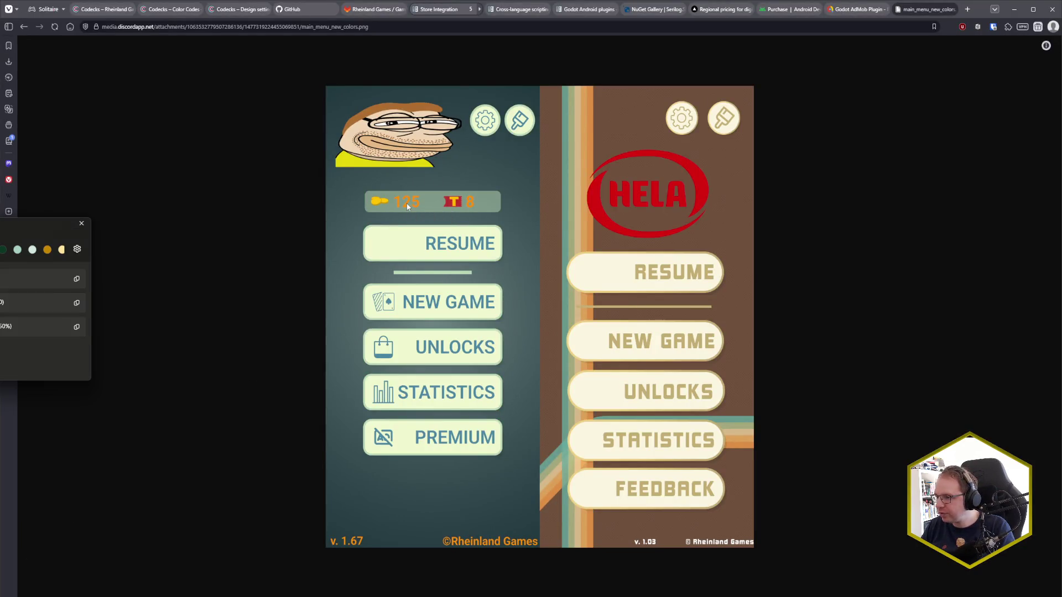
pyautogui.click(82, 223)
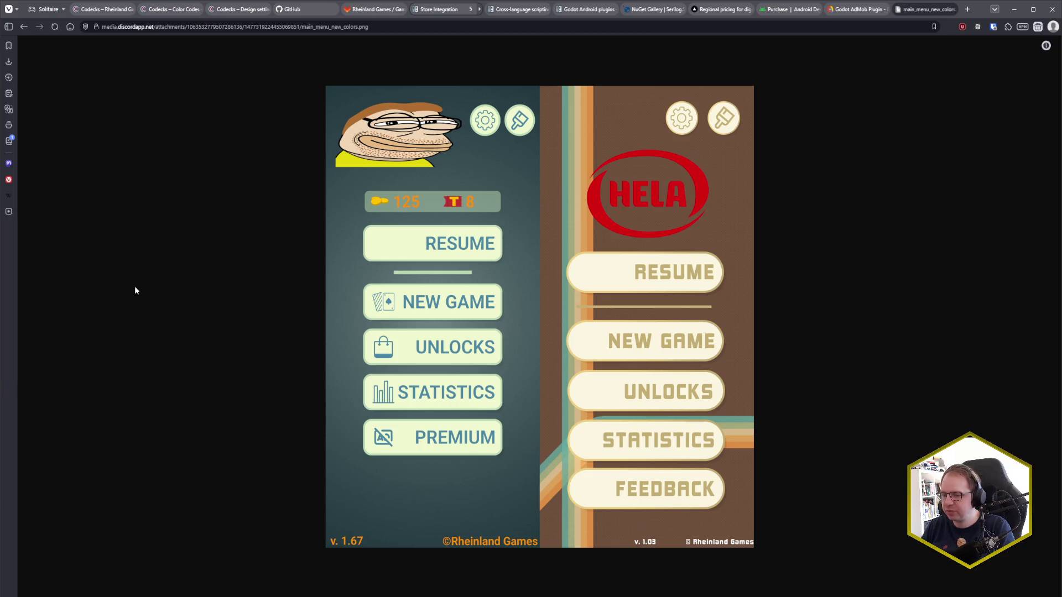
pyautogui.hotkey('alt', 'Tab')
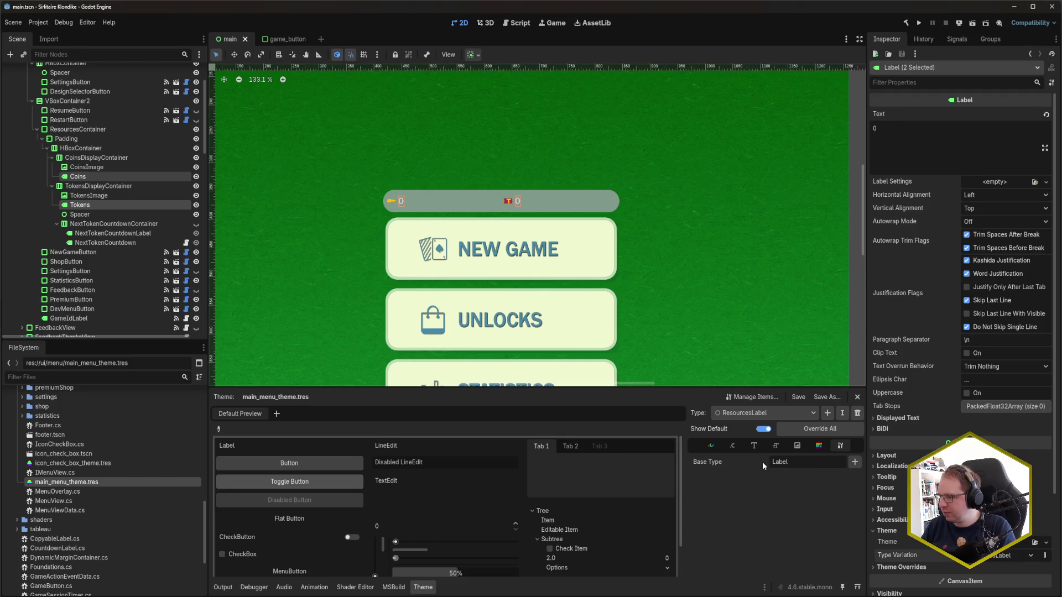
# Step: Override the ResourcesLabel font colour with the pasted orange hex value
pyautogui.click(709, 446)
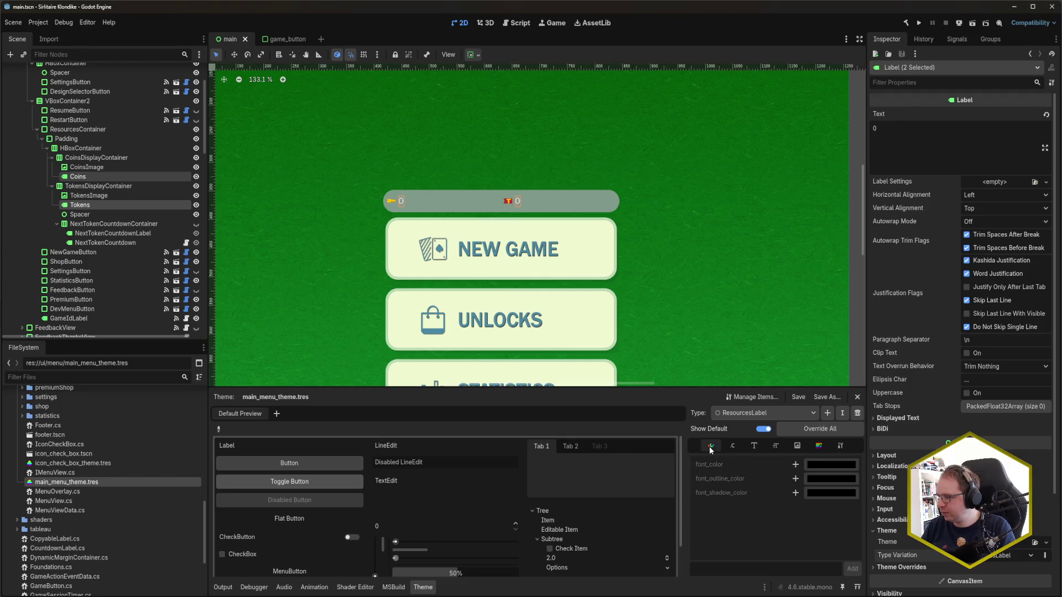
pyautogui.click(795, 464)
pyautogui.click(838, 465)
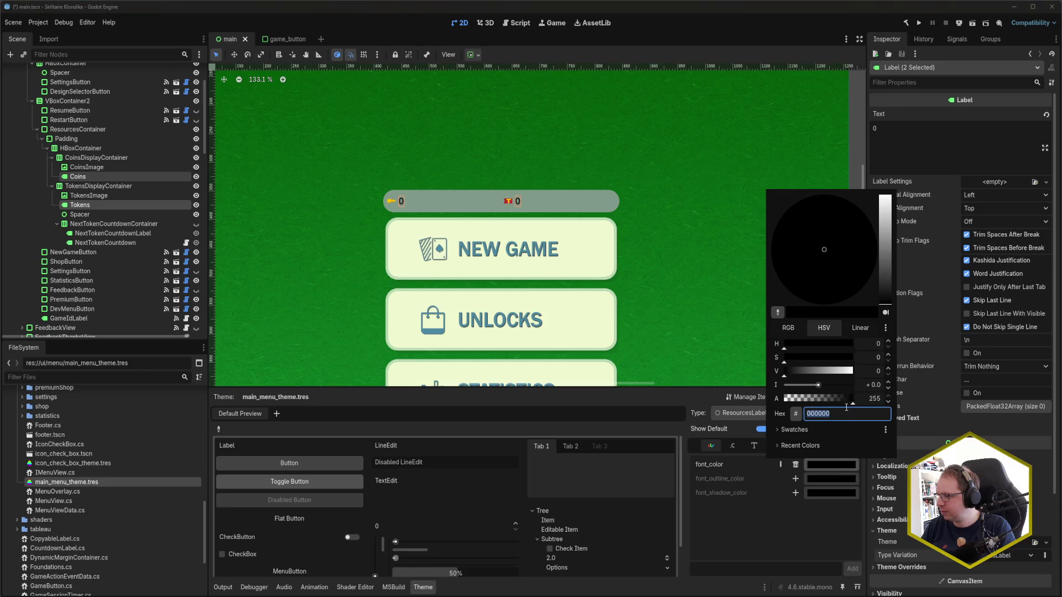
pyautogui.hotkey('ctrl', 'v')
pyautogui.press('Return')
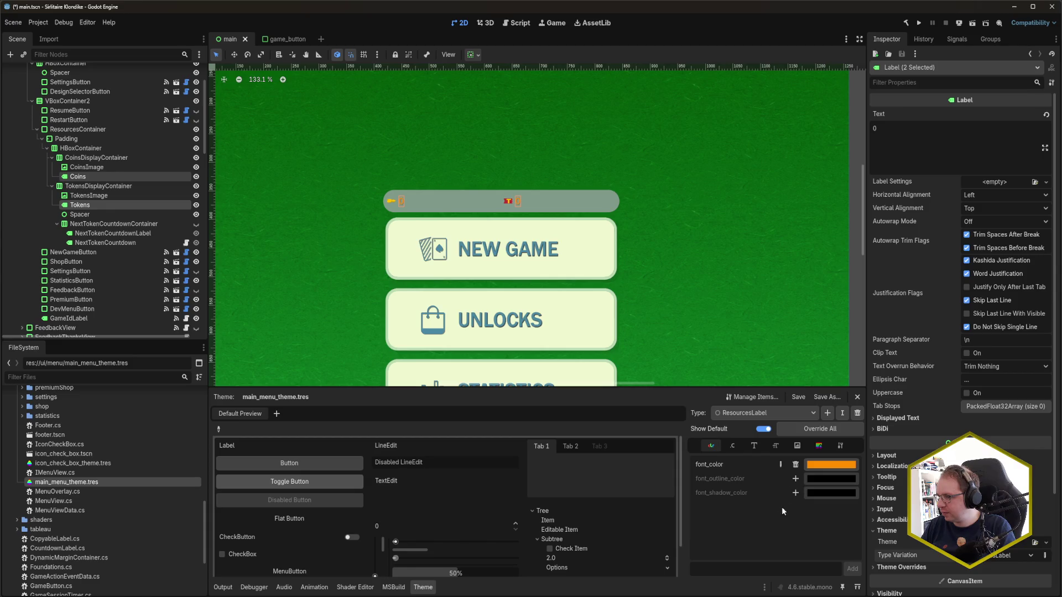
# Step: Override the ResourcesLabel font size to 30 and save the scene
pyautogui.click(775, 445)
pyautogui.click(796, 464)
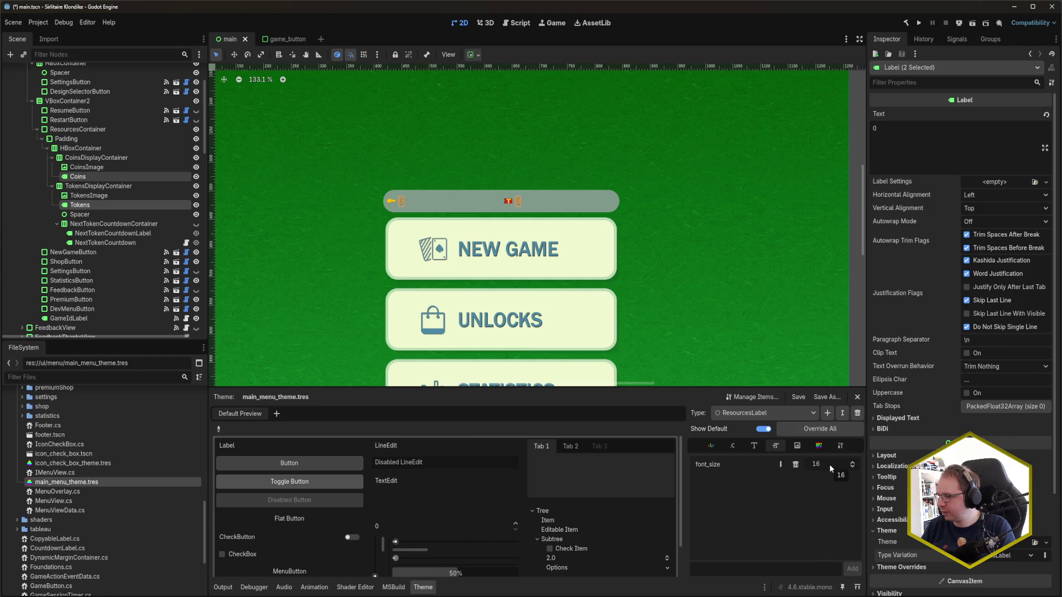
pyautogui.write('24')
pyautogui.press('Return')
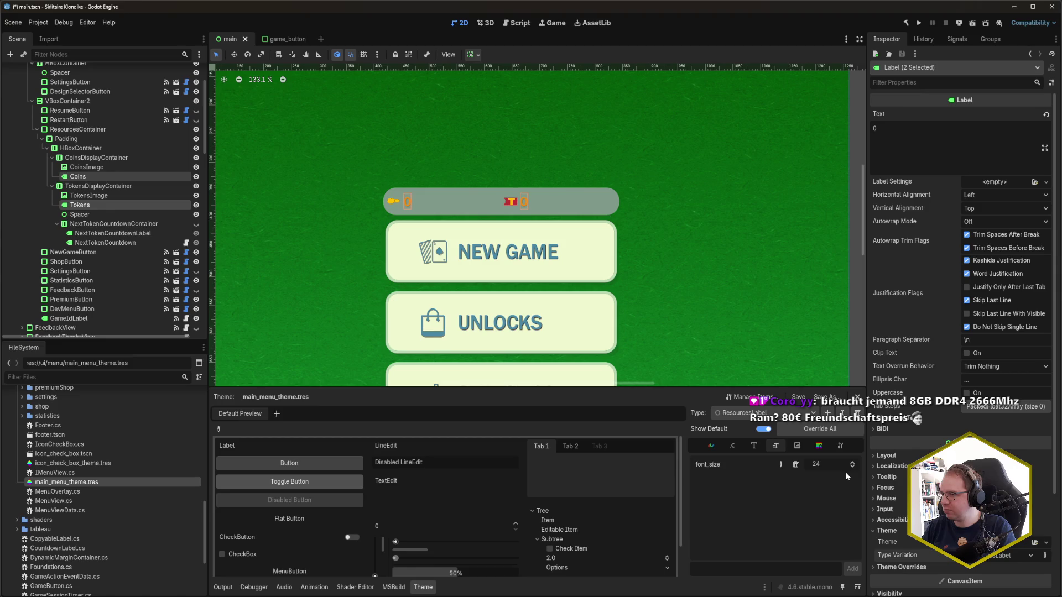
pyautogui.write('30')
pyautogui.press('Return')
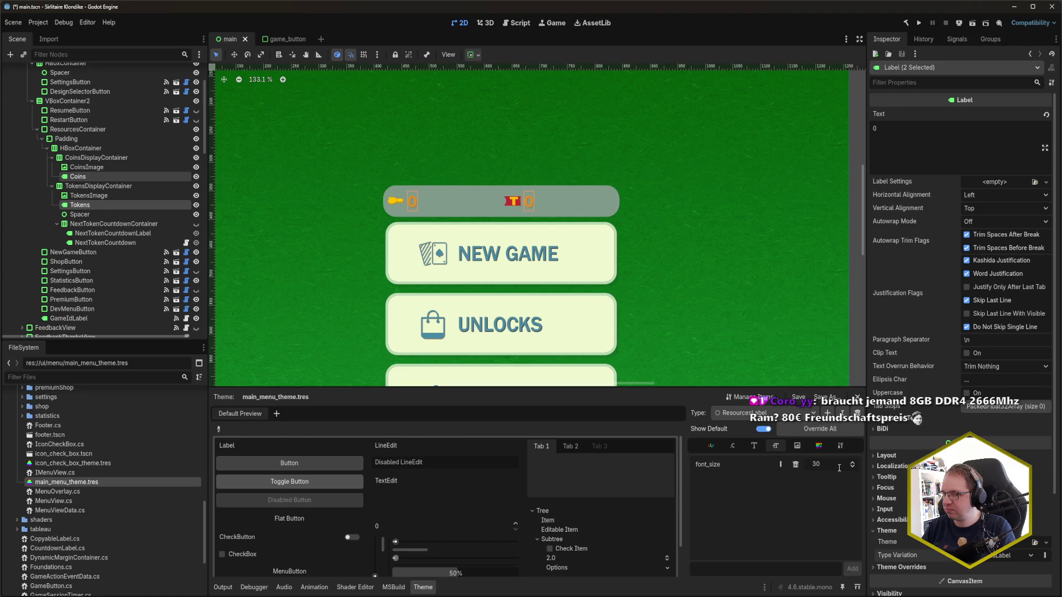
pyautogui.hotkey('ctrl', 's')
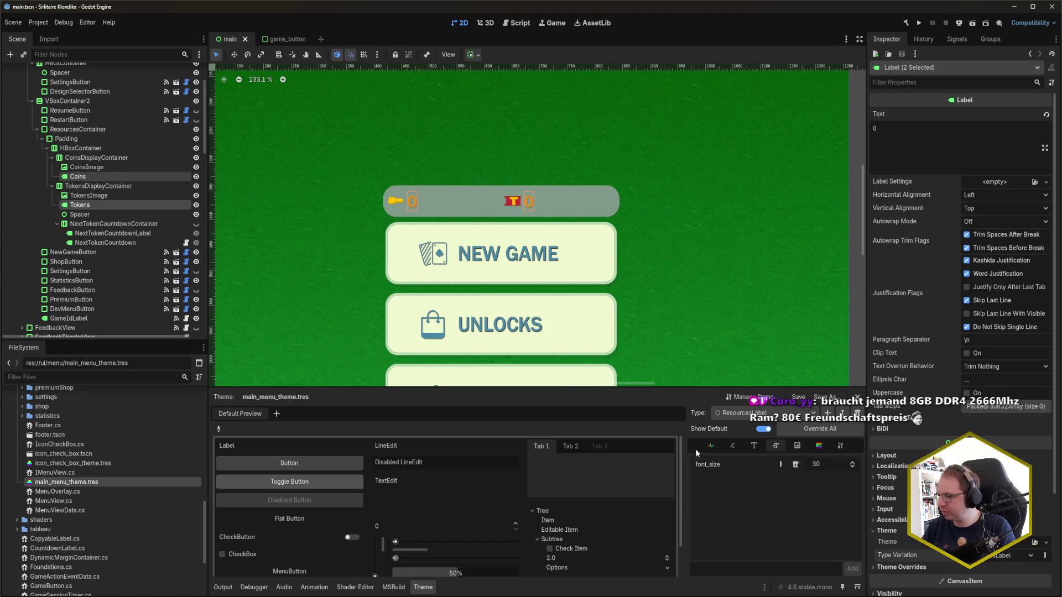
pyautogui.click(747, 413)
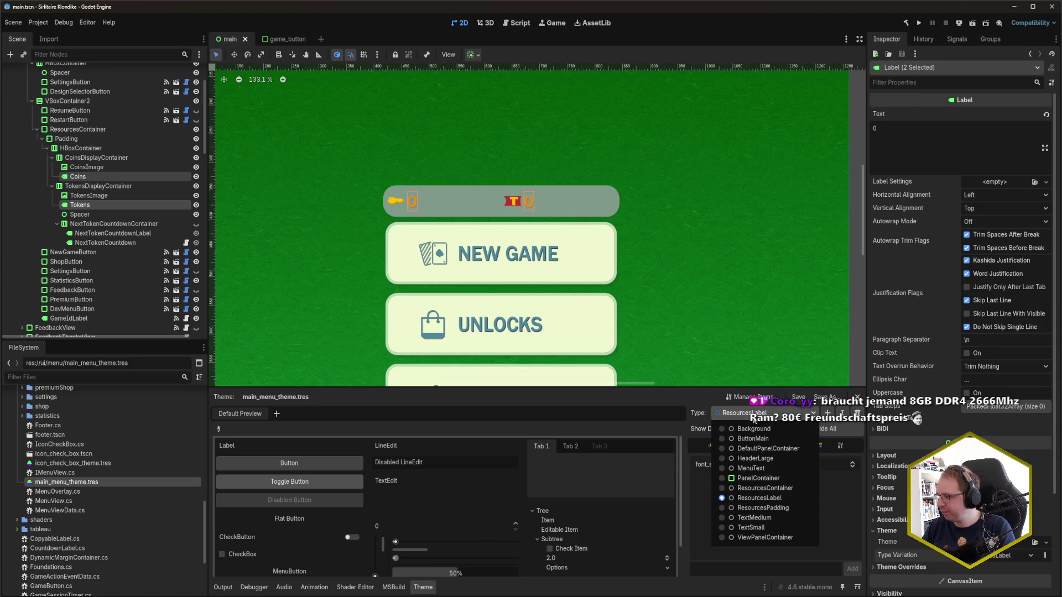
# Step: Edit the ResourcesPadding type's margin constants to 10, then compare with the reference mockup
pyautogui.click(789, 507)
pyautogui.click(733, 445)
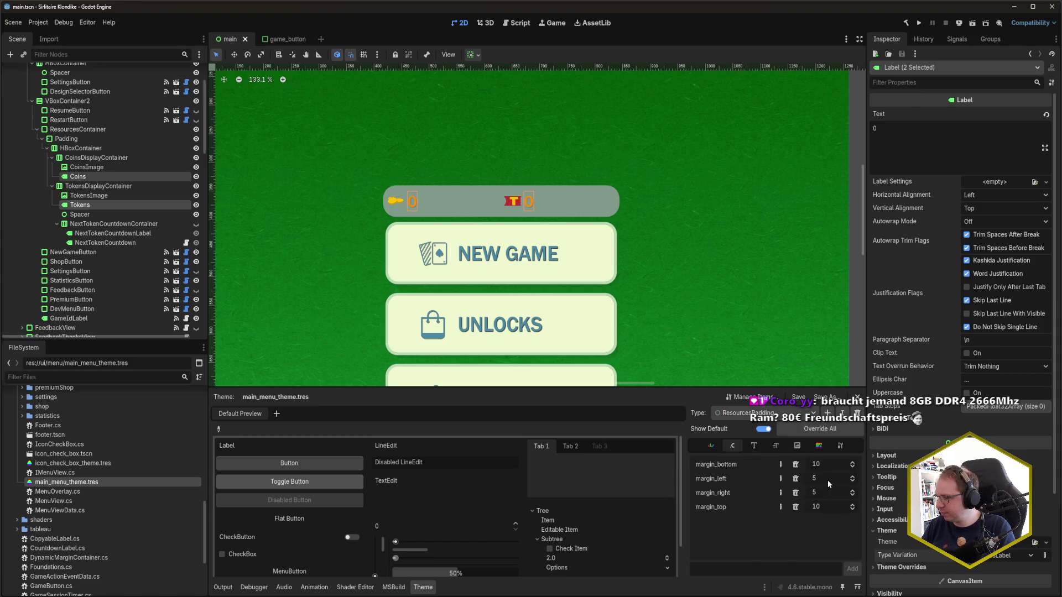
pyautogui.scroll(2, 827, 480)
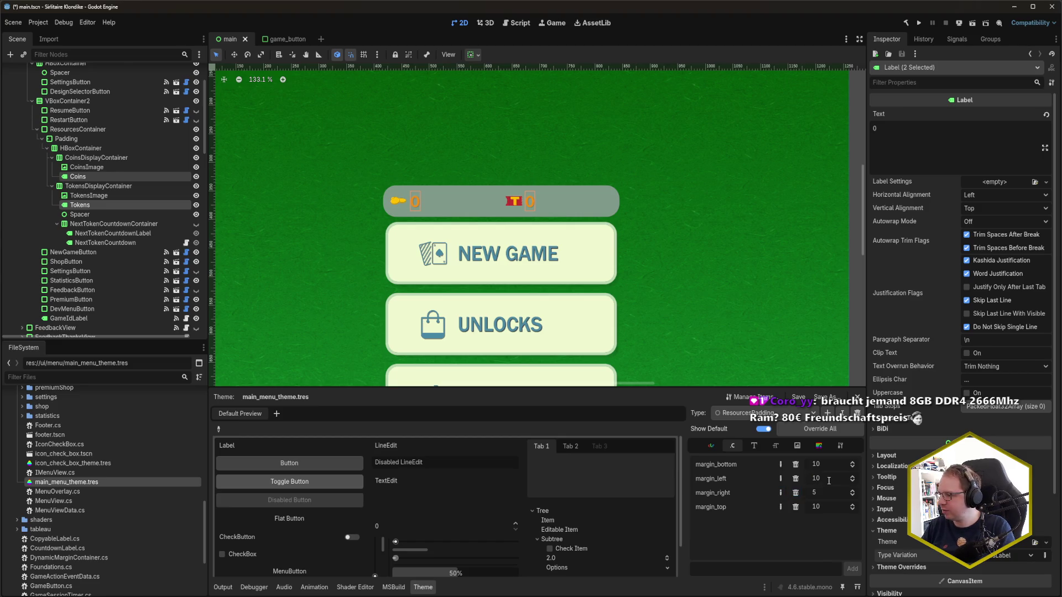
pyautogui.scroll(5, 827, 490)
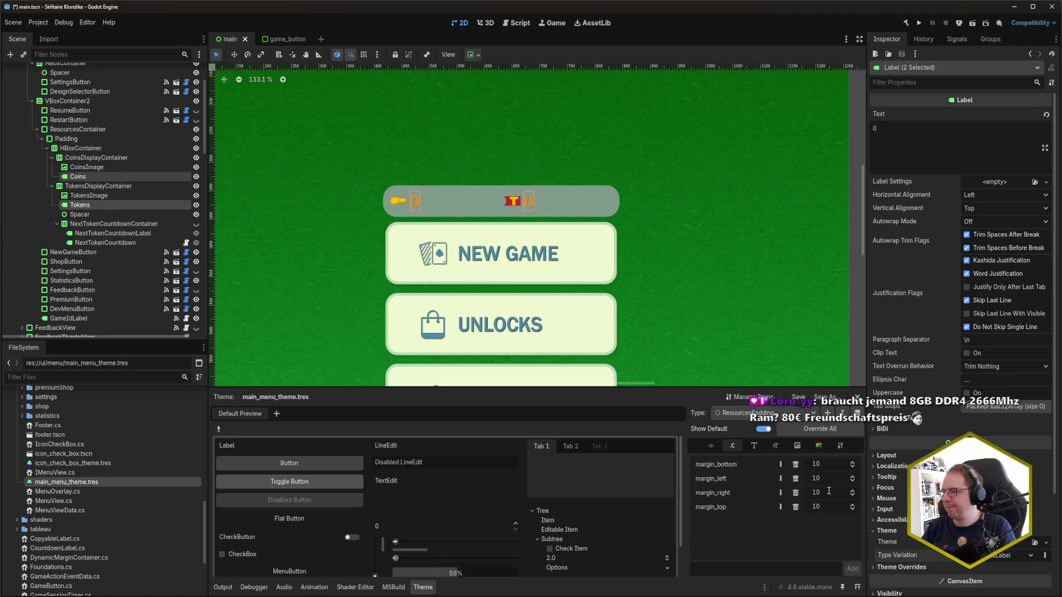
pyautogui.hotkey('alt', 'Tab')
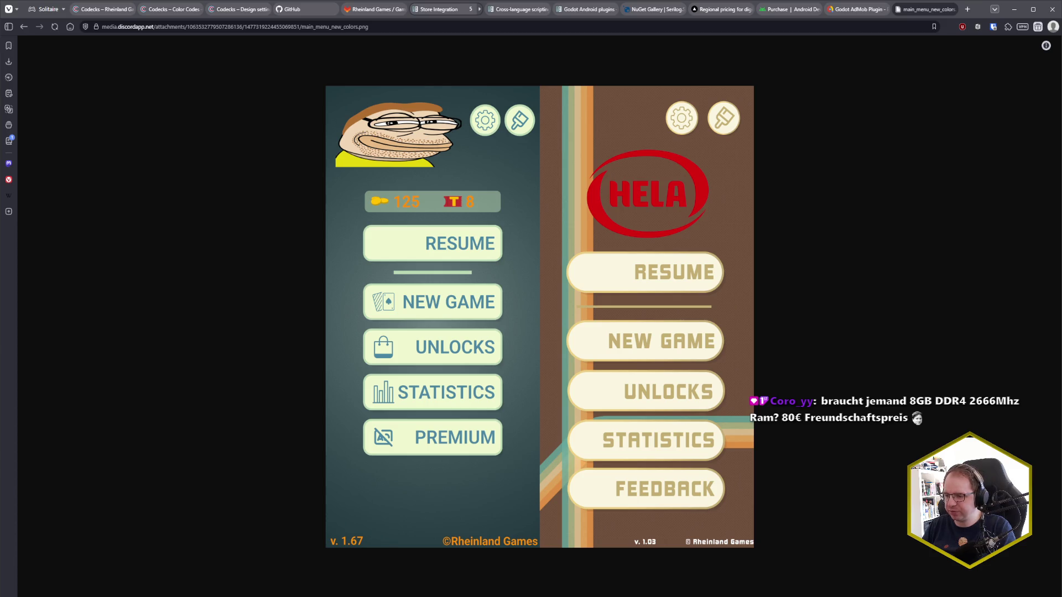
# Step: Go back from the browser mockup to the Godot editor
pyautogui.hotkey('alt', 'Tab')
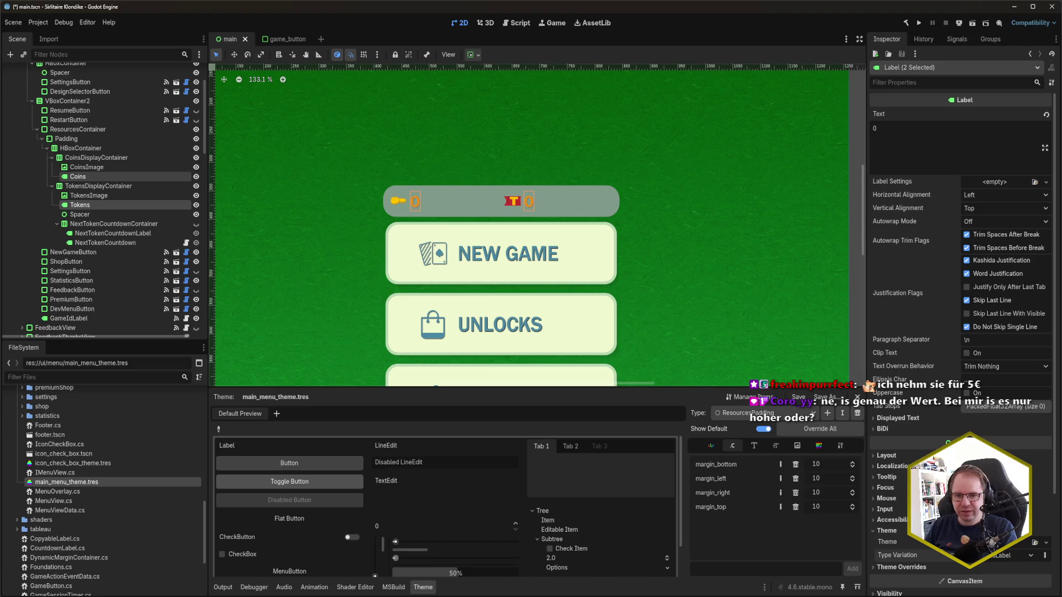
pyautogui.scroll(-5, 447, 244)
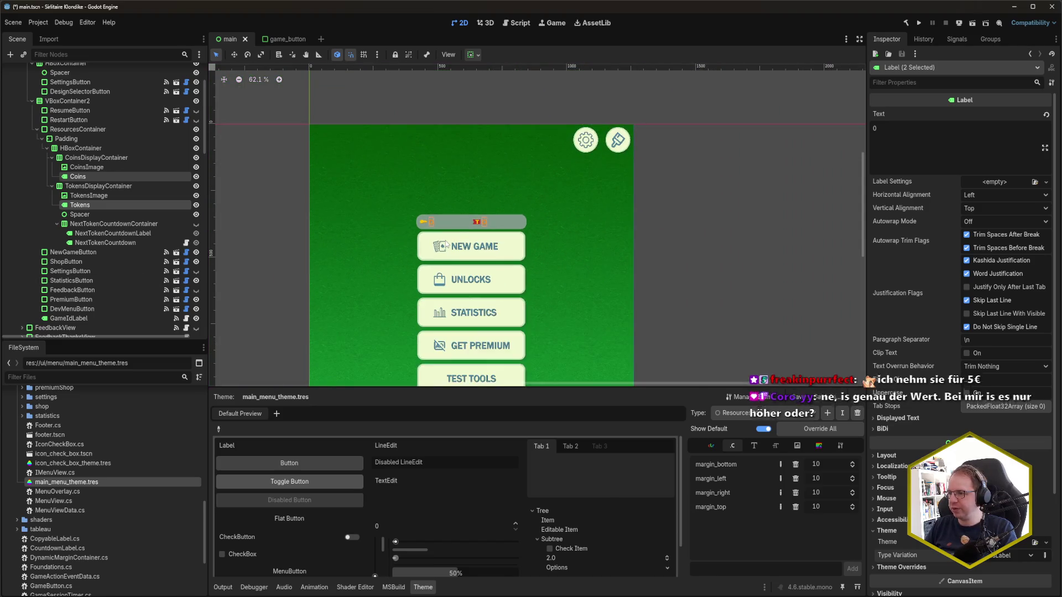
pyautogui.scroll(4, 446, 244)
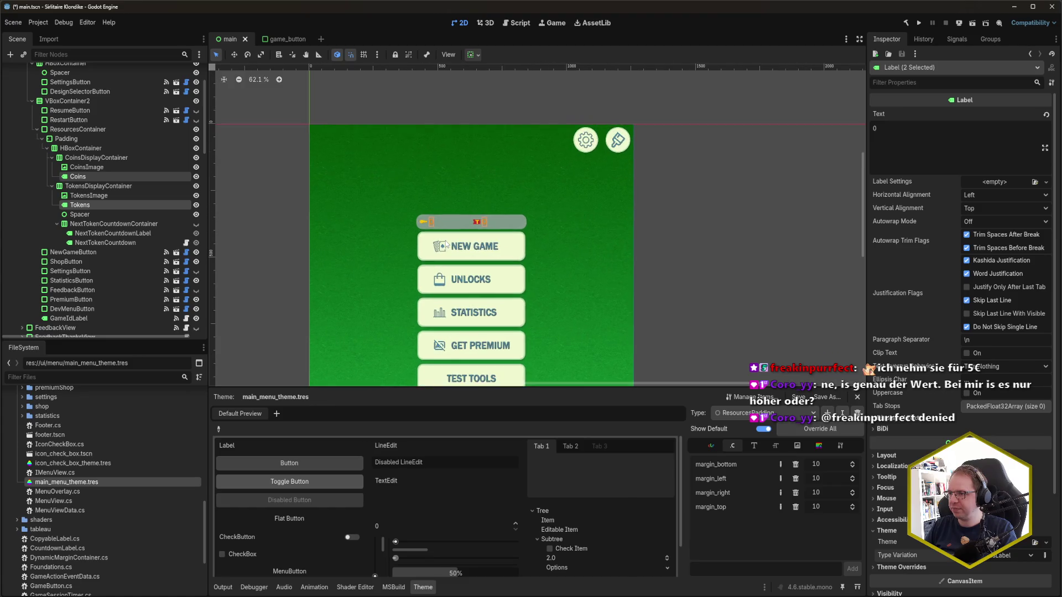
pyautogui.scroll(1, 445, 241)
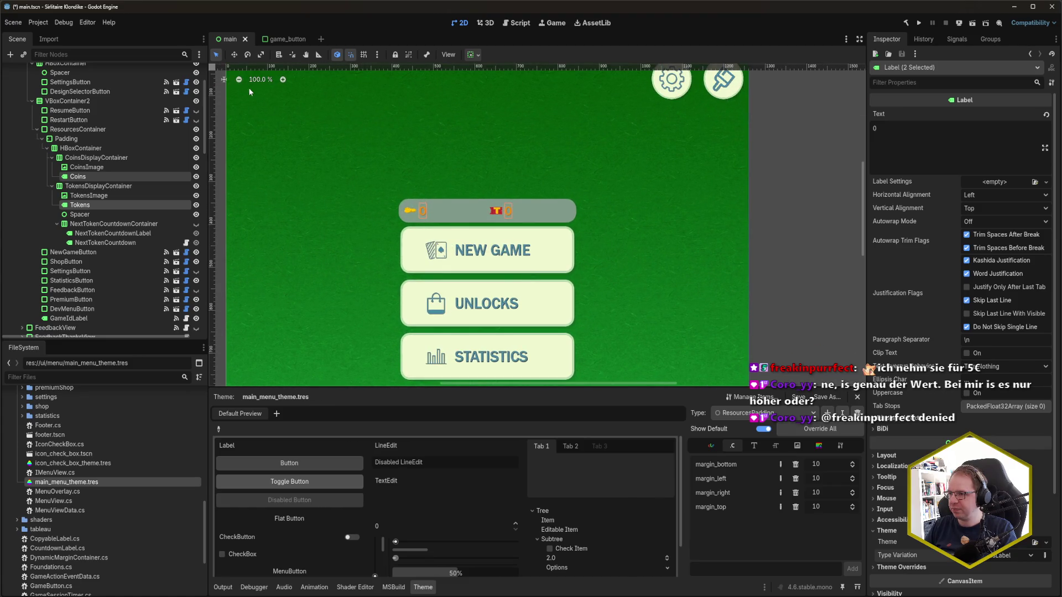
pyautogui.hscroll(-2, 650, 319)
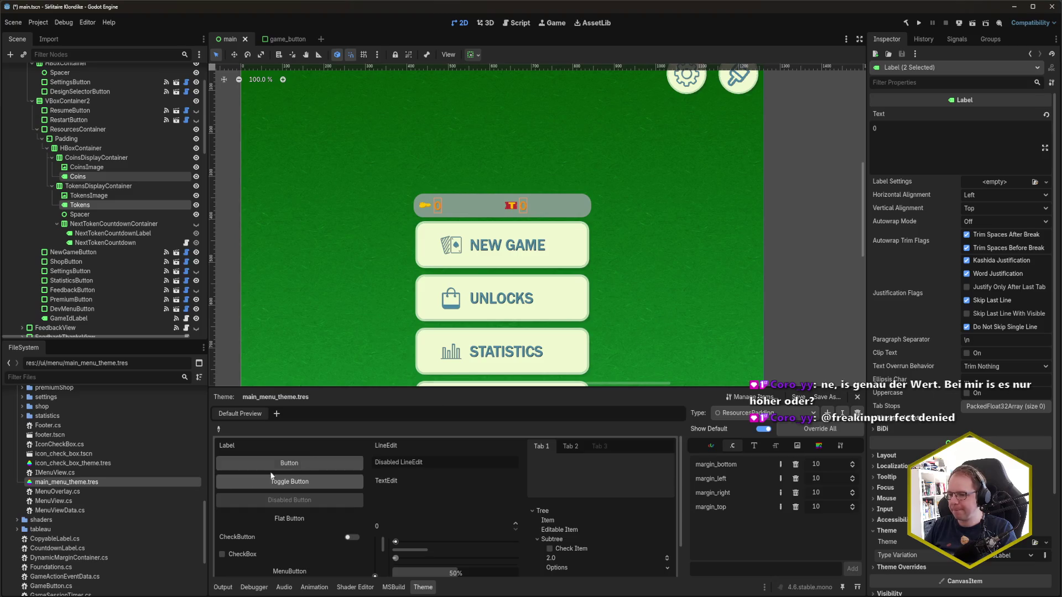
pyautogui.click(107, 562)
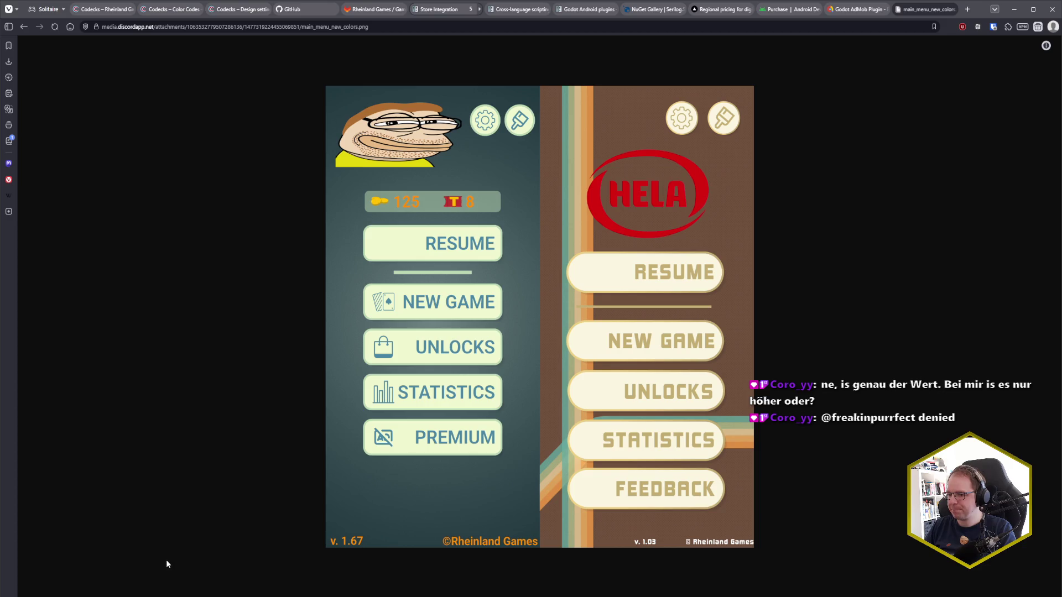
pyautogui.click(107, 563)
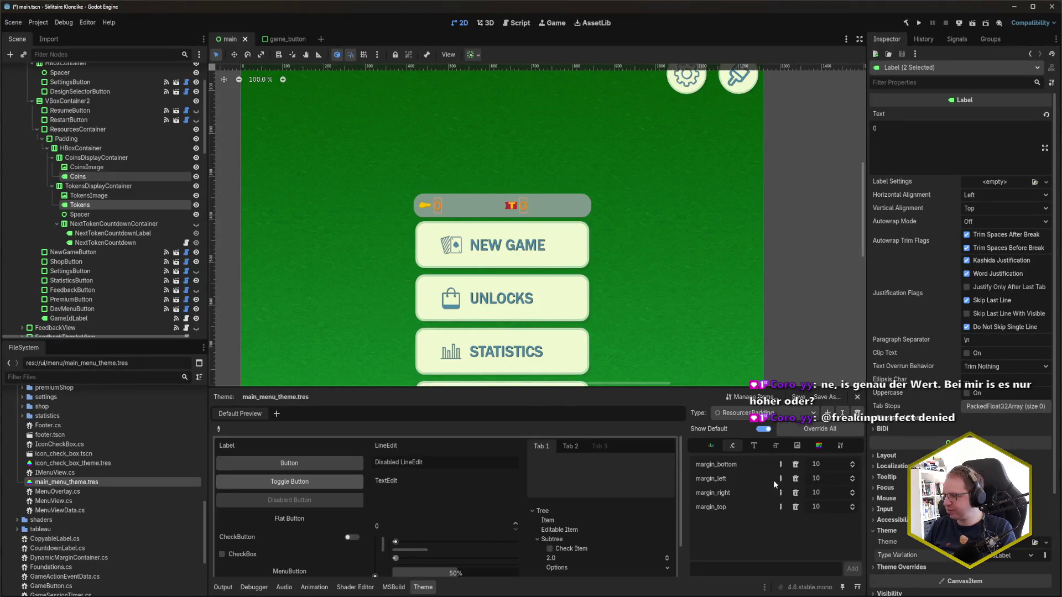
# Step: Switch to the ResourcesLabel theme type, make its font size 36, and save
pyautogui.click(763, 413)
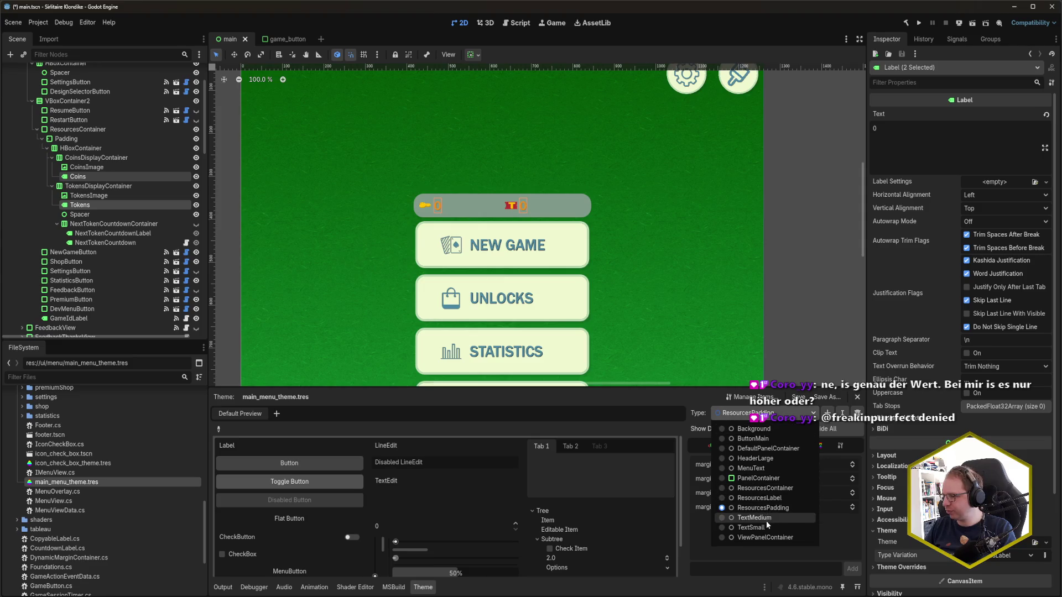
pyautogui.click(764, 500)
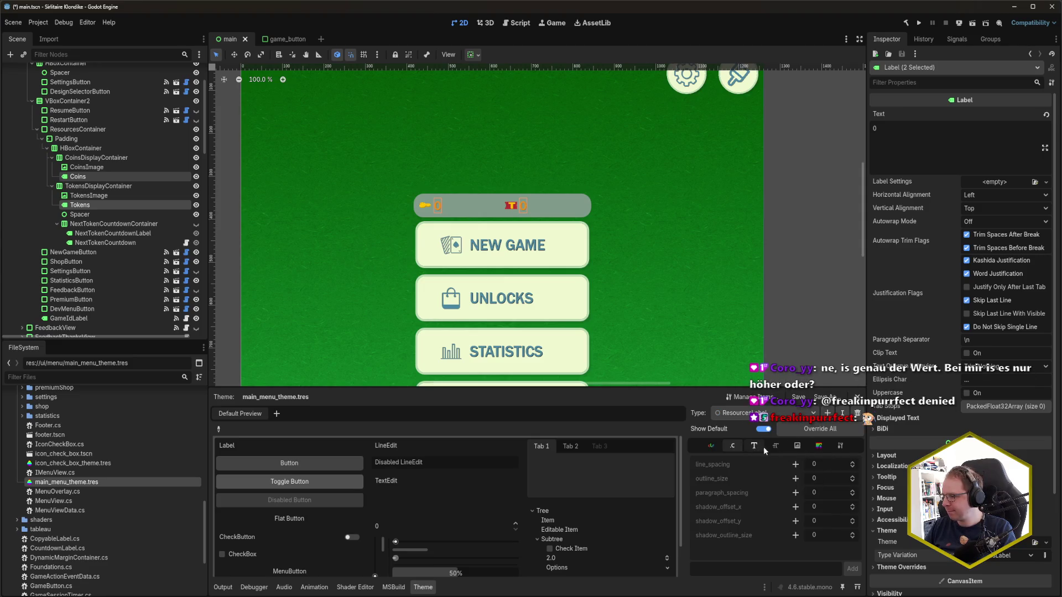
pyautogui.scroll(6, 835, 464)
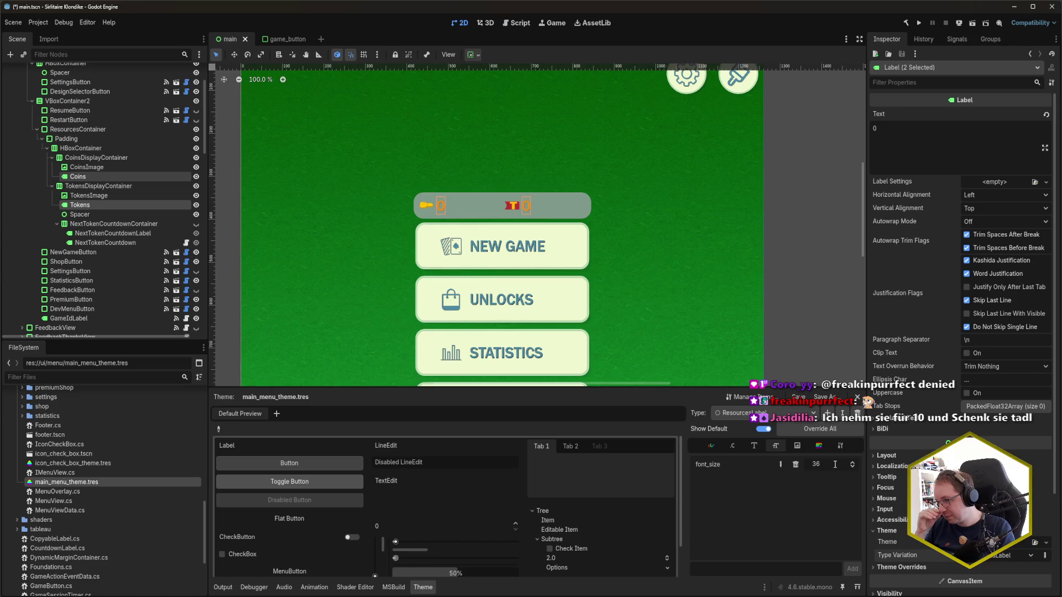
pyautogui.hotkey('ctrl', 's')
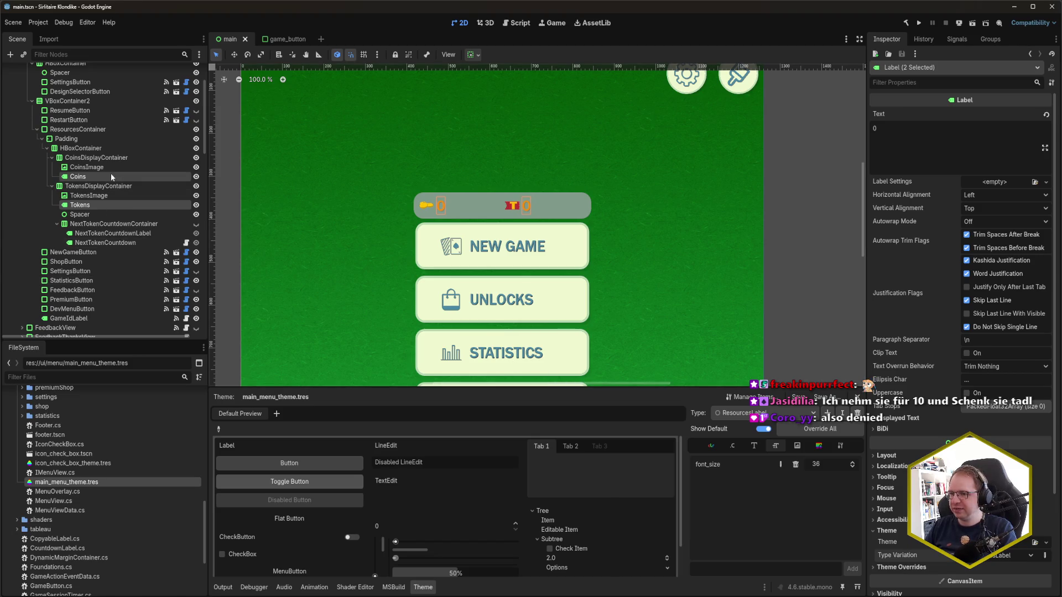
pyautogui.click(77, 130)
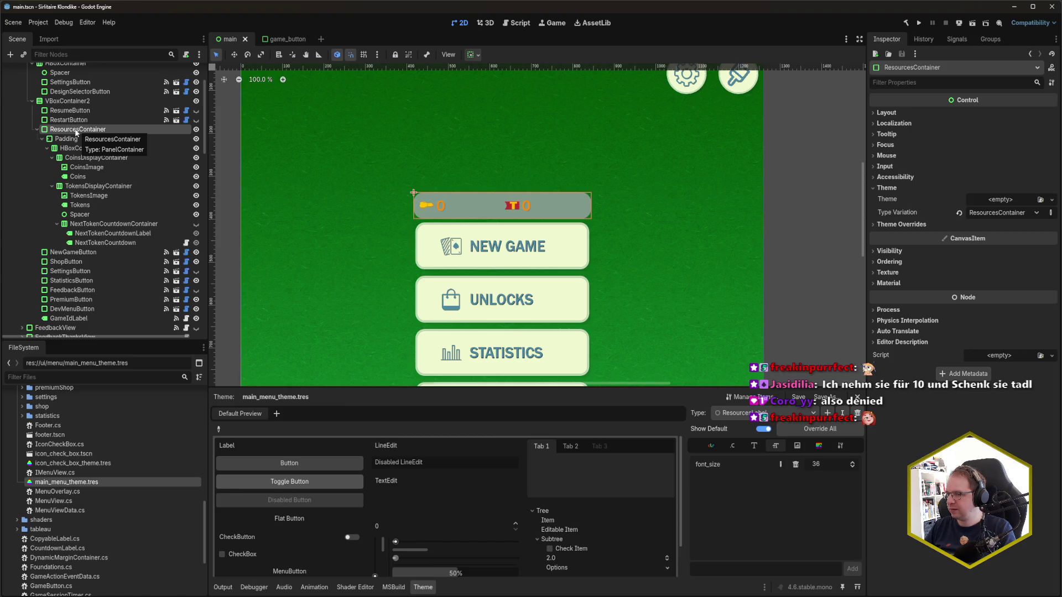
# Step: Reparent ResourcesContainer under a new MarginContainer renamed ResourcesMargin, then save
pyautogui.rightClick(76, 132)
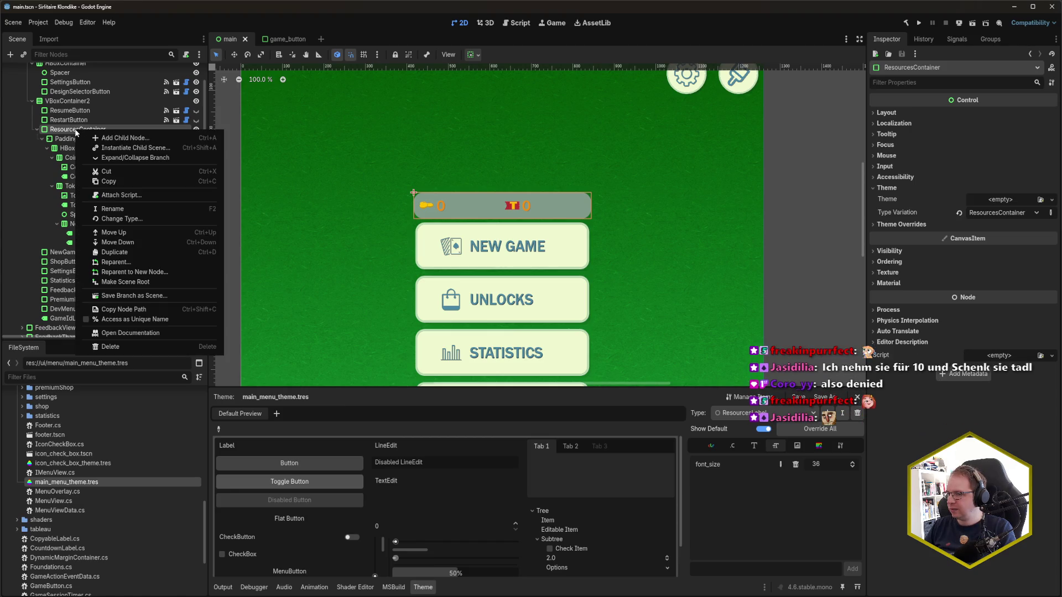
pyautogui.click(164, 271)
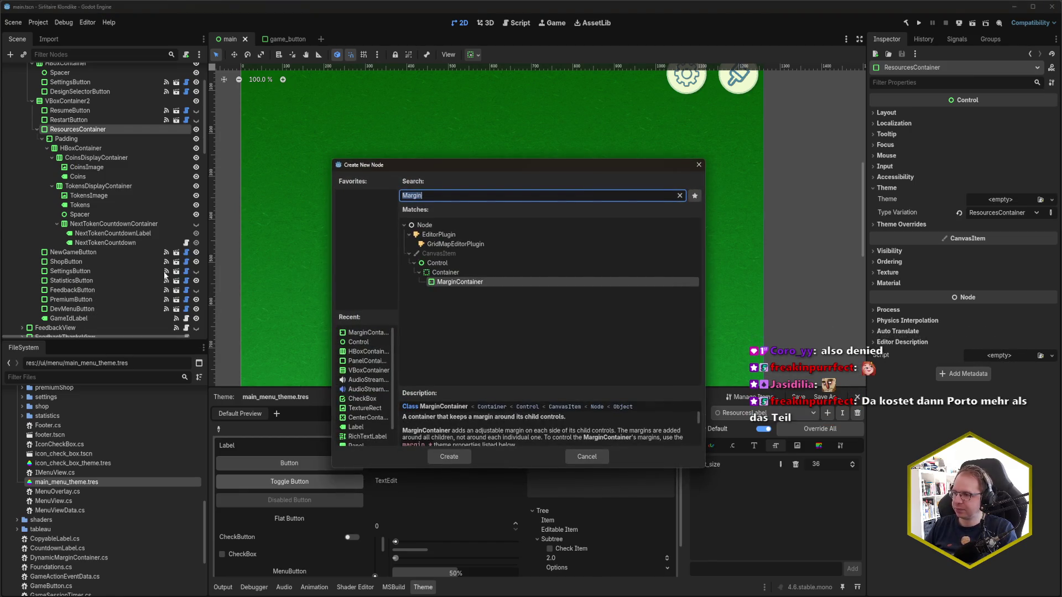
pyautogui.click(442, 456)
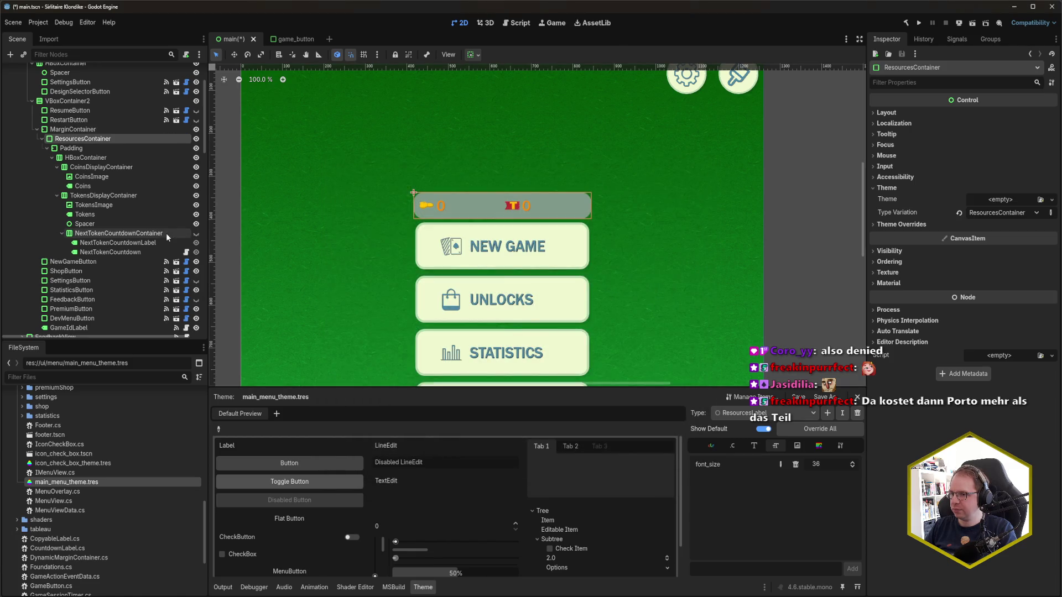
pyautogui.doubleClick(73, 130)
pyautogui.write('ResourcesMargin')
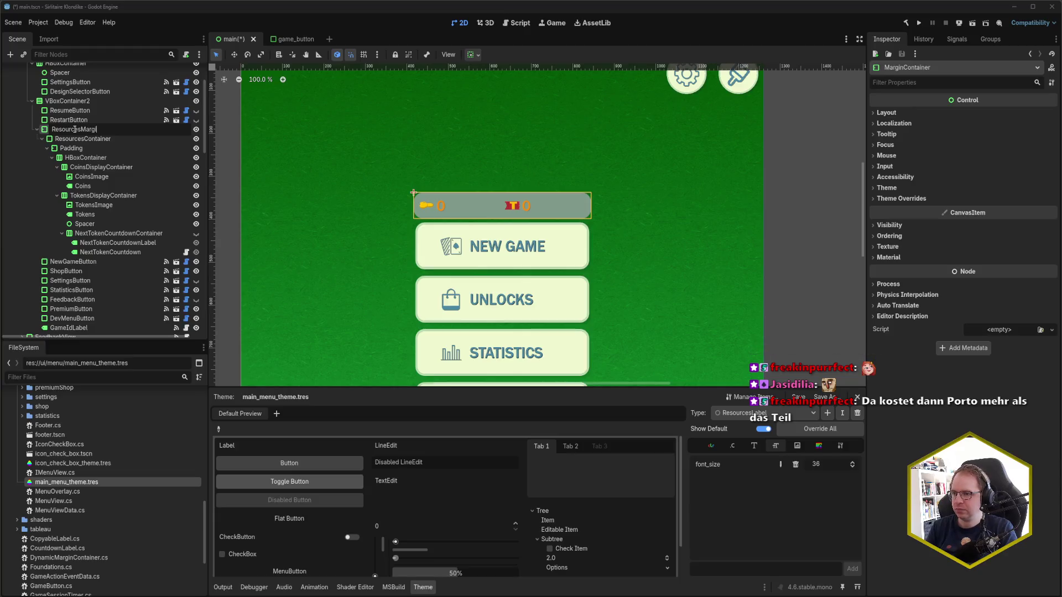
pyautogui.press('Return')
pyautogui.hotkey('ctrl', 's')
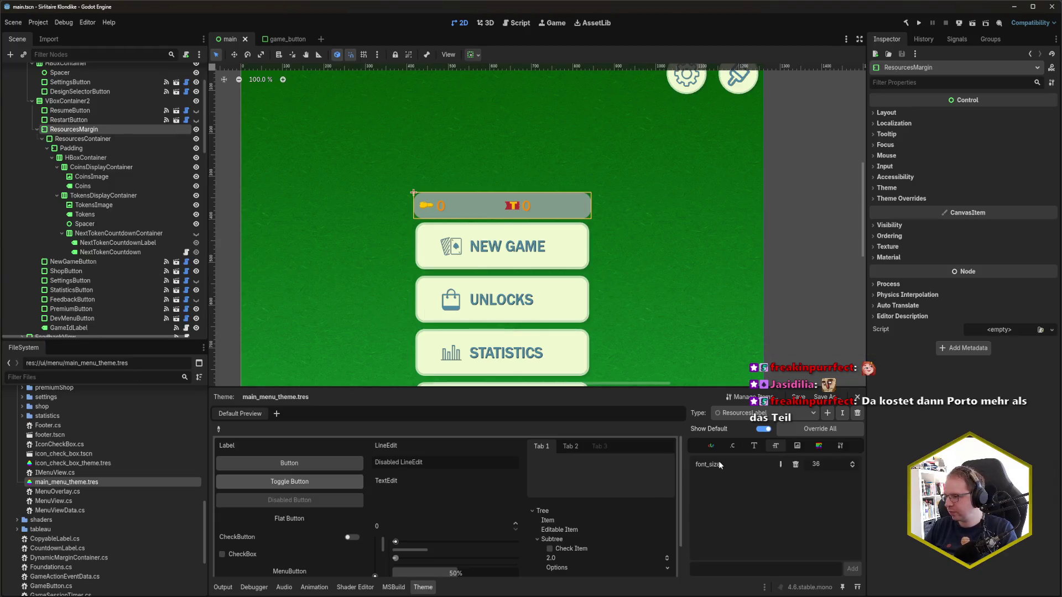
# Step: Add a custom ResourcesMargin theme type with MarginContainer as its base type
pyautogui.click(828, 414)
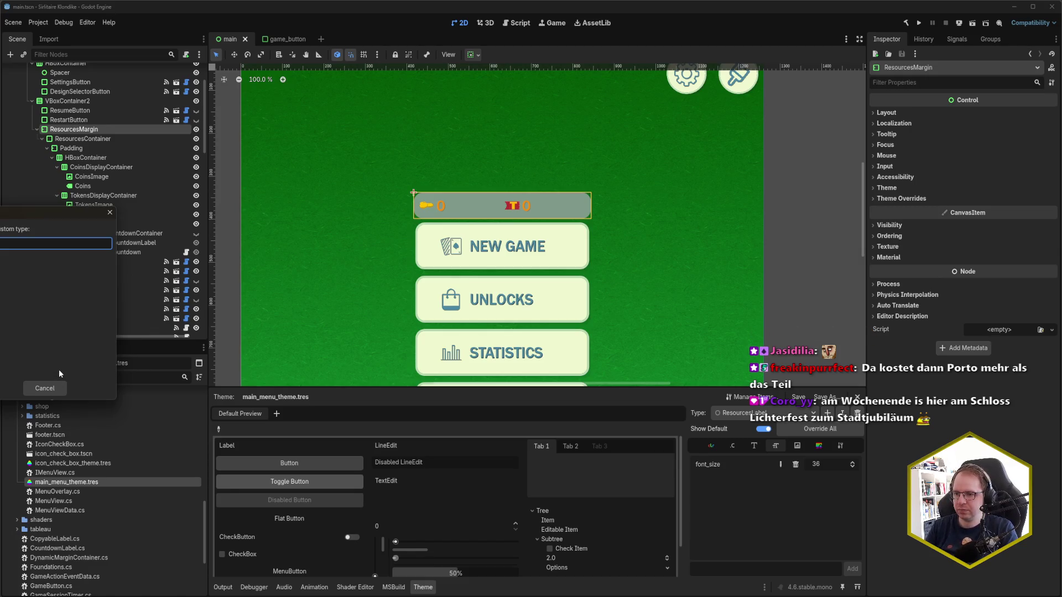
pyautogui.write('ResourcesMargin')
pyautogui.press('Return')
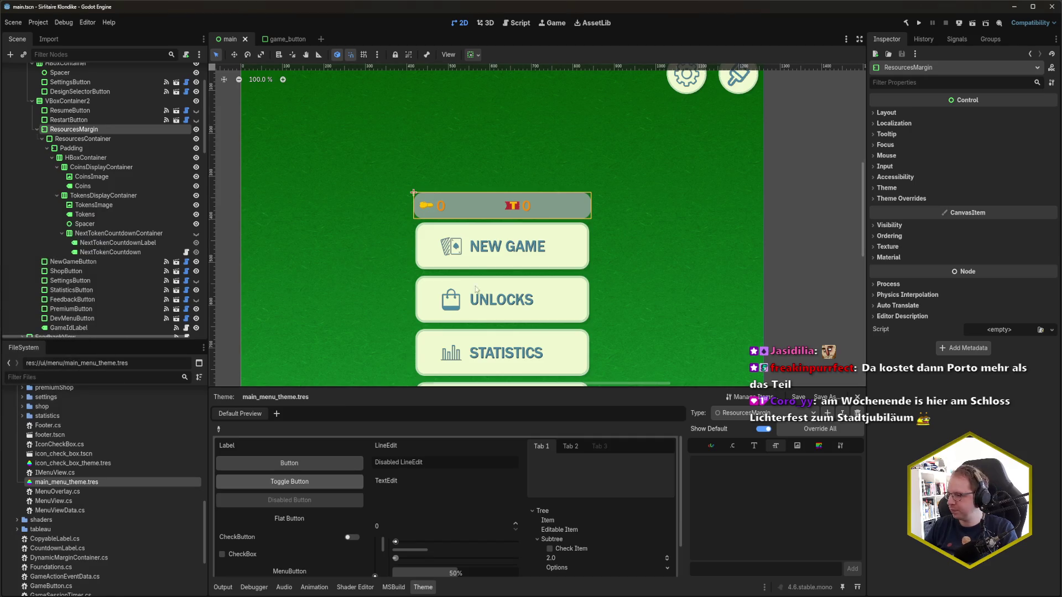
pyautogui.click(840, 446)
pyautogui.click(854, 462)
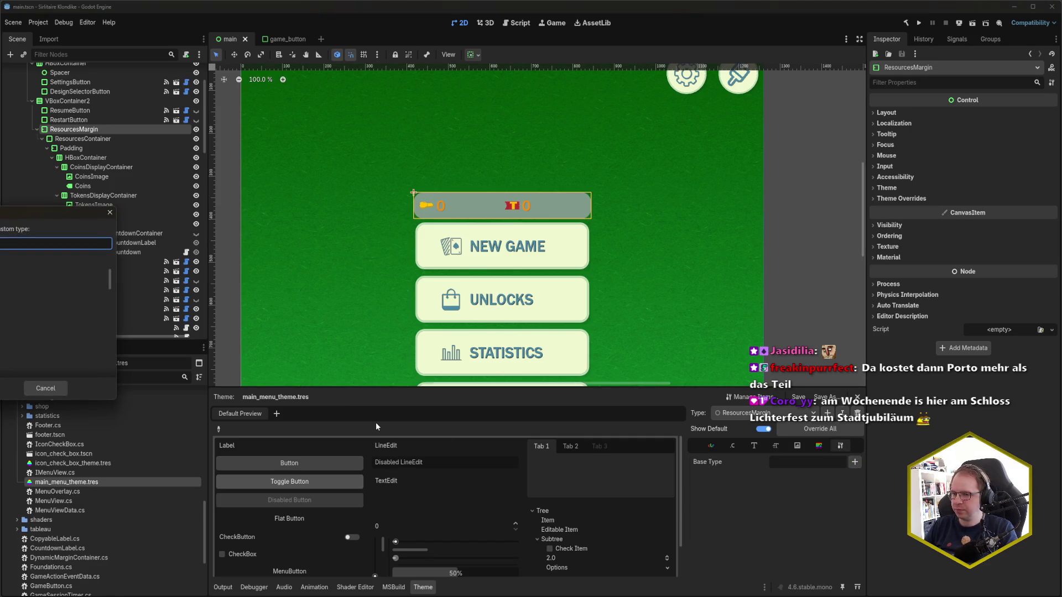
pyautogui.write('MarginContainer')
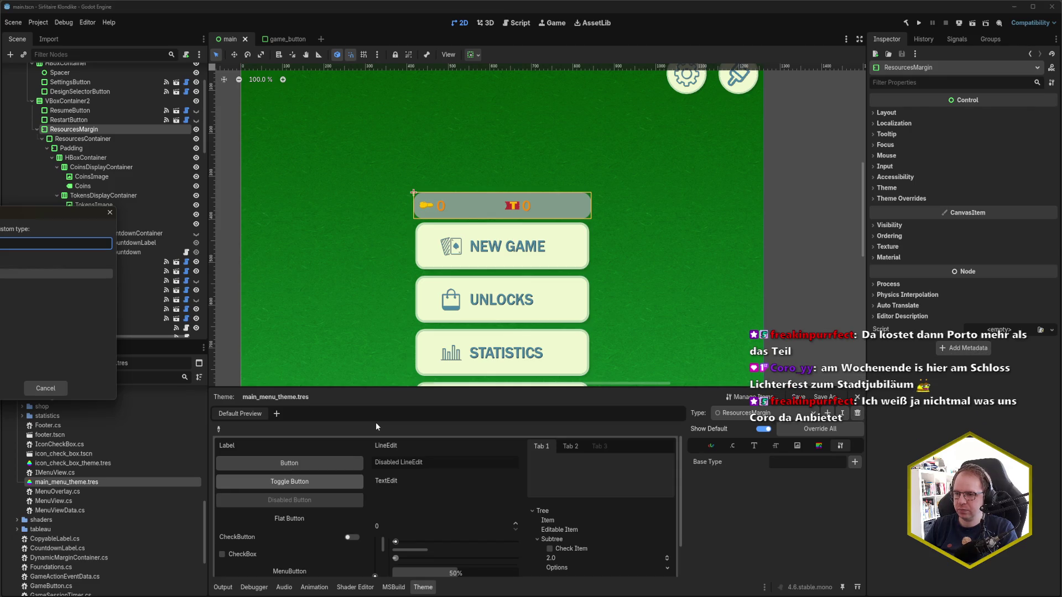
pyautogui.press('Return')
pyautogui.hotkey('ctrl', 's')
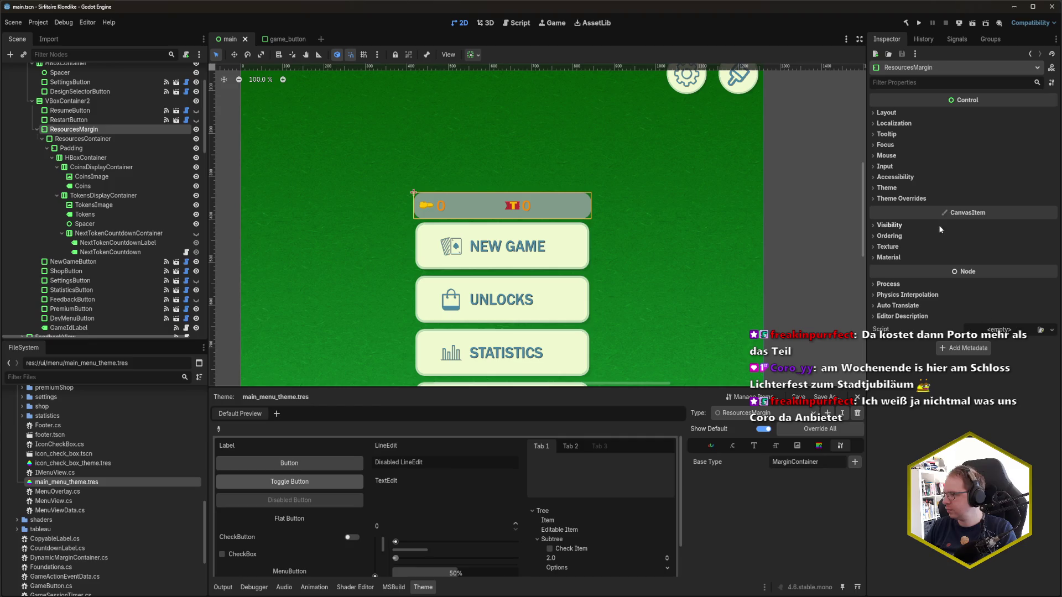
# Step: Apply the ResourcesMargin type variation to the ResourcesMargin node and save
pyautogui.click(887, 187)
pyautogui.click(1004, 212)
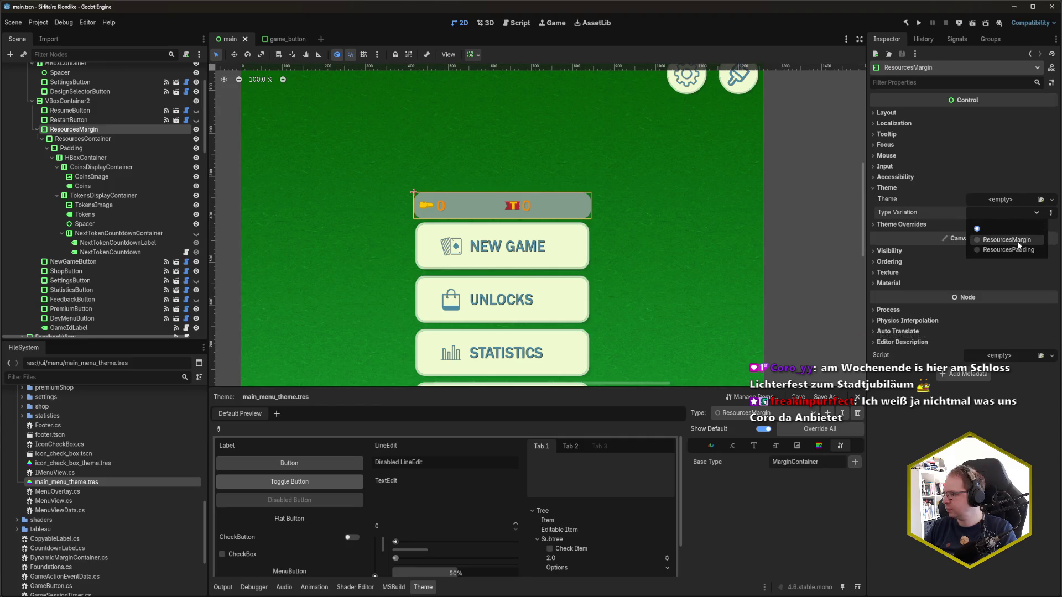
pyautogui.click(1006, 240)
pyautogui.hotkey('ctrl', 's')
# Step: Override ResourcesMargin's margin_left and margin_right to 20 each and save
pyautogui.click(733, 445)
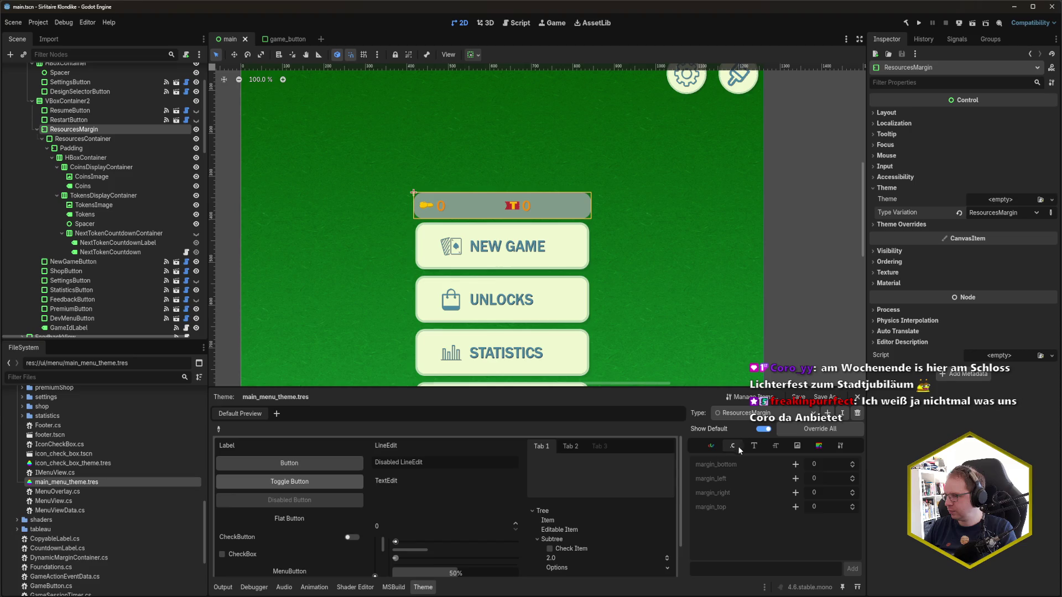
pyautogui.click(795, 478)
pyautogui.click(795, 492)
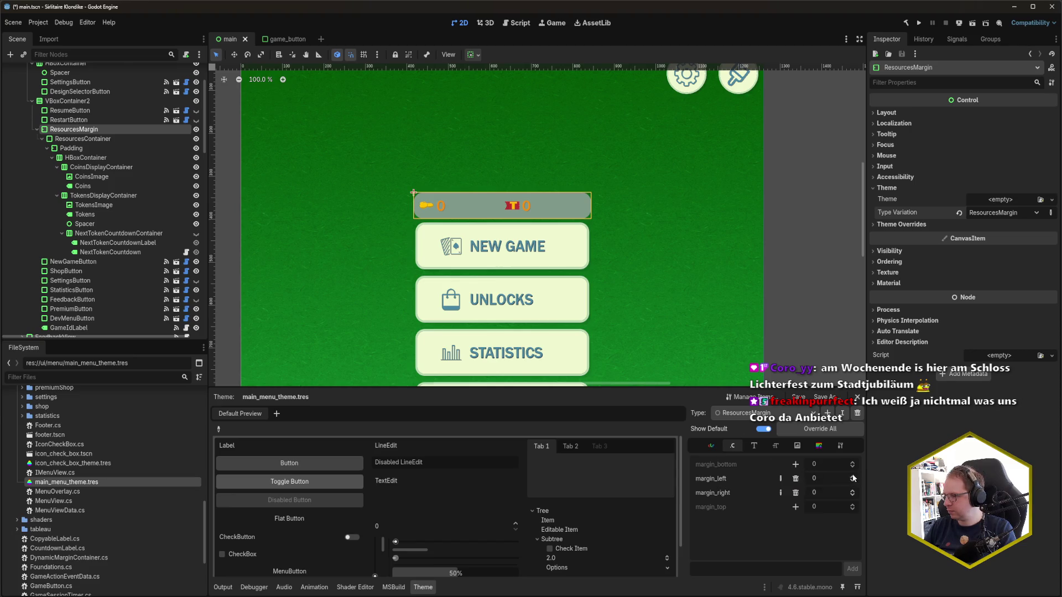
pyautogui.click(829, 477)
pyautogui.write('20')
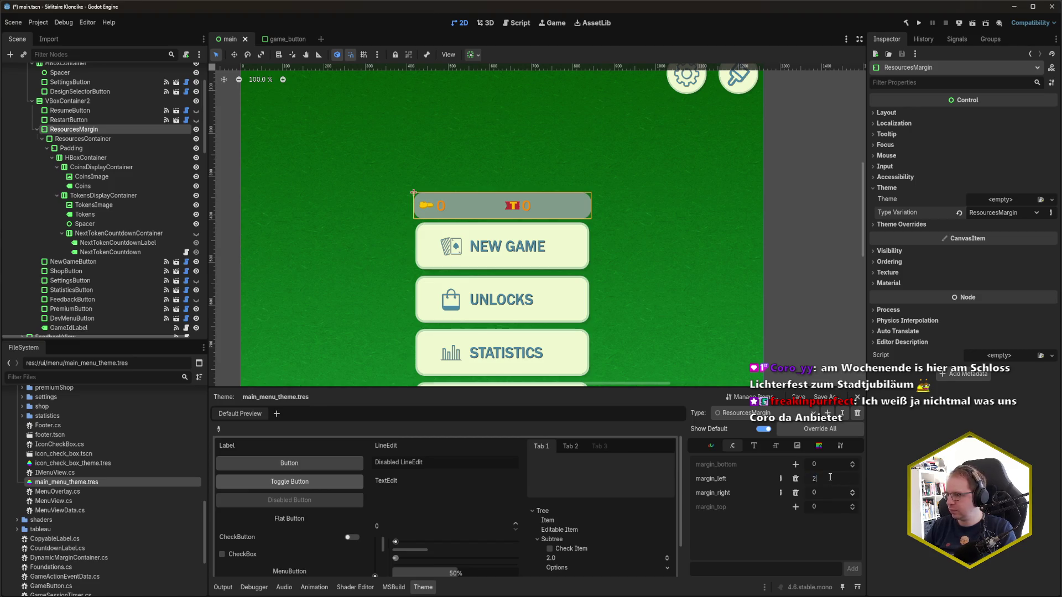
pyautogui.press('Return')
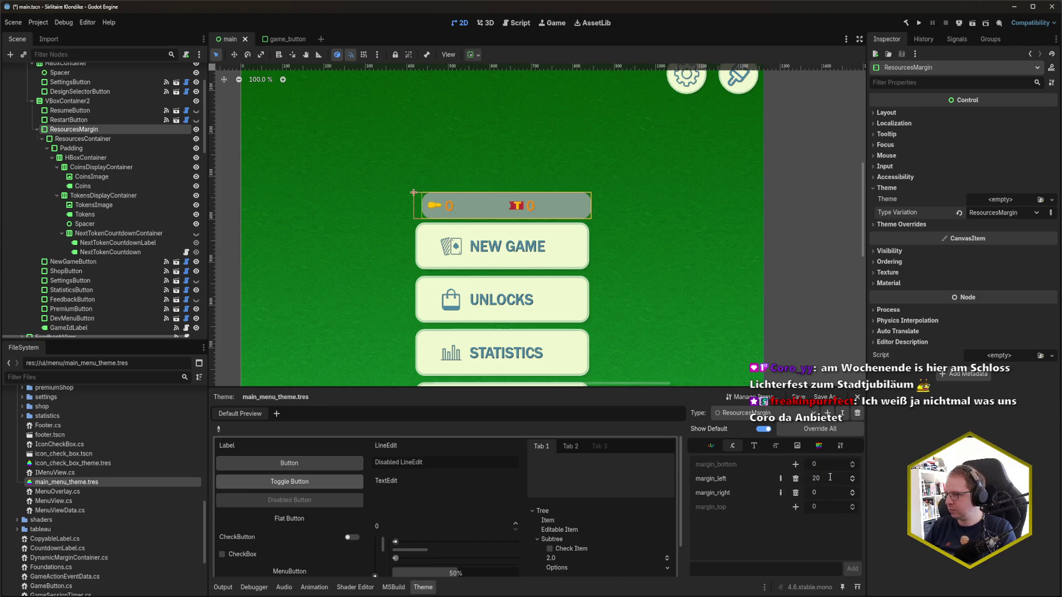
pyautogui.click(832, 492)
pyautogui.write('20')
pyautogui.press('Return')
pyautogui.hotkey('ctrl', 's')
pyautogui.click(634, 228)
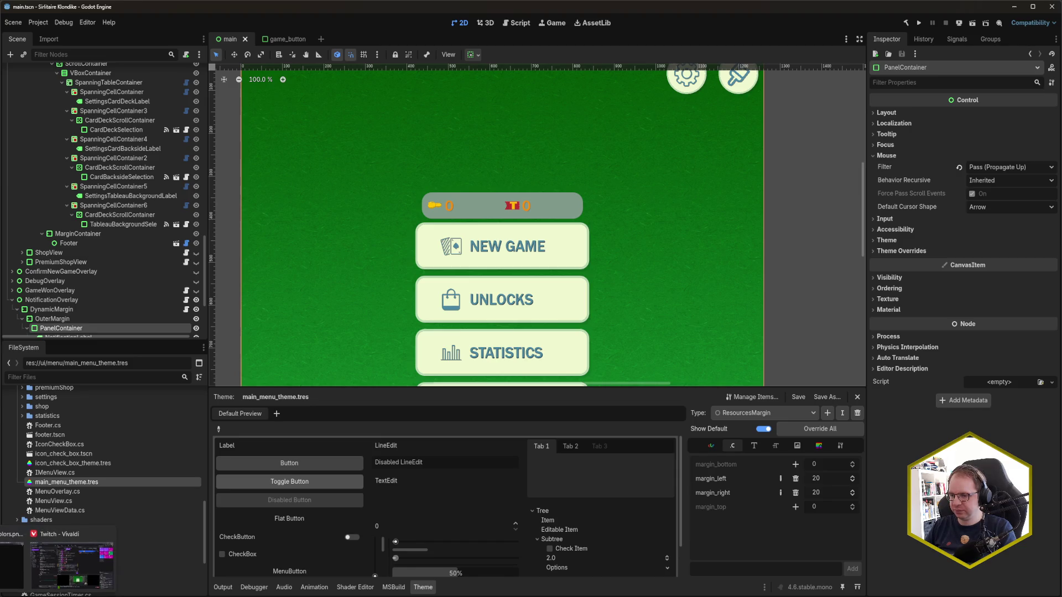
pyautogui.click(173, 525)
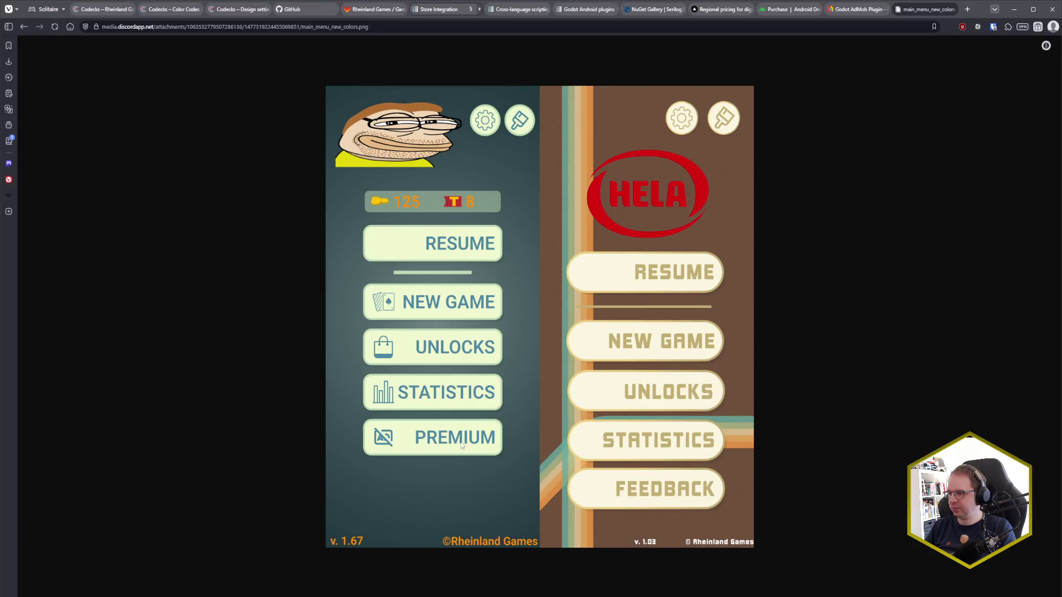
pyautogui.hotkey('alt', 'Tab')
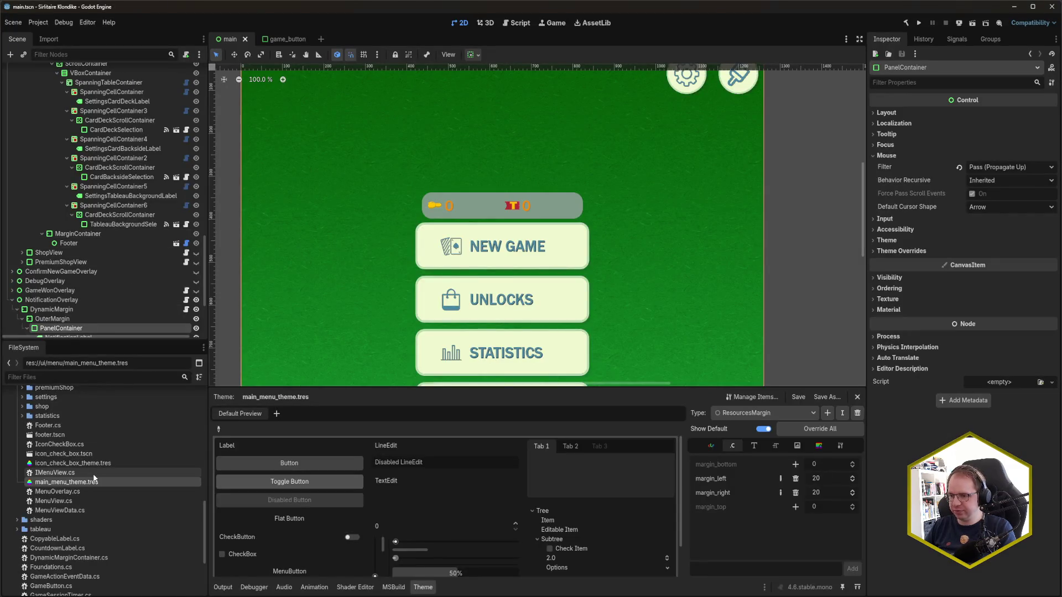
# Step: Open the ResourcesContainer theme type's panel style box for editing
pyautogui.click(796, 412)
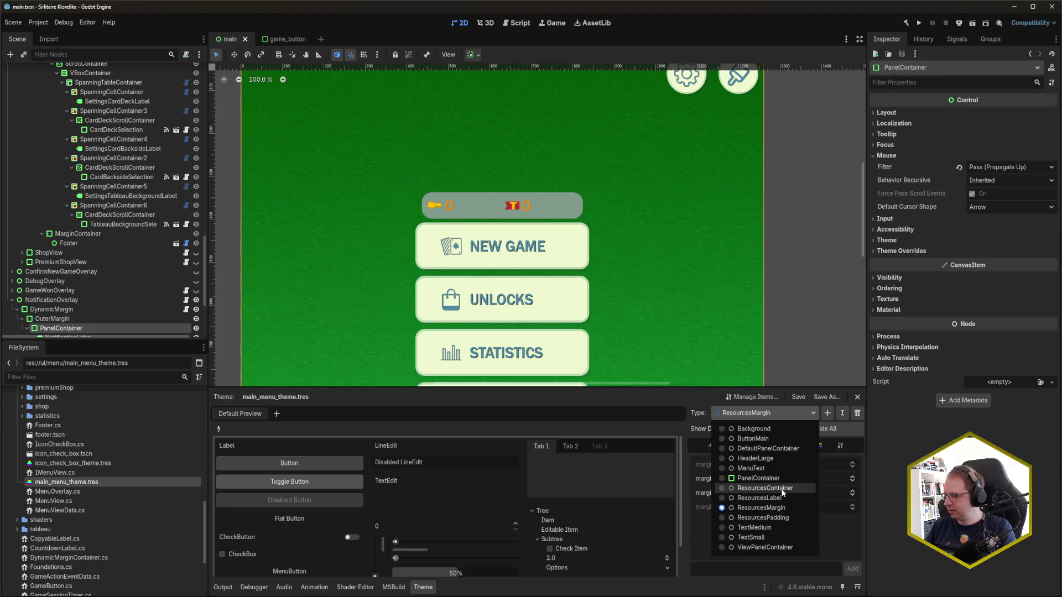
pyautogui.click(795, 477)
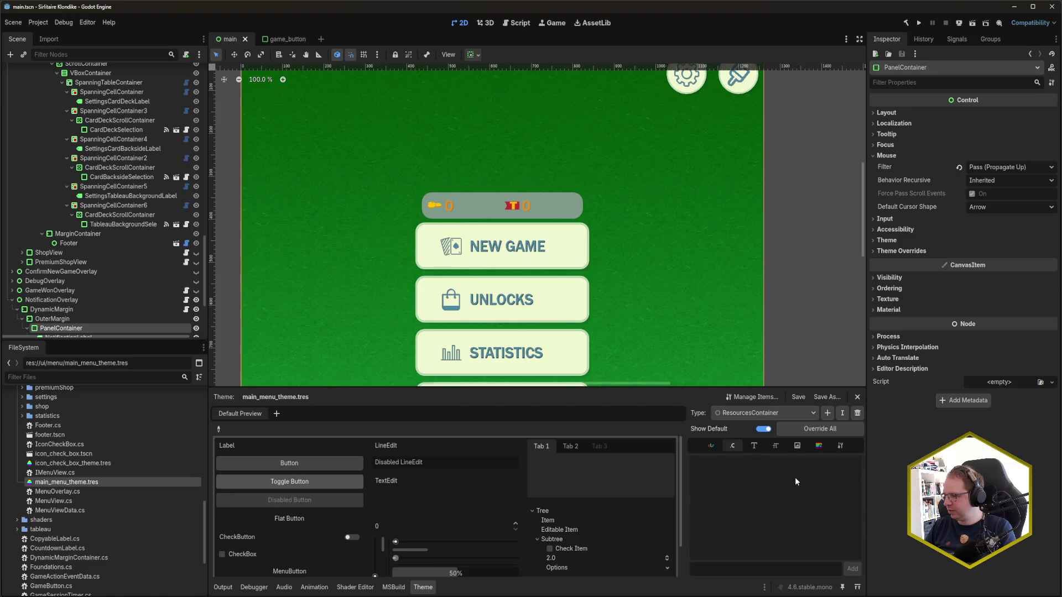
pyautogui.click(818, 445)
pyautogui.click(822, 466)
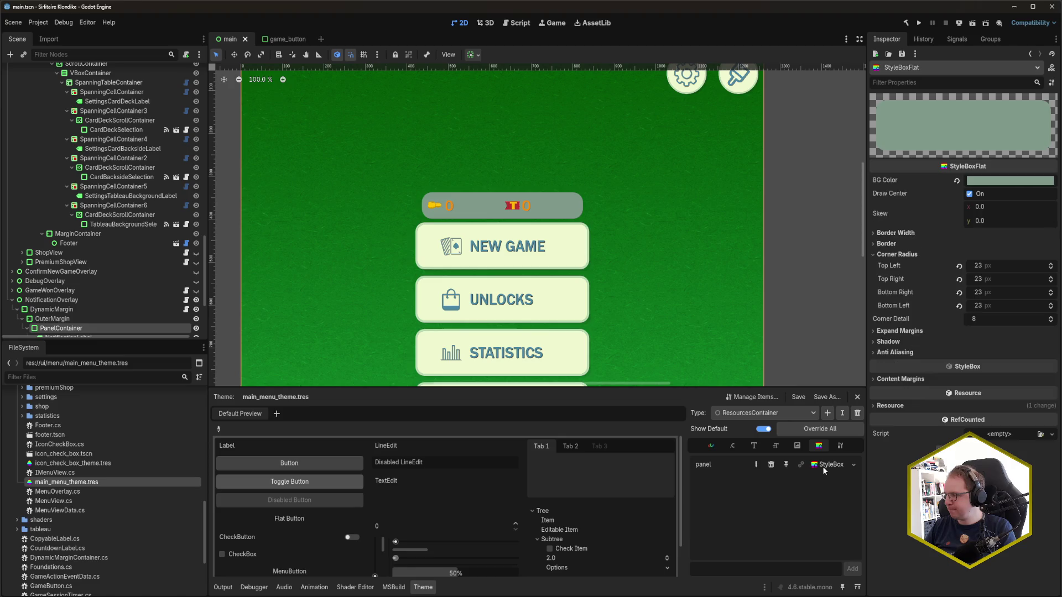
# Step: Set all four corner radii to 15, reset corner detail to 8, and save
pyautogui.click(1000, 266)
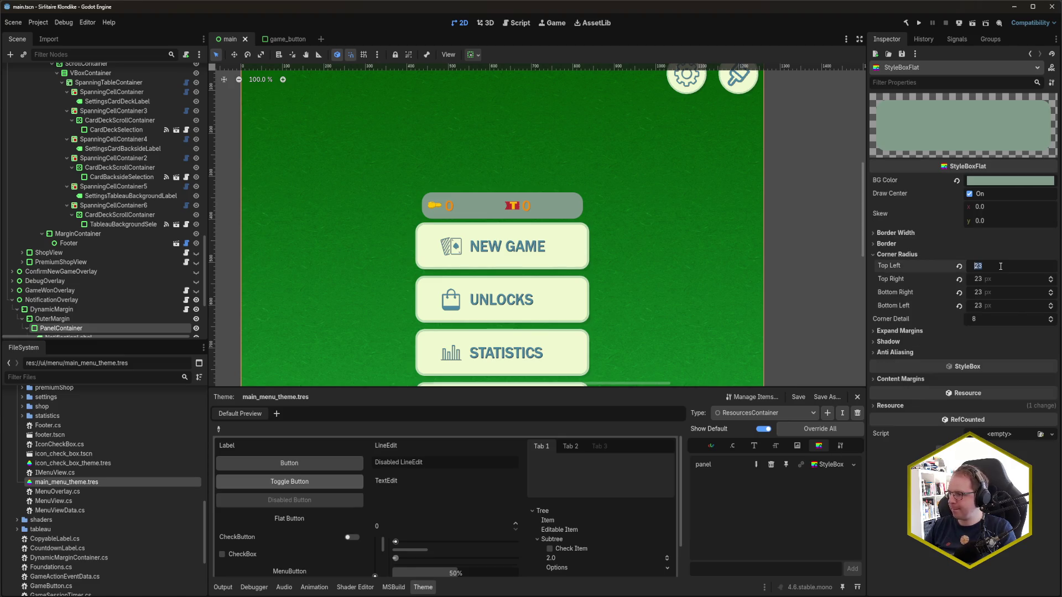
pyautogui.write('15')
pyautogui.press('Tab')
pyautogui.write('1')
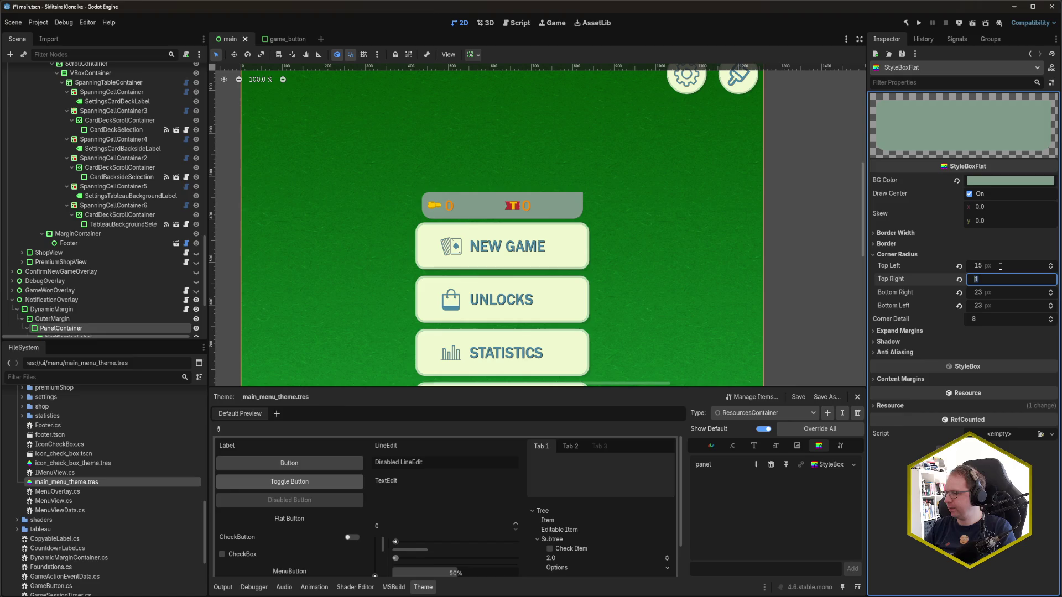
pyautogui.write('5')
pyautogui.press('Tab')
pyautogui.write('15')
pyautogui.press('Tab')
pyautogui.write('15')
pyautogui.press('Tab')
pyautogui.write('15')
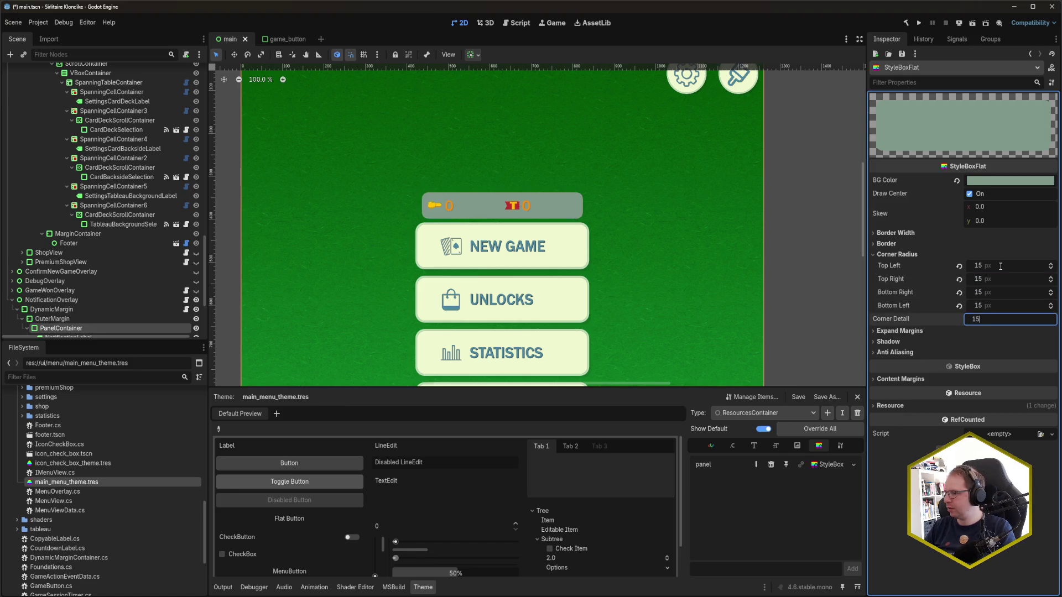
pyautogui.press('Return')
pyautogui.click(955, 319)
pyautogui.hotkey('ctrl', 's')
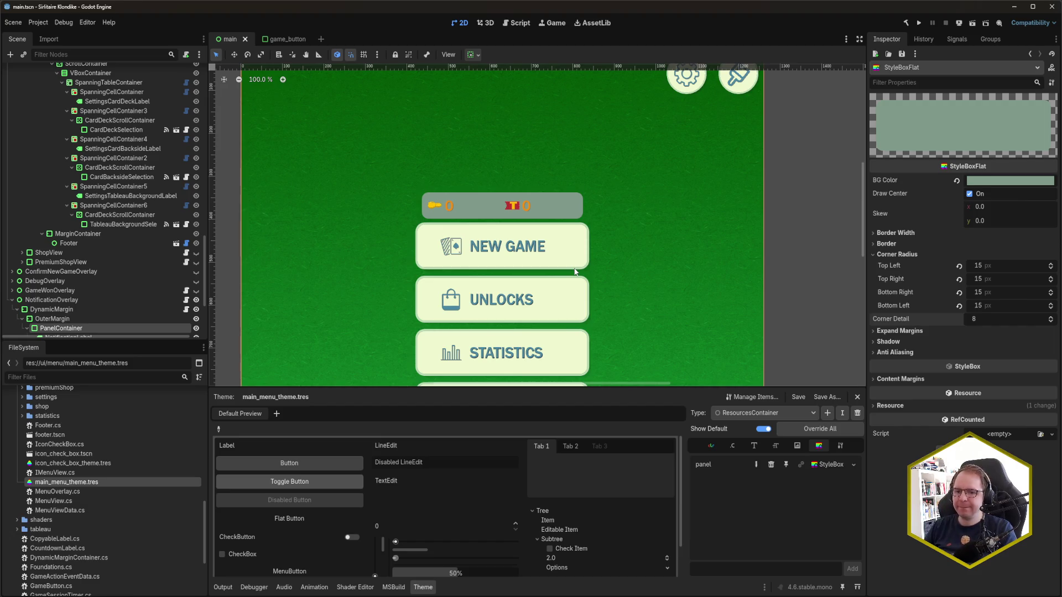
# Step: Scroll up the Scene dock and select the ResourcesContainer node
pyautogui.scroll(3, 106, 193)
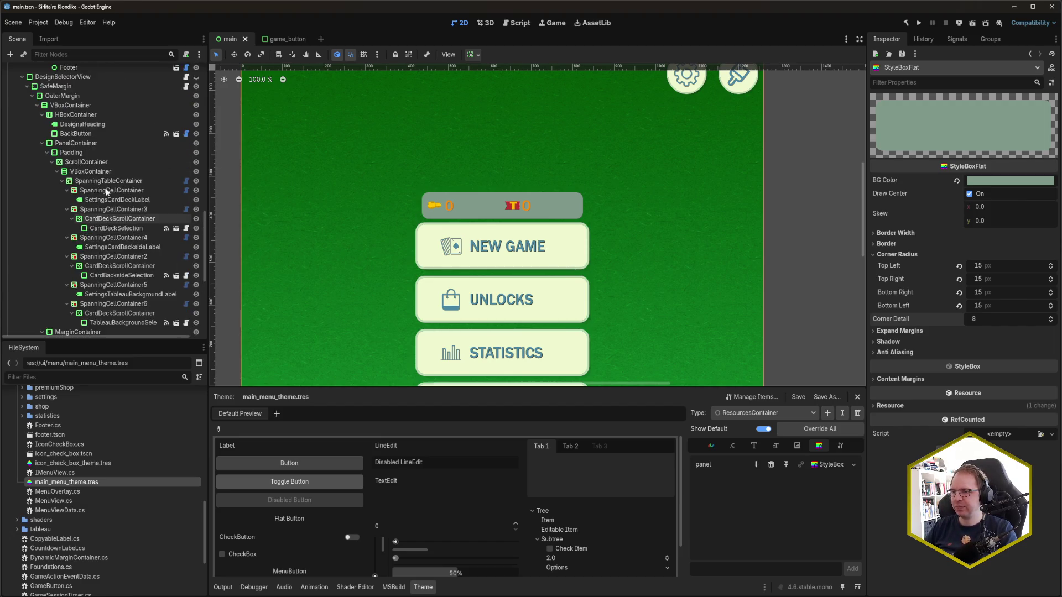
pyautogui.scroll(8, 105, 188)
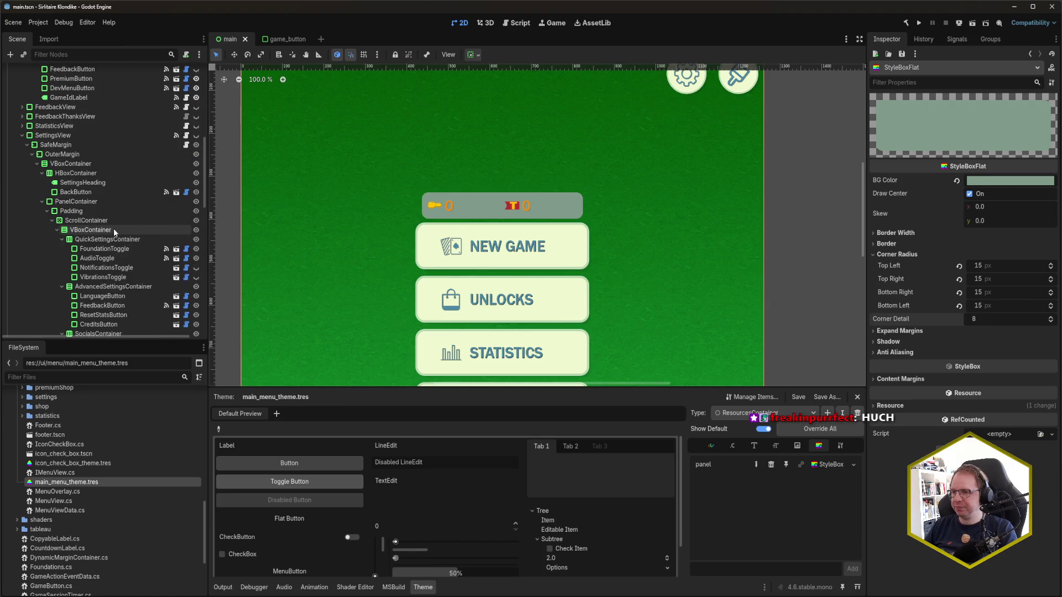
pyautogui.scroll(7, 113, 234)
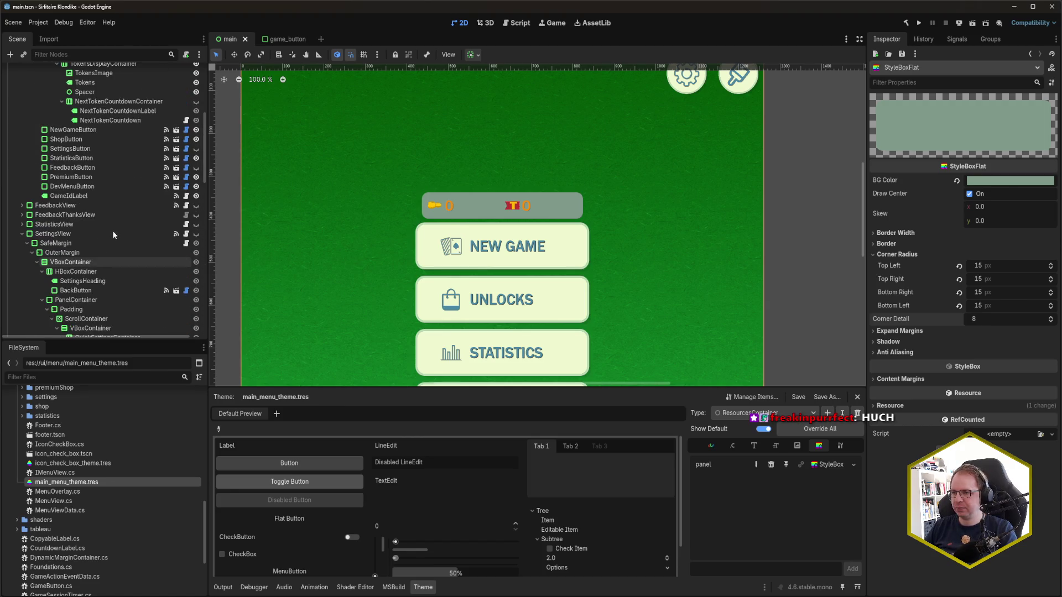
pyautogui.scroll(4, 117, 238)
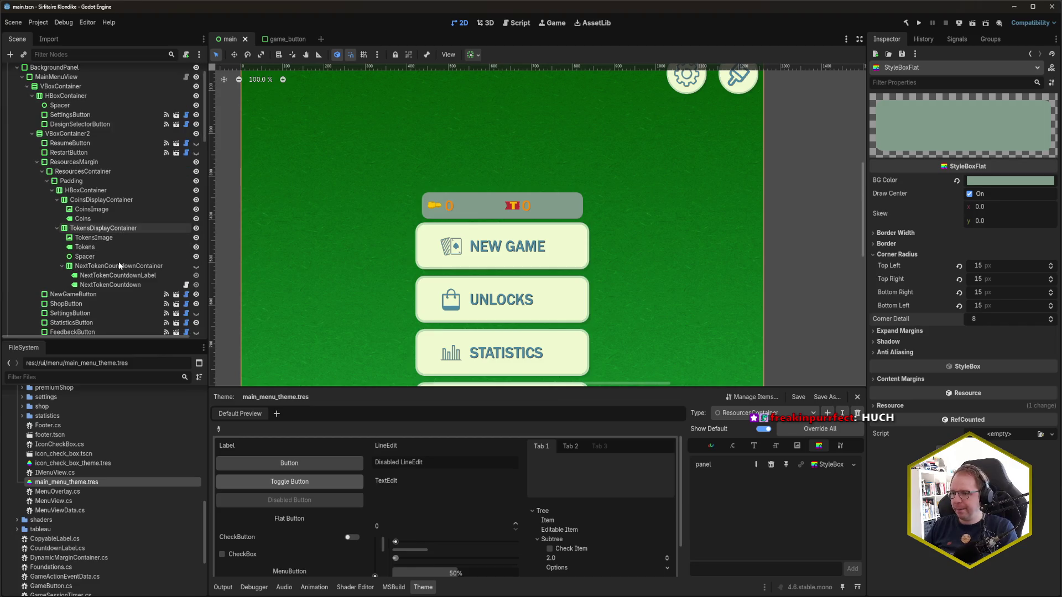
pyautogui.click(139, 267)
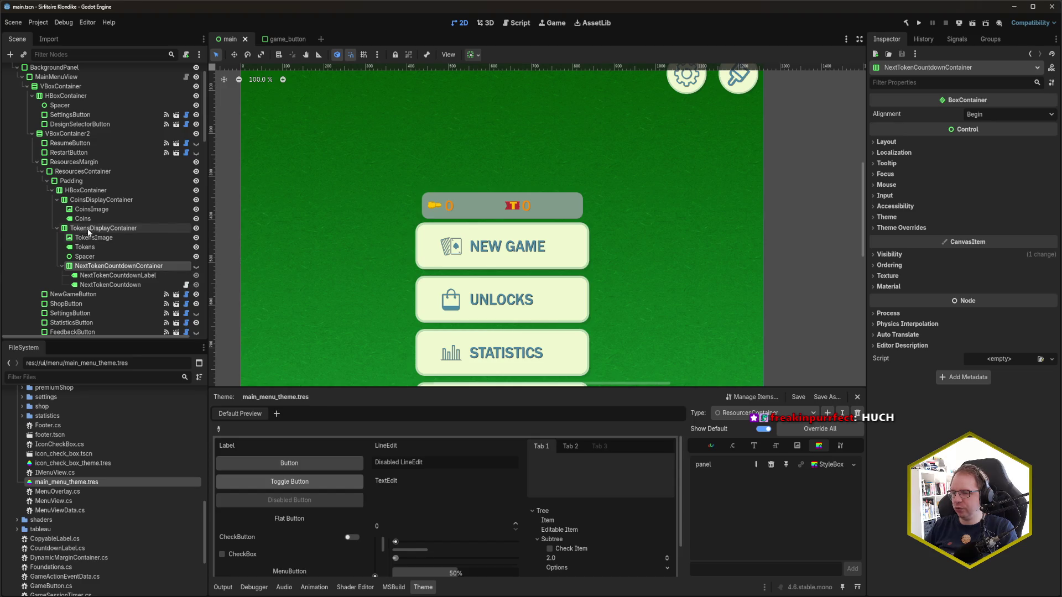
pyautogui.click(94, 190)
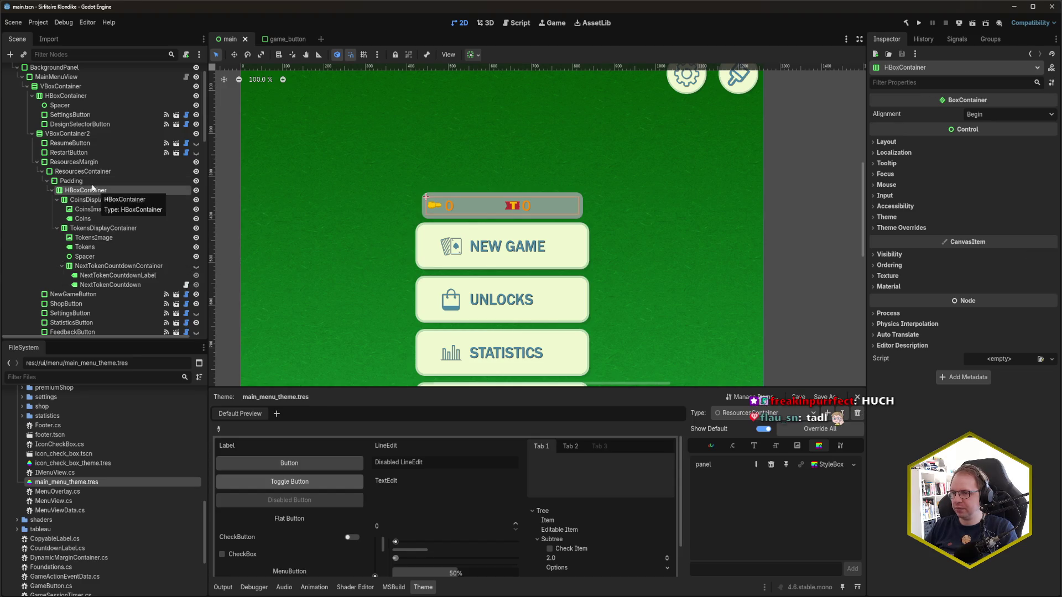
pyautogui.click(86, 172)
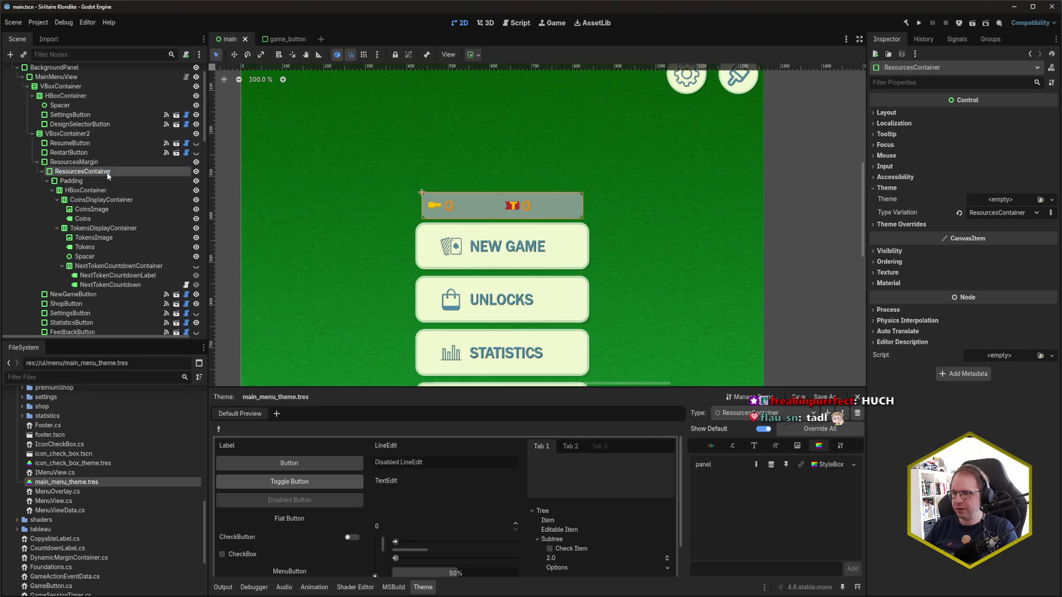
# Step: Wrap ResourcesContainer in a new VBoxContainer and drag NextTokenCountdownContainer above it
pyautogui.rightClick(108, 171)
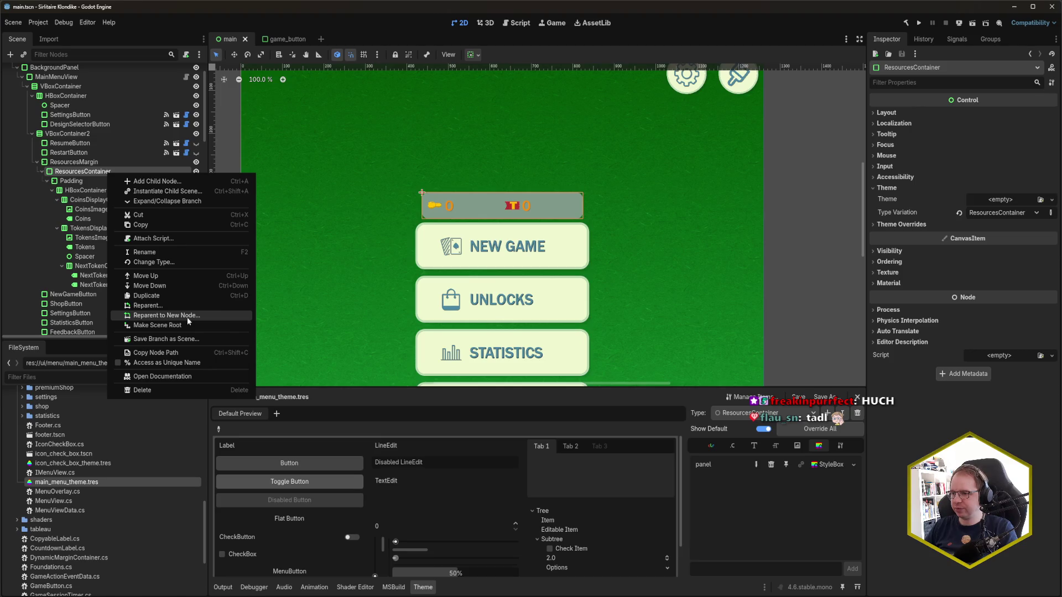
pyautogui.click(187, 315)
pyautogui.press('Escape')
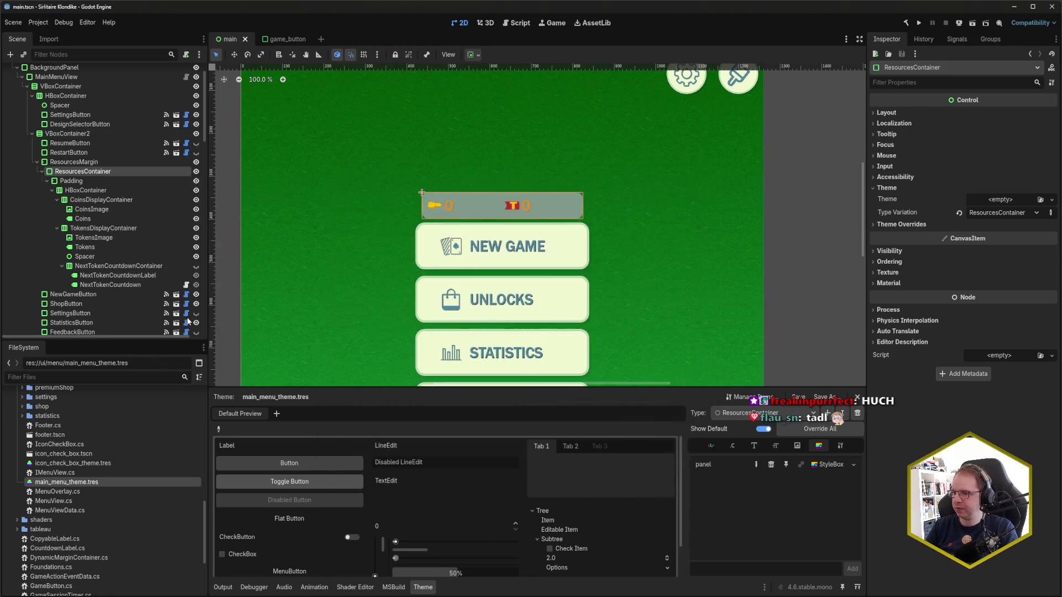
pyautogui.click(114, 277)
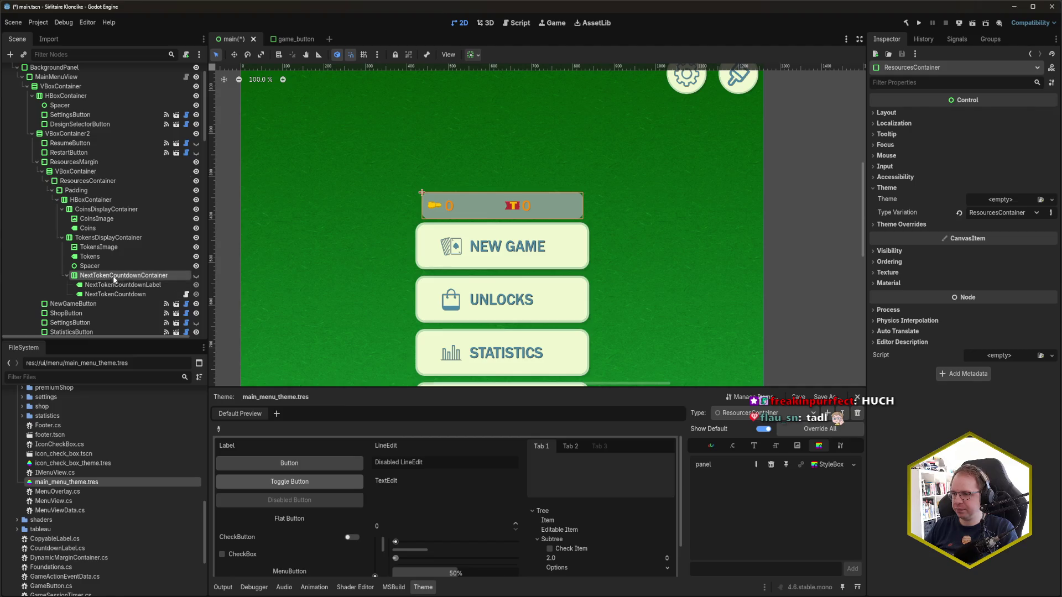
pyautogui.moveTo(114, 276); pyautogui.dragTo(118, 178)
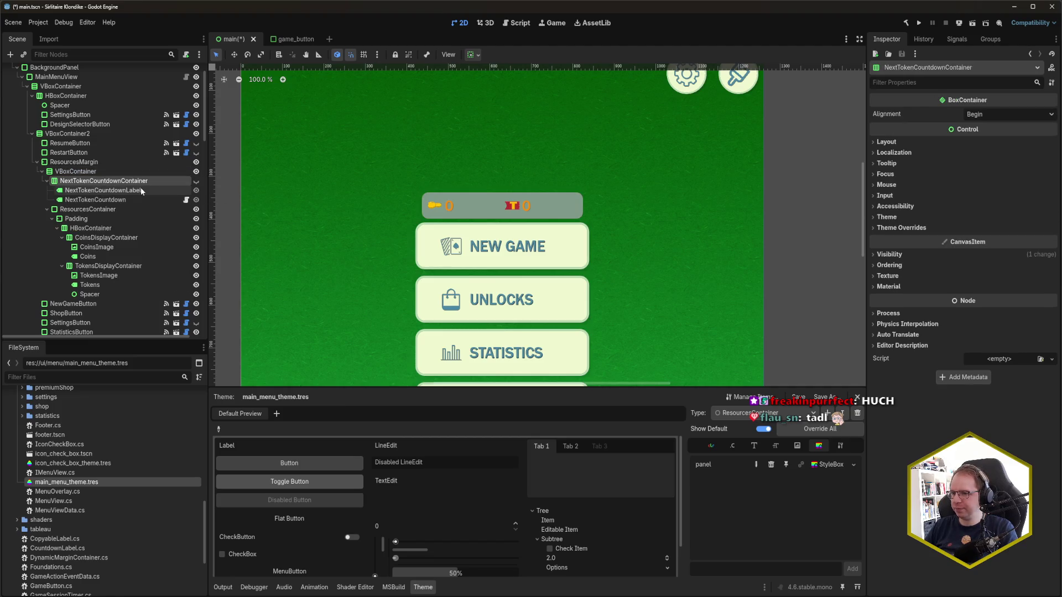
# Step: Center the countdown container's alignment, check it visibly, then hide it and save
pyautogui.click(196, 181)
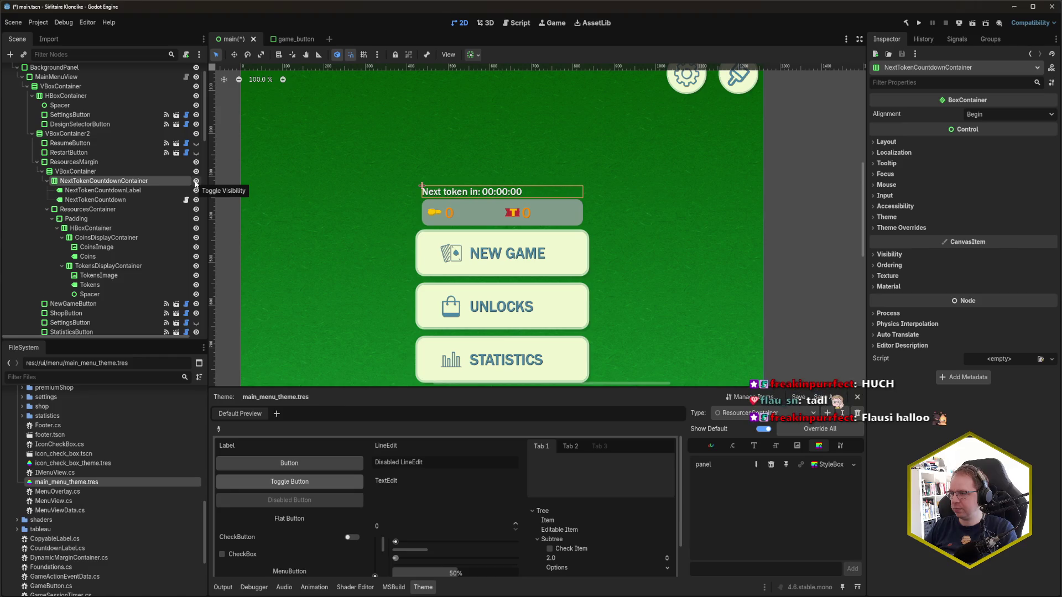
pyautogui.click(196, 182)
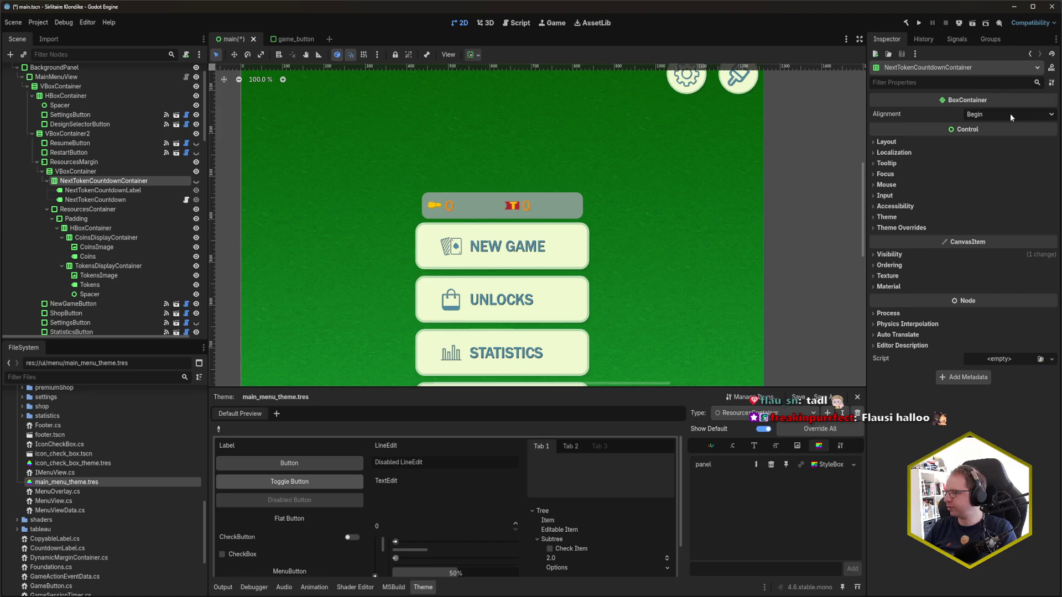
pyautogui.click(1009, 114)
pyautogui.click(990, 137)
pyautogui.hotkey('ctrl', 's')
pyautogui.click(196, 181)
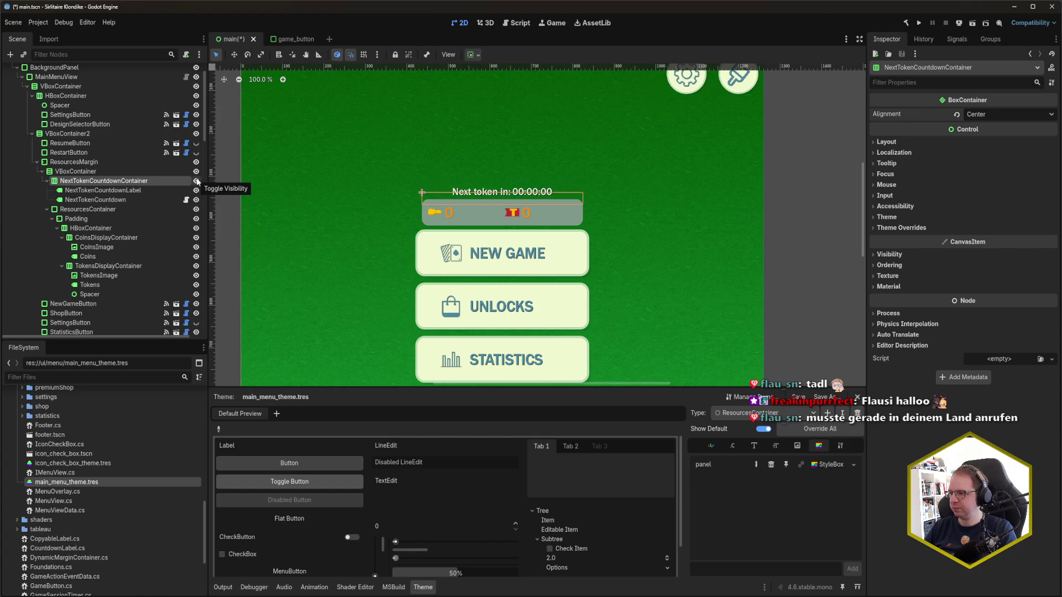
pyautogui.click(197, 181)
pyautogui.click(197, 181)
pyautogui.click(197, 182)
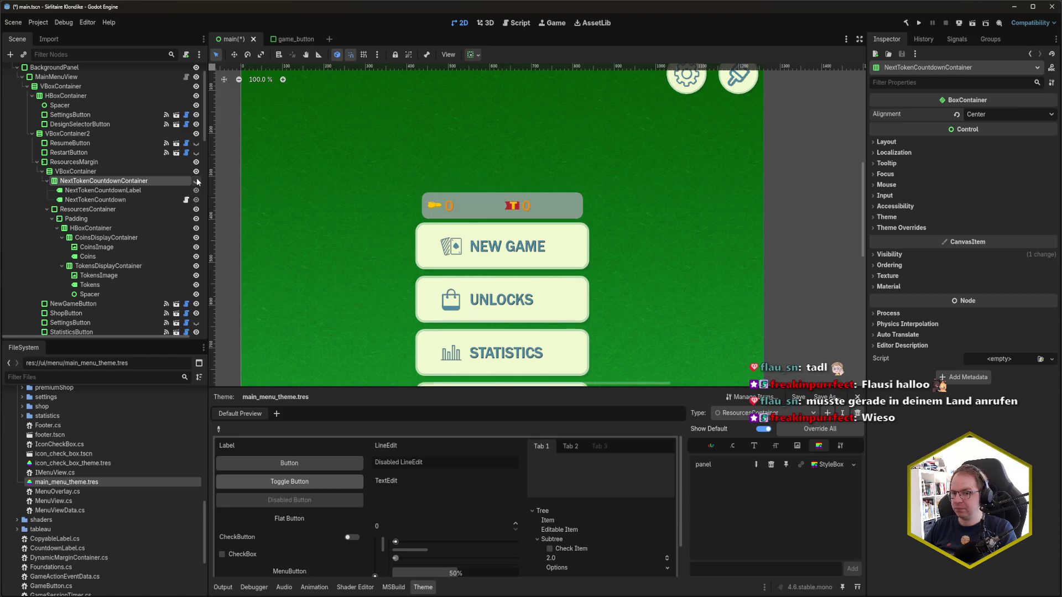
pyautogui.hotkey('ctrl', 's')
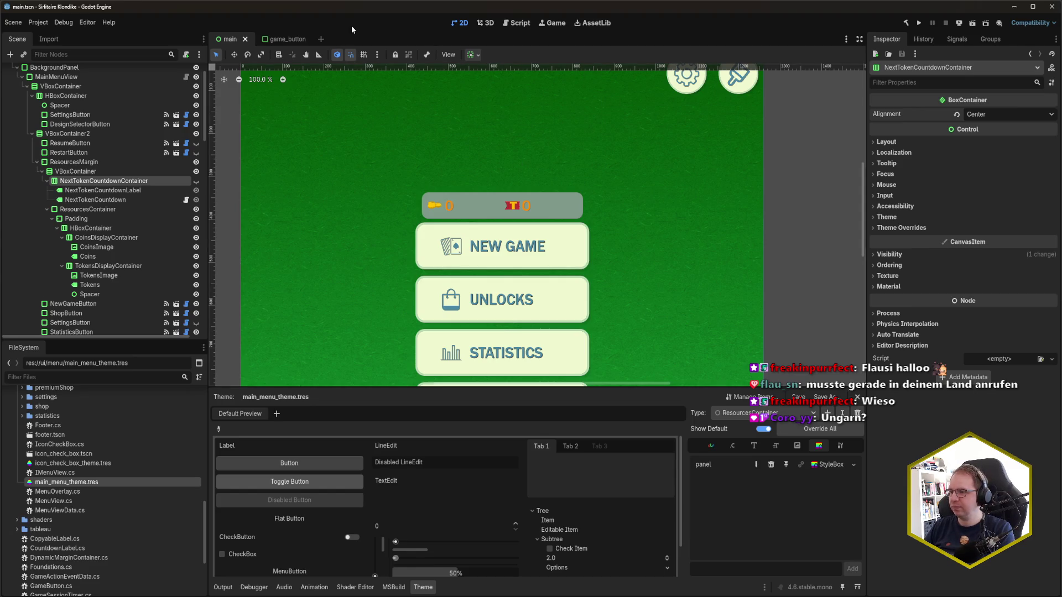
# Step: Run the game, start a New Game, and open the in-game menu to view the countdown
pyautogui.press('F5')
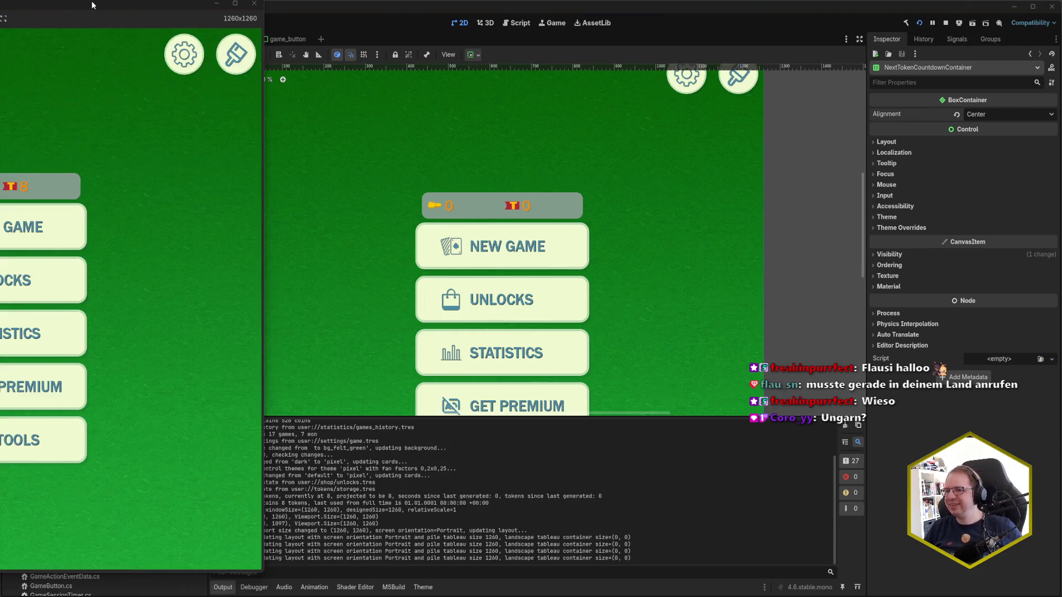
pyautogui.moveTo(110, 8)
pyautogui.mouseDown()
pyautogui.moveTo(449, 38)
pyautogui.moveTo(521, 15)
pyautogui.mouseUp()
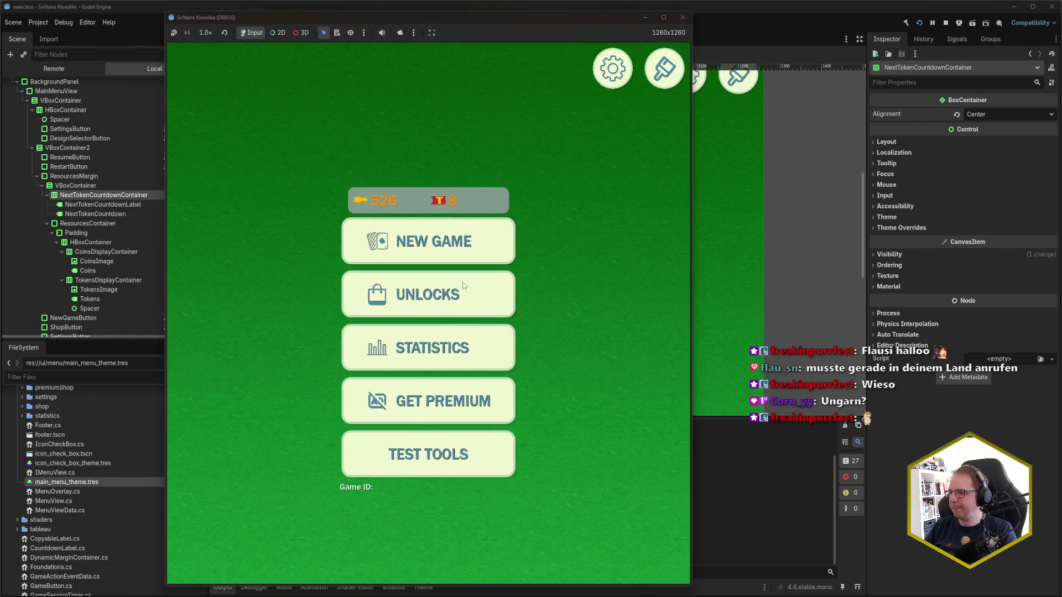
pyautogui.click(450, 243)
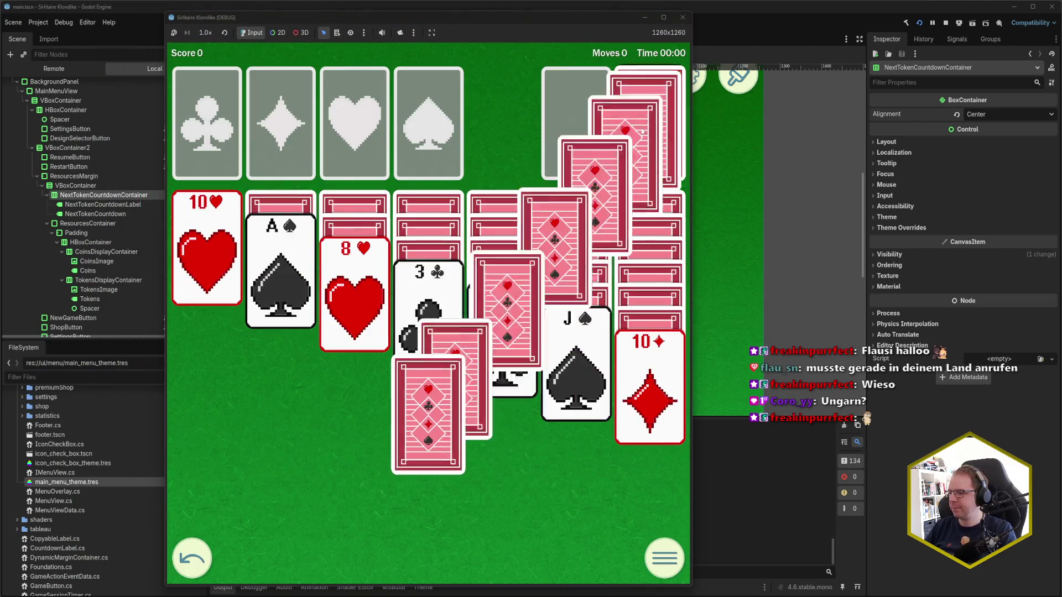
pyautogui.click(665, 558)
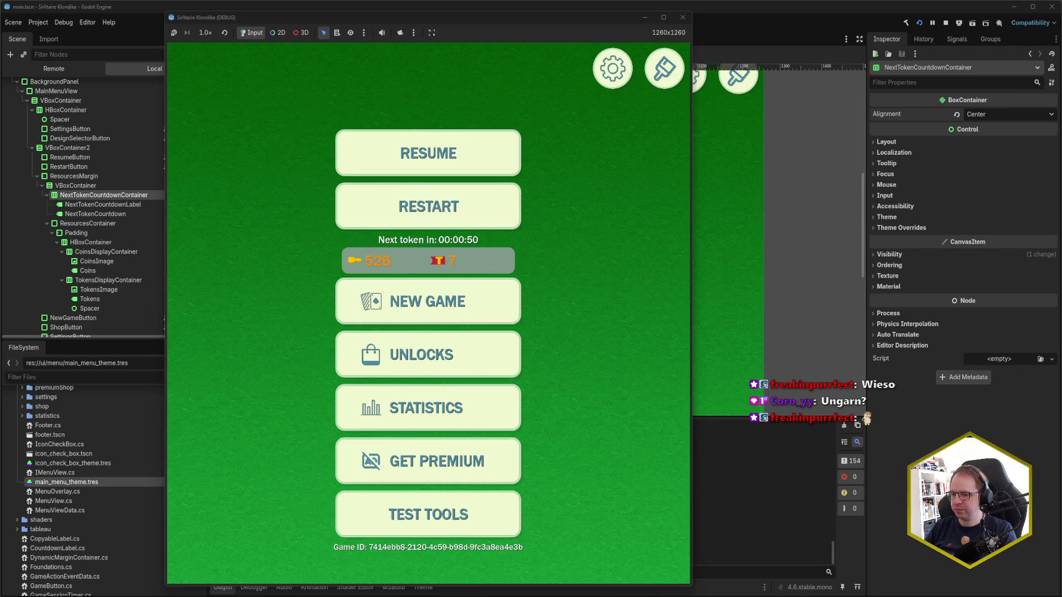
pyautogui.click(14, 534)
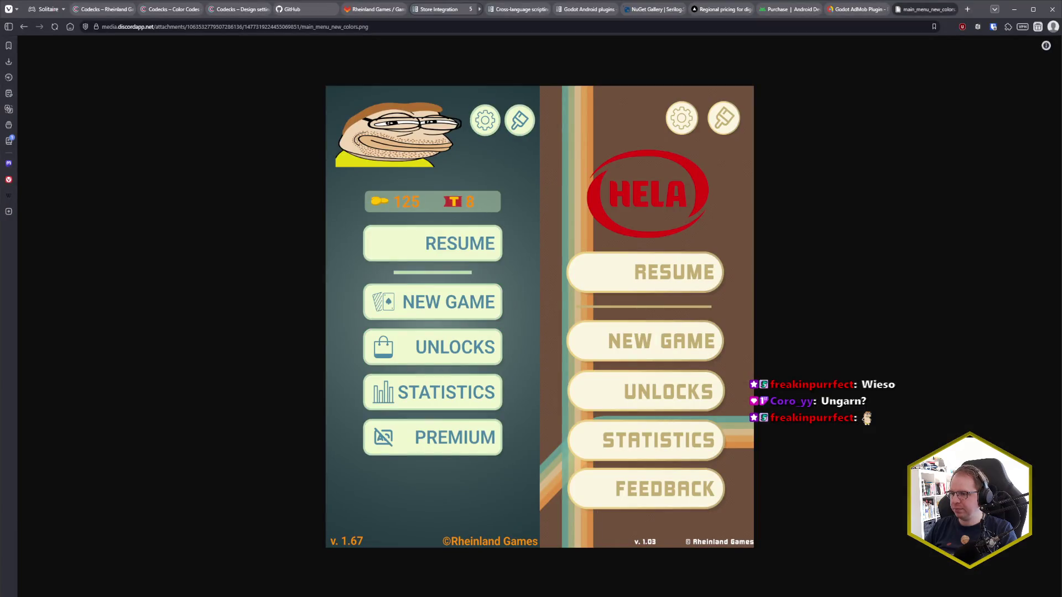
# Step: Bring the running Solitaire Klondike game window back in front of the Vivaldi reference image
pyautogui.moveTo(92, 596)
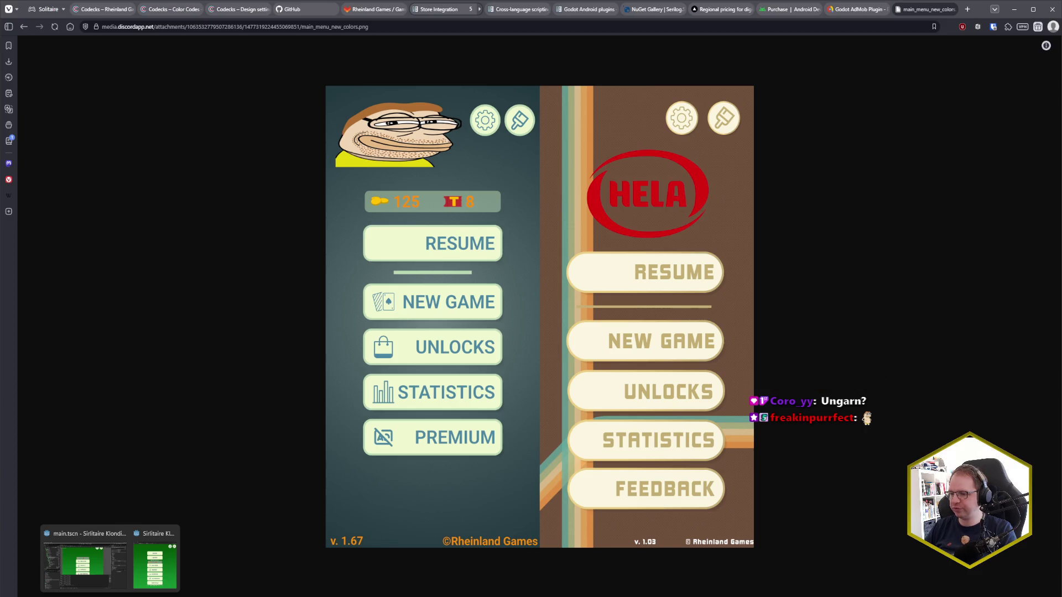
pyautogui.click(155, 564)
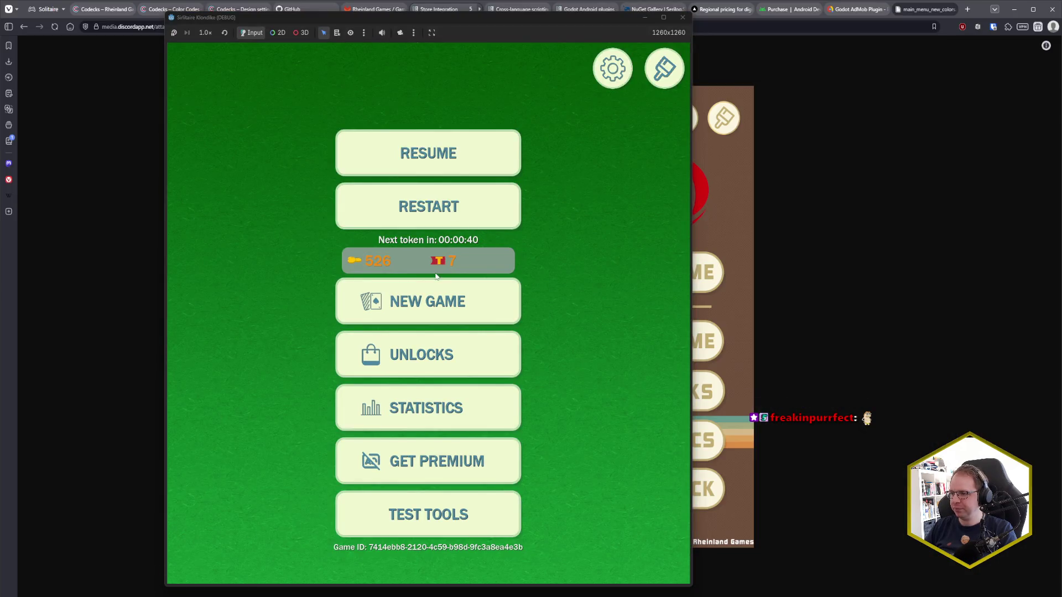
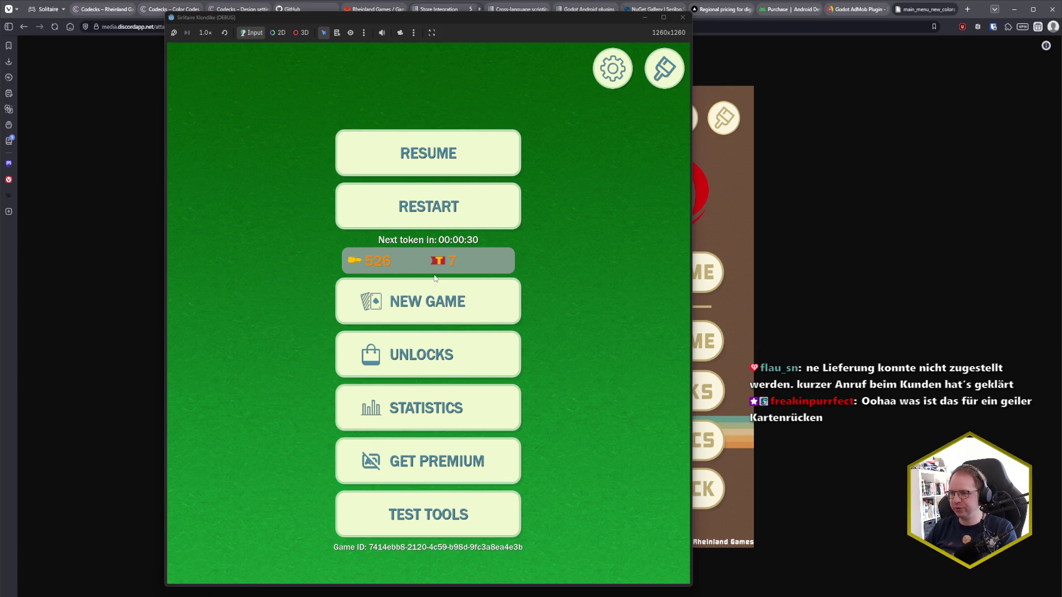
# Step: Resume the Klondike game, send both aces to the foundations and make three tableau moves
pyautogui.click(497, 141)
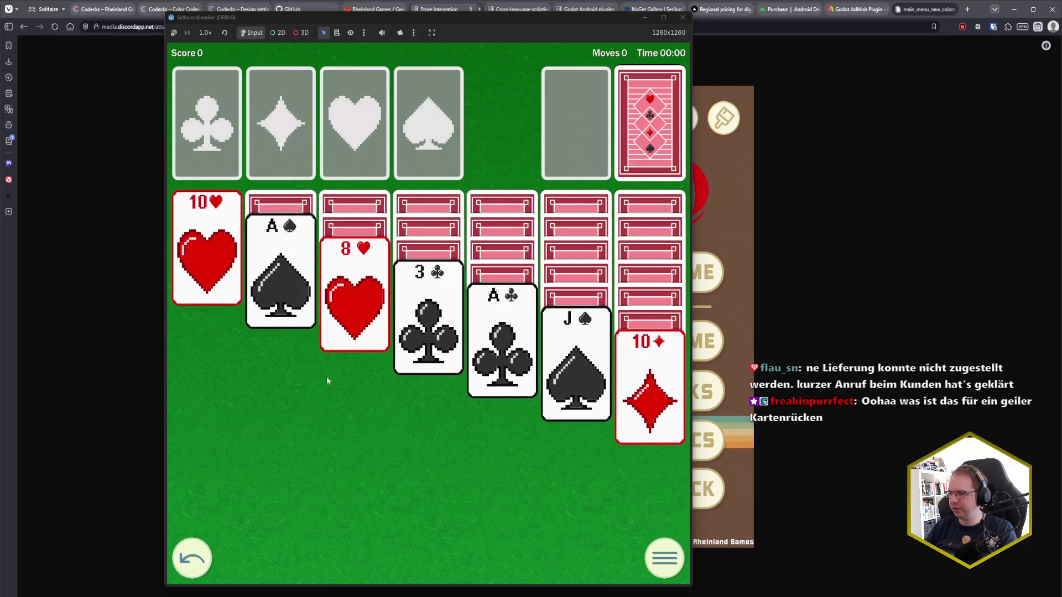
pyautogui.click(294, 311)
pyautogui.click(503, 379)
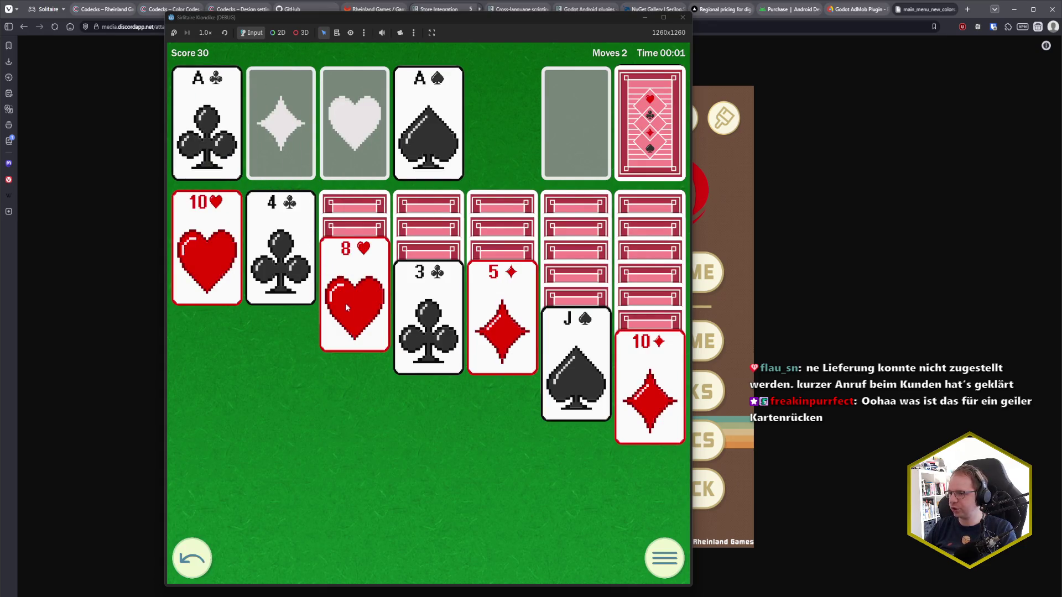
pyautogui.click(307, 278)
pyautogui.click(632, 374)
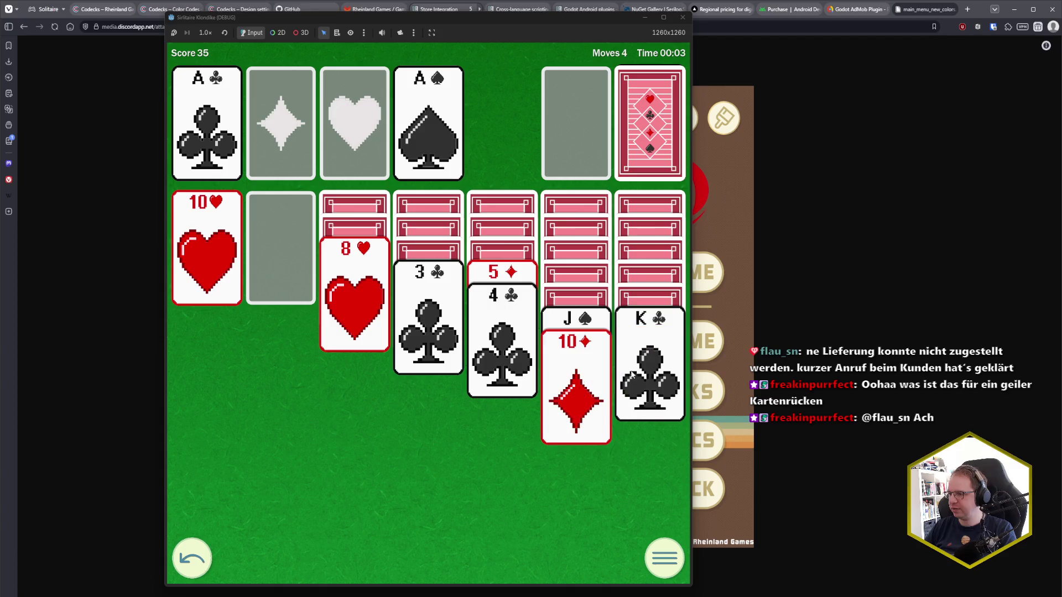
pyautogui.click(633, 374)
# Step: Draw five cards from the stock, then close the running game window
pyautogui.click(645, 121)
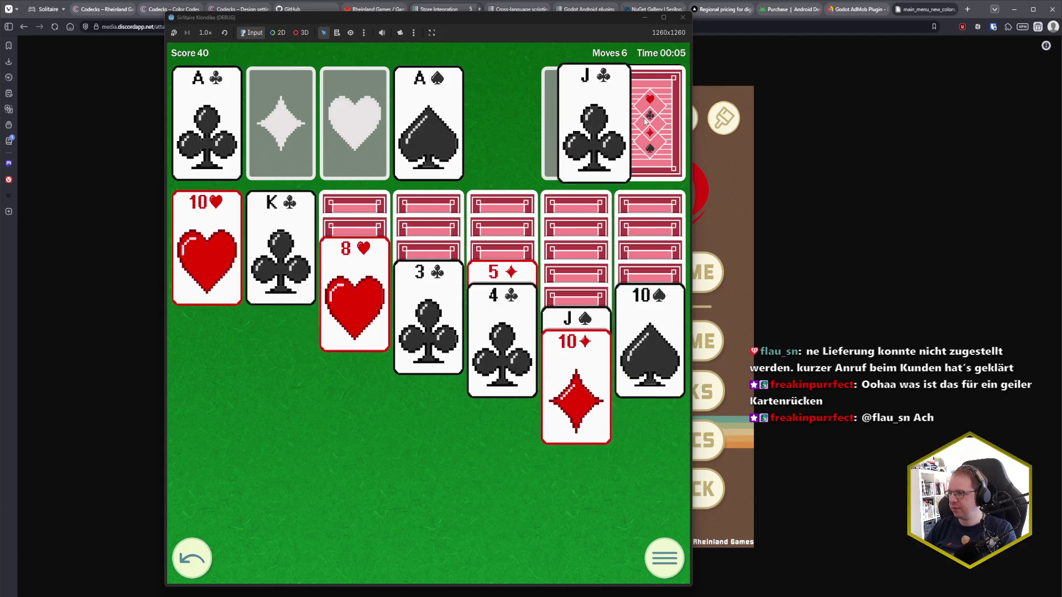
pyautogui.click(644, 124)
pyautogui.click(632, 138)
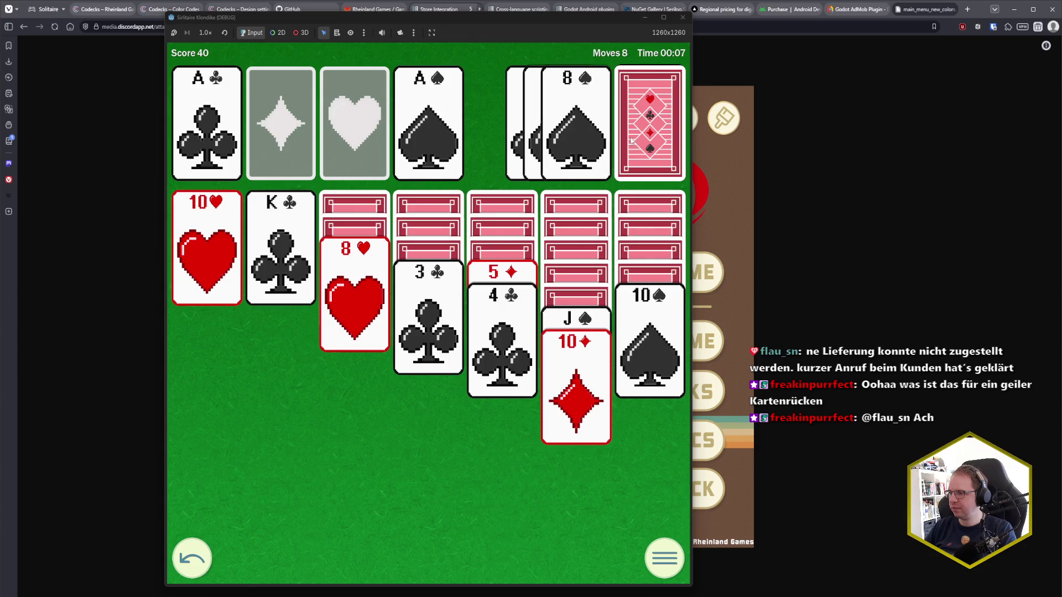
pyautogui.click(633, 149)
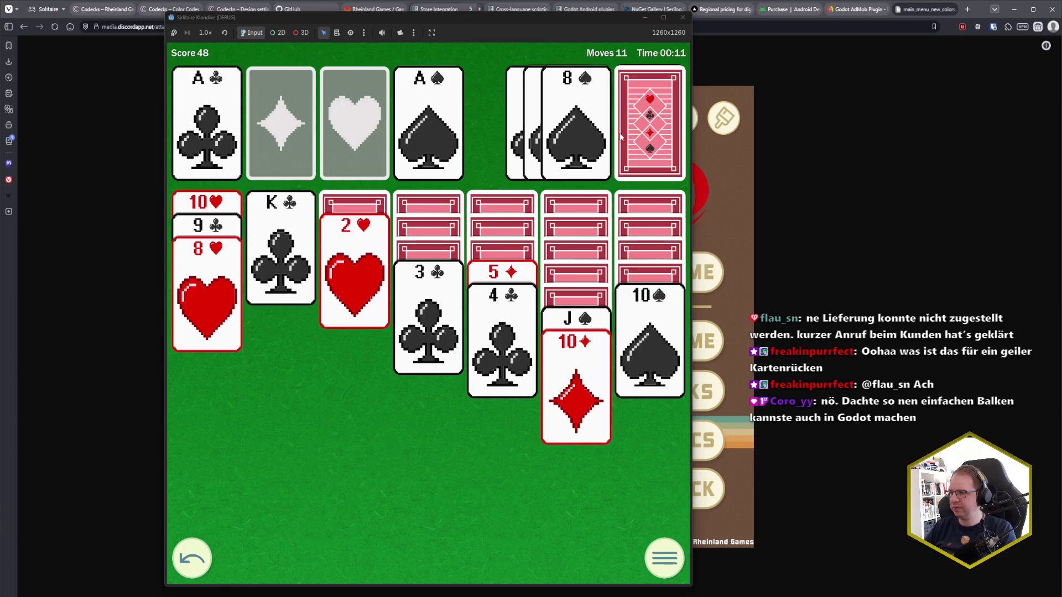
pyautogui.click(648, 115)
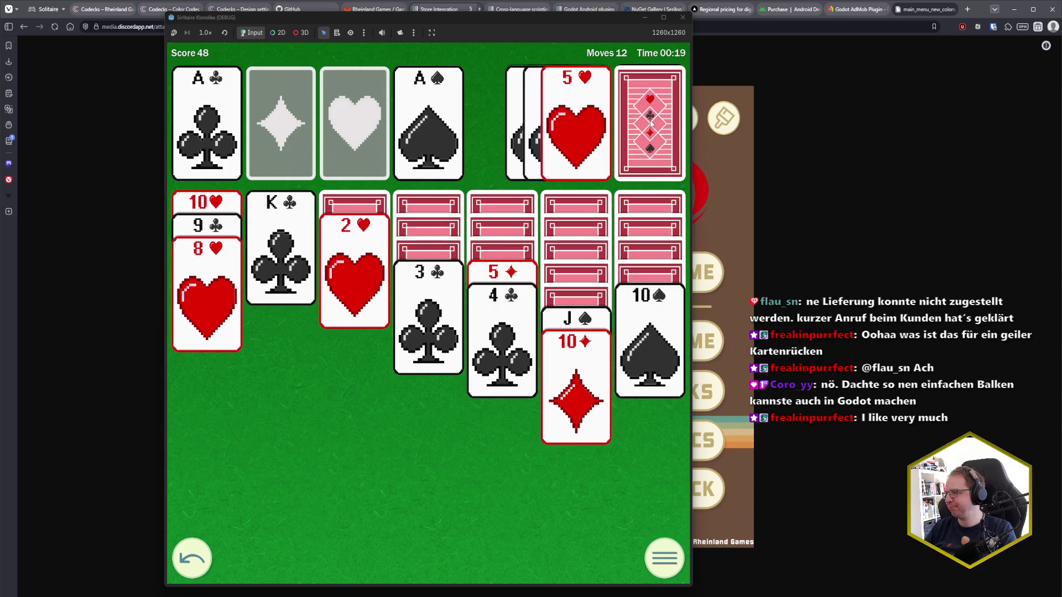
pyautogui.click(683, 18)
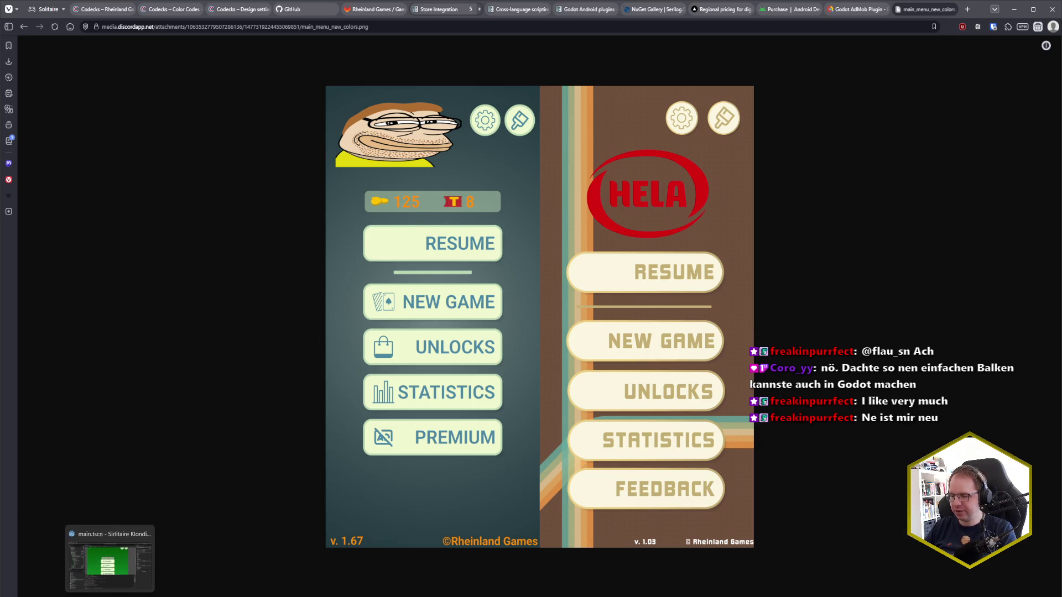
# Step: Drag ResumeButton and RestartButton in the Scene tree to just above NewGameButton
pyautogui.click(111, 558)
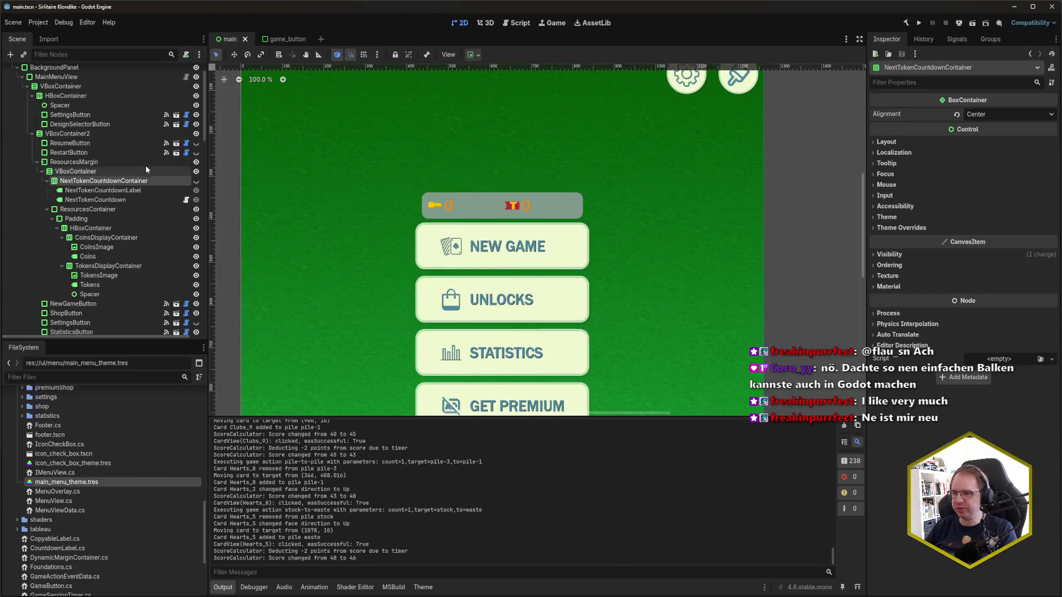
pyautogui.click(78, 155)
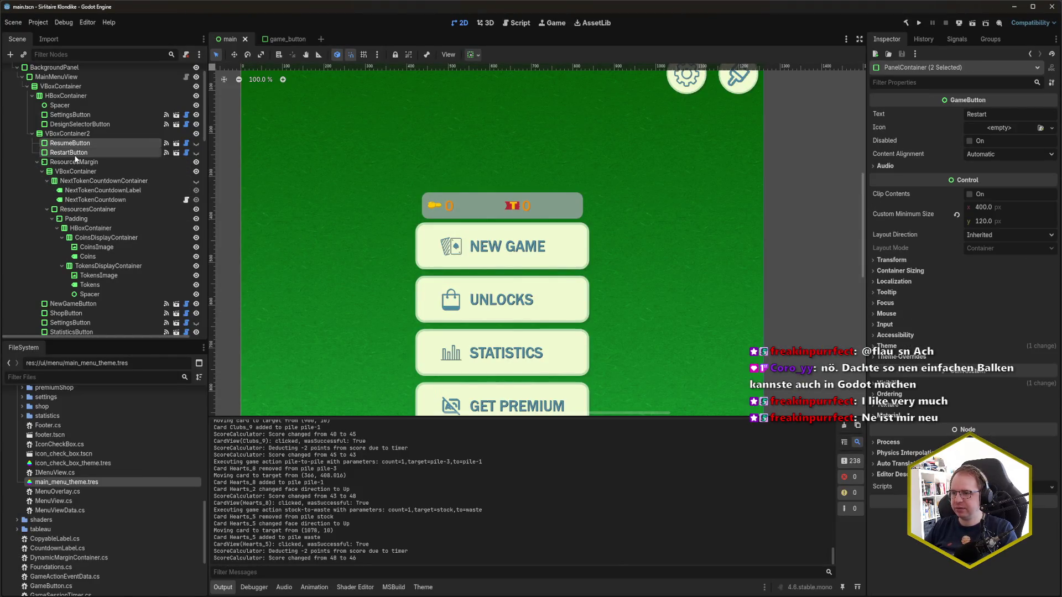
pyautogui.keyDown('ctrl'); pyautogui.click(74, 145); pyautogui.keyUp('ctrl')
pyautogui.moveTo(74, 147); pyautogui.dragTo(90, 304)
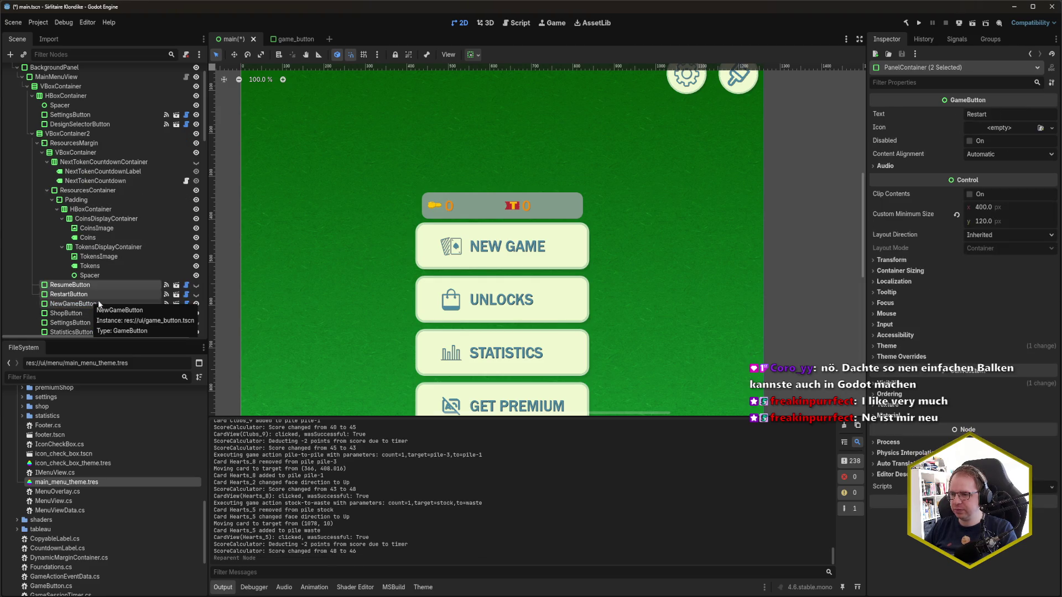
# Step: Save the rearranged scene and collapse the ResourcesMargin branch in the Scene tree
pyautogui.click(98, 286)
pyautogui.click(97, 293)
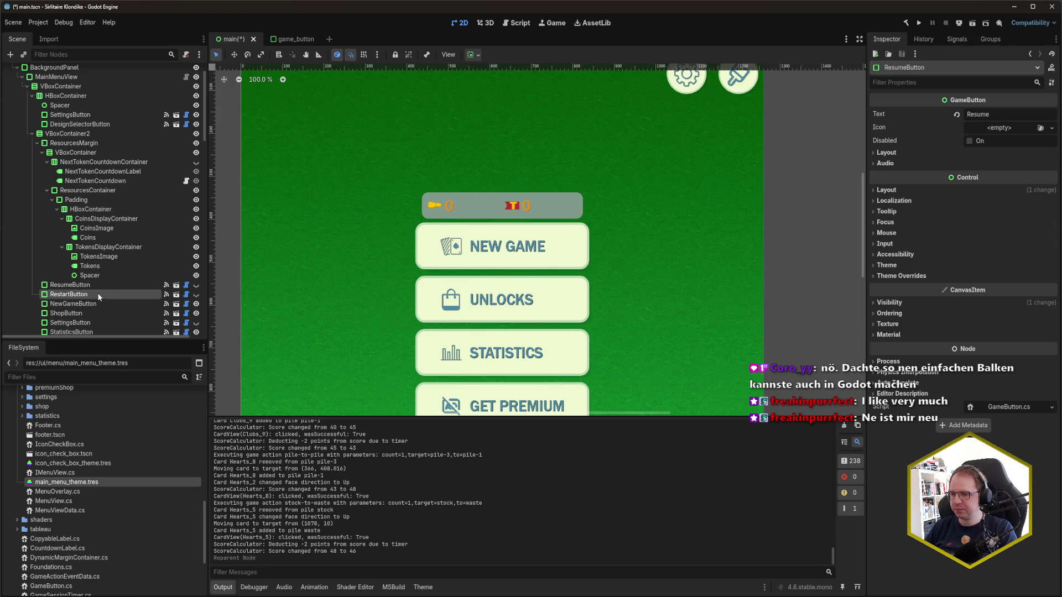
pyautogui.hotkey('ctrl', 's')
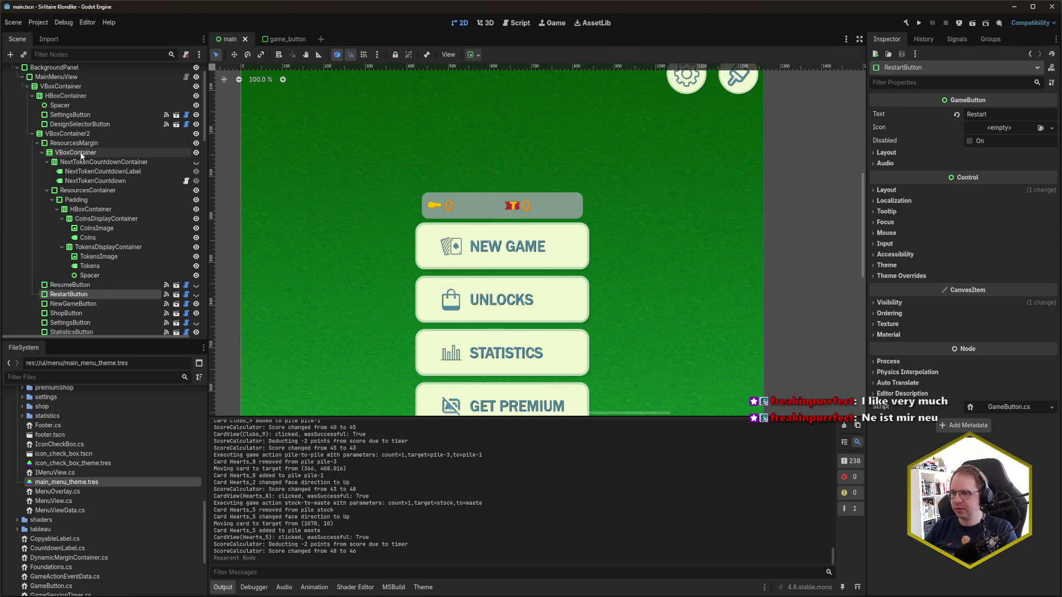
pyautogui.click(37, 143)
pyautogui.hotkey('ctrl', 's')
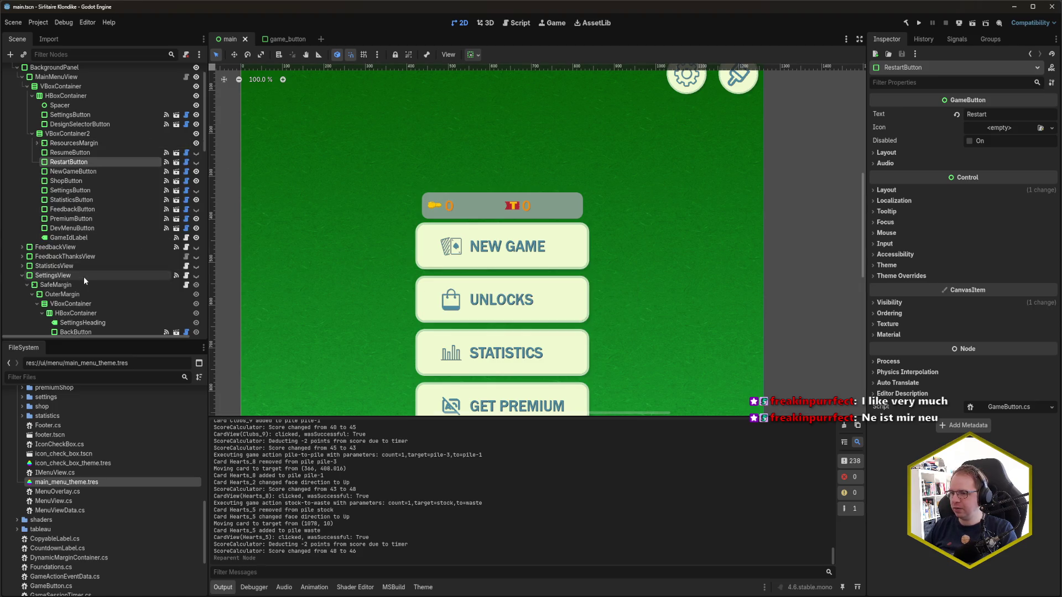
pyautogui.scroll(-2, 94, 284)
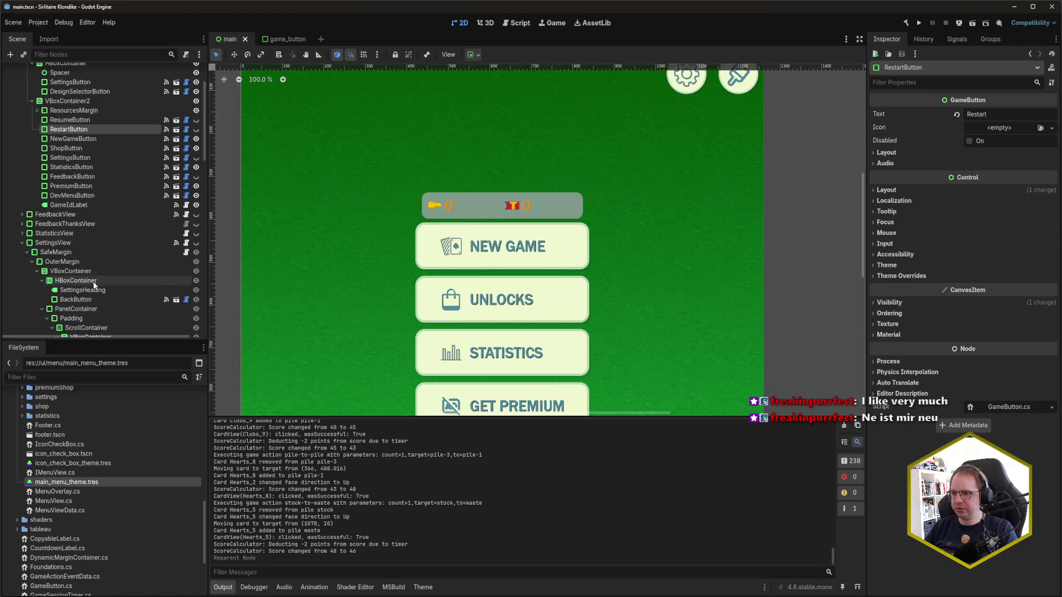
pyautogui.scroll(-4, 94, 284)
pyautogui.scroll(6, 93, 283)
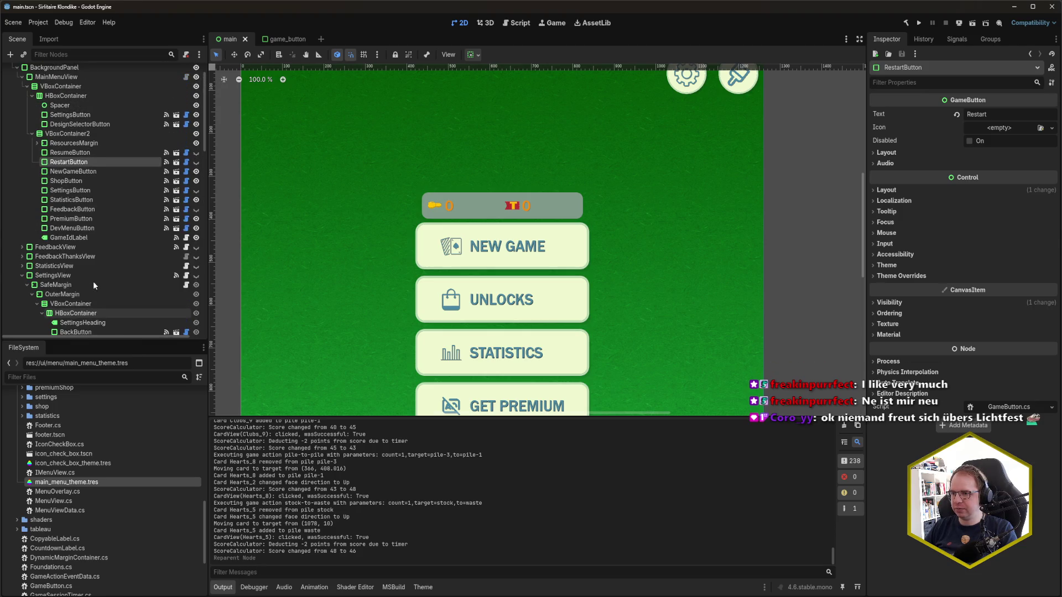
pyautogui.scroll(2, 93, 284)
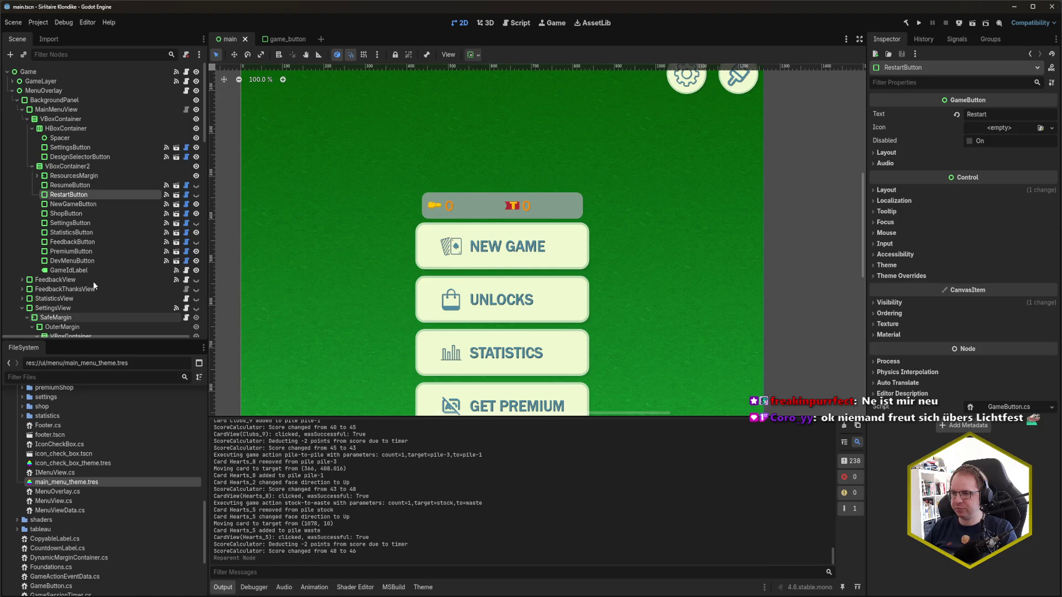
pyautogui.click(91, 184)
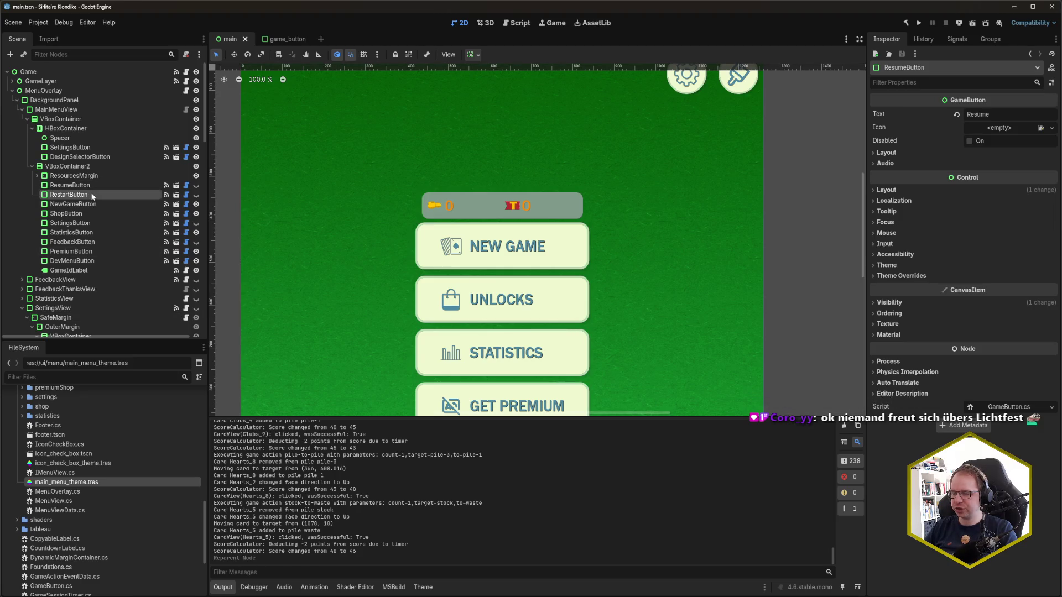
# Step: Show main_menu_theme.tres in the Theme editor and scroll through its control preview
pyautogui.click(416, 586)
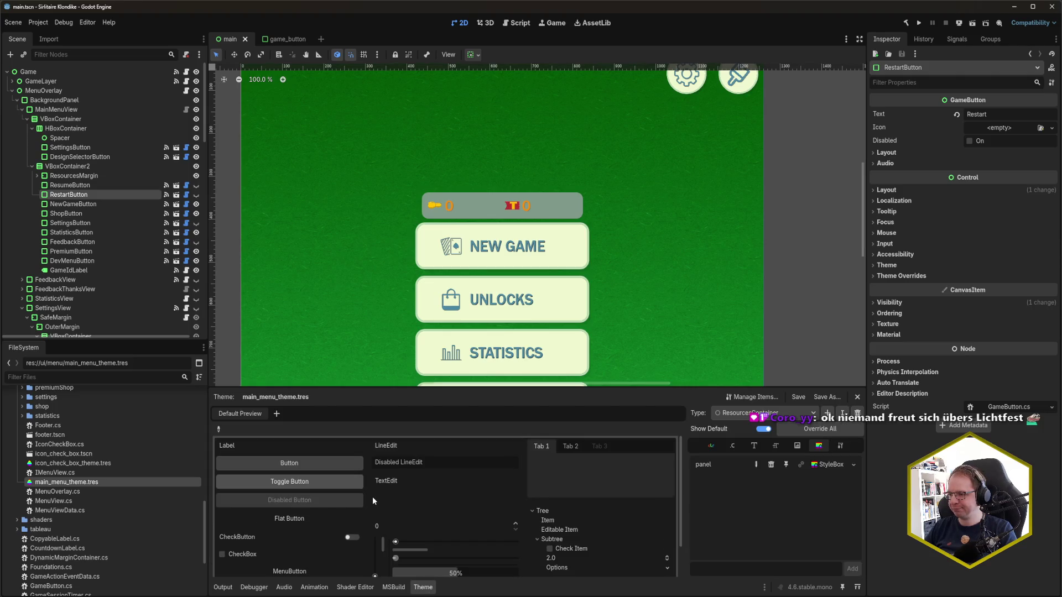
pyautogui.scroll(-3, 373, 498)
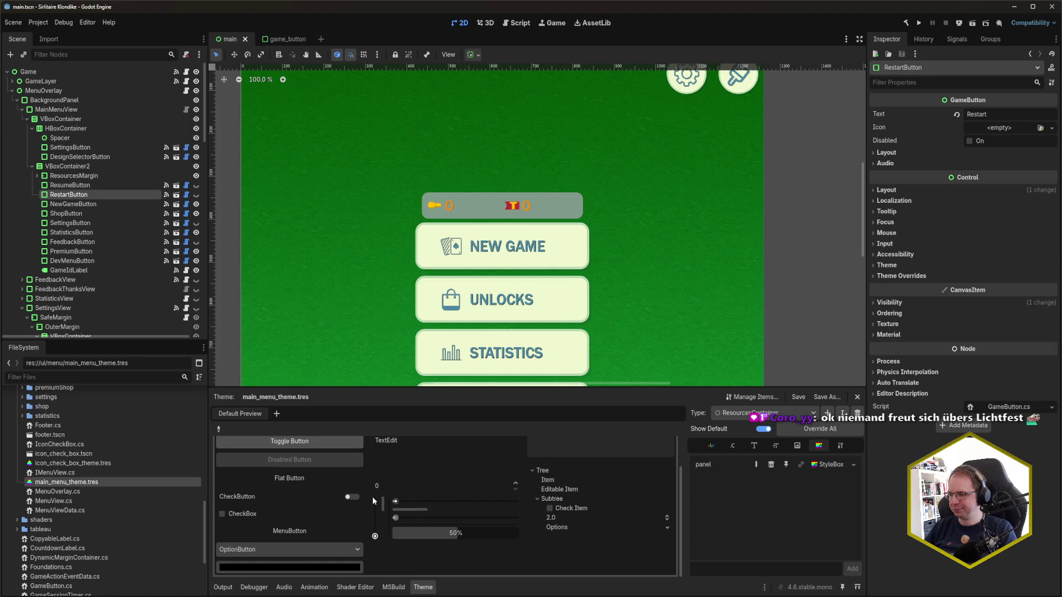
pyautogui.scroll(3, 369, 495)
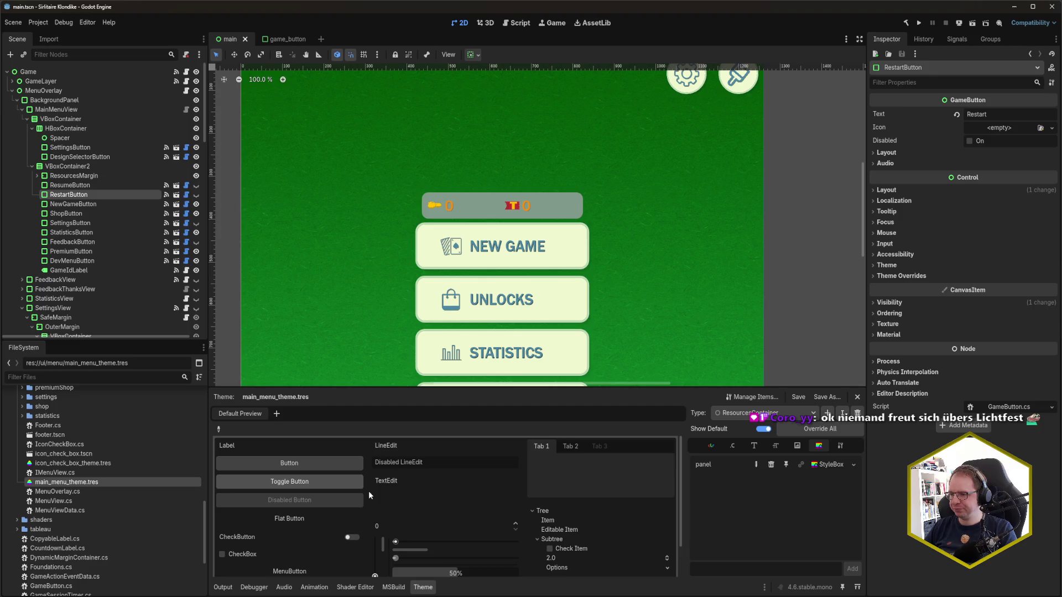
# Step: Create an HSeparator node from Control > Separator as a child of VBoxContainer2
pyautogui.click(68, 165)
pyautogui.hotkey('ctrl', 'a')
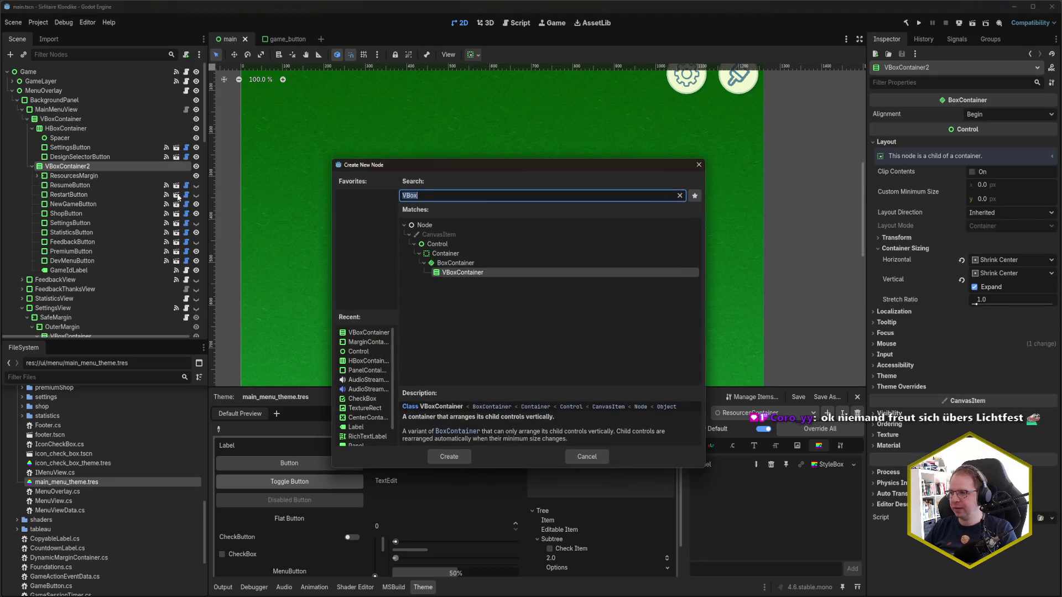
pyautogui.press('BackSpace')
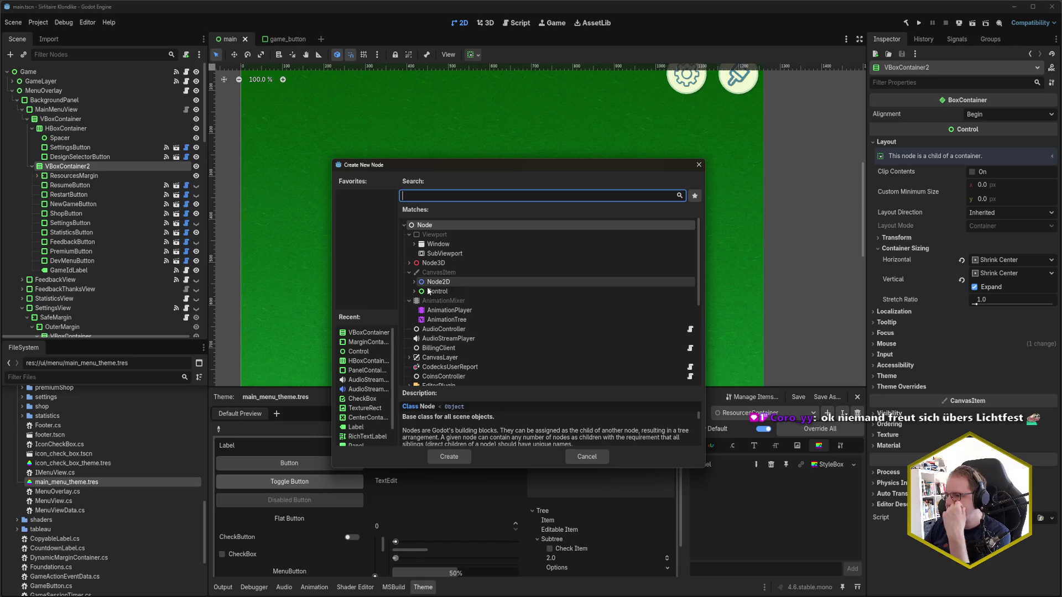
pyautogui.click(414, 292)
pyautogui.scroll(-3, 465, 287)
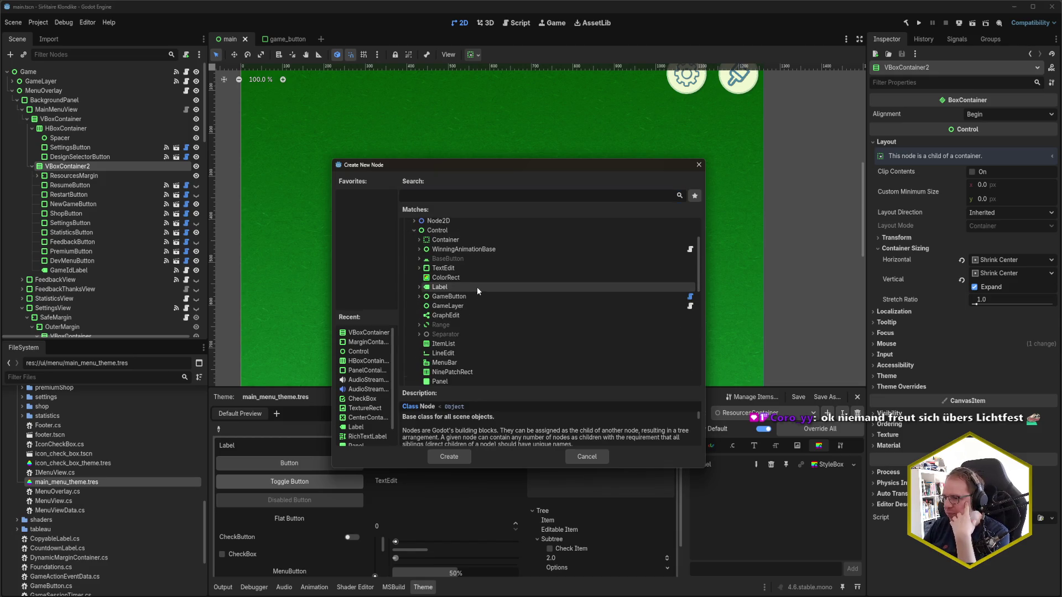
pyautogui.click(419, 334)
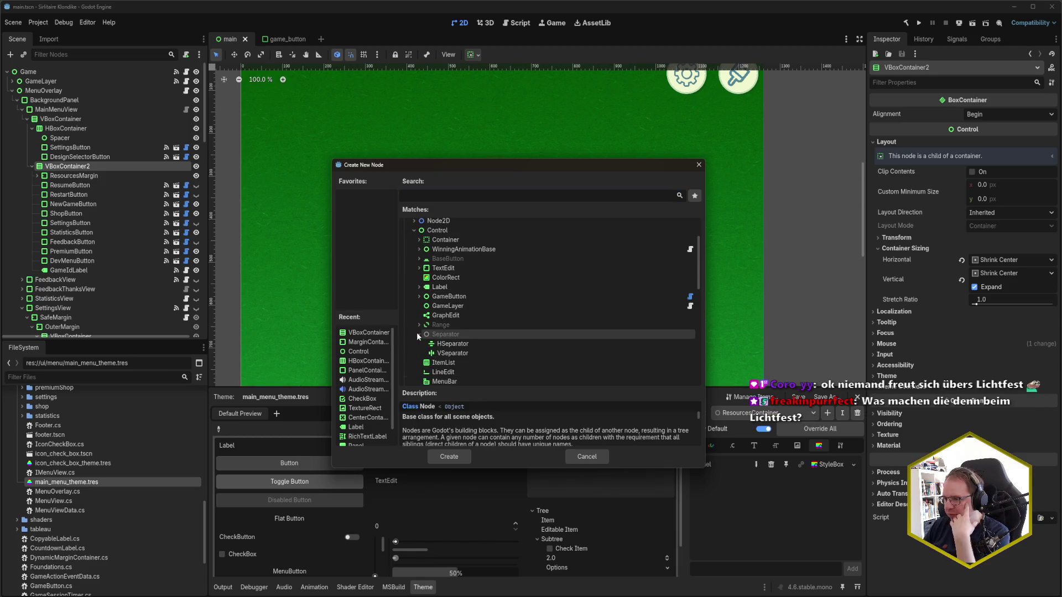
pyautogui.scroll(-1, 532, 318)
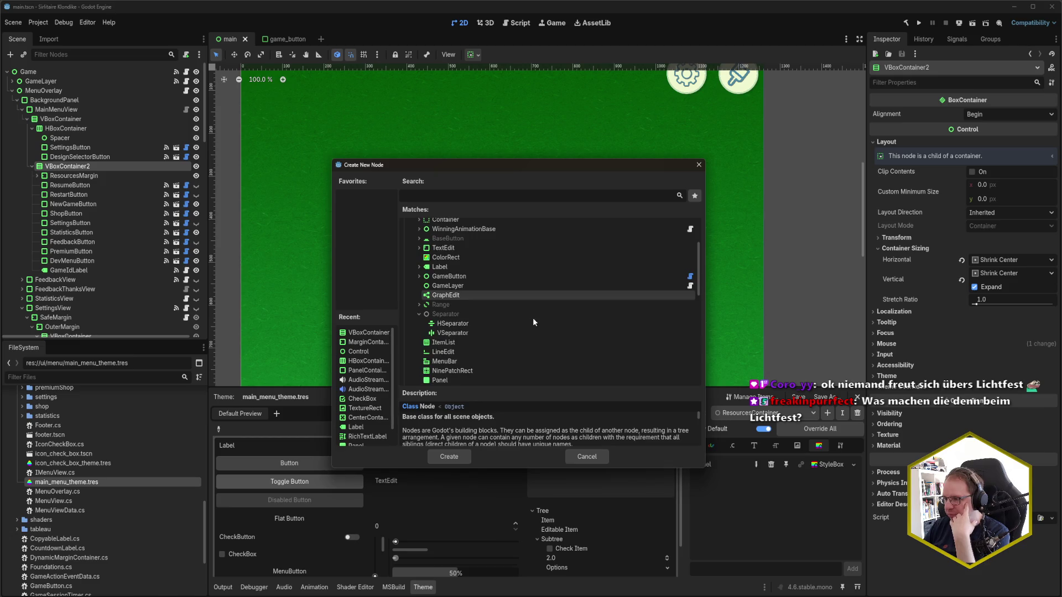
pyautogui.click(453, 325)
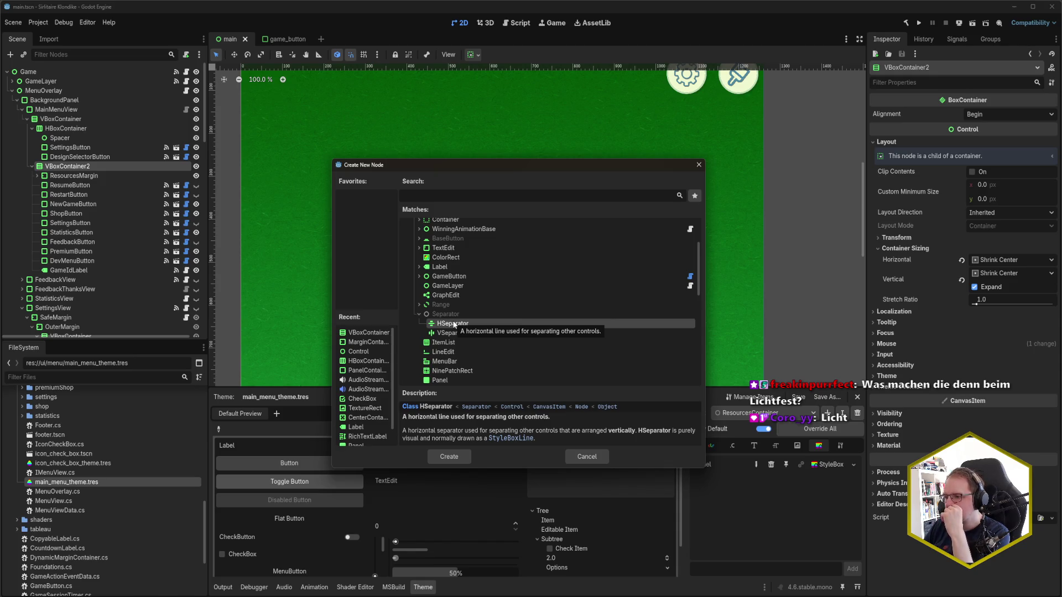
pyautogui.click(449, 457)
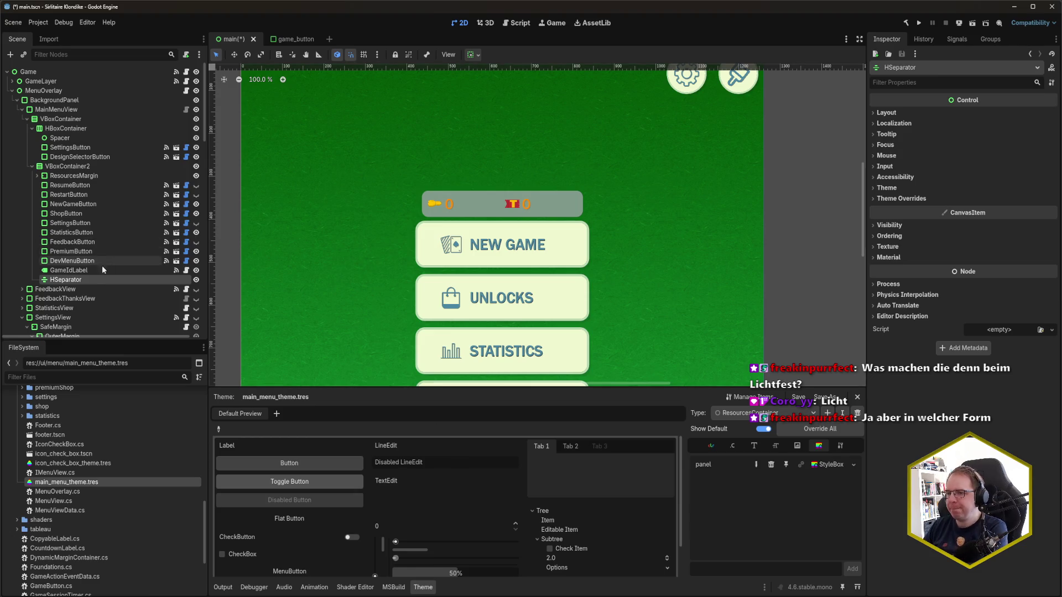
# Step: Move the HSeparator between RestartButton and NewGameButton and reselect it
pyautogui.moveTo(90, 280); pyautogui.dragTo(78, 203)
pyautogui.click(707, 237)
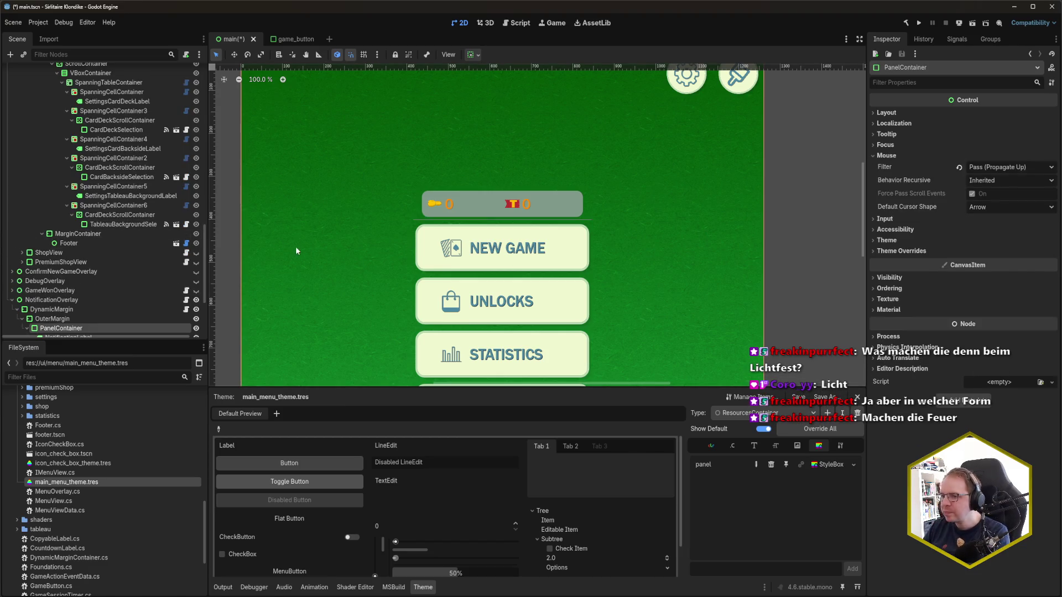
pyautogui.scroll(10, 70, 292)
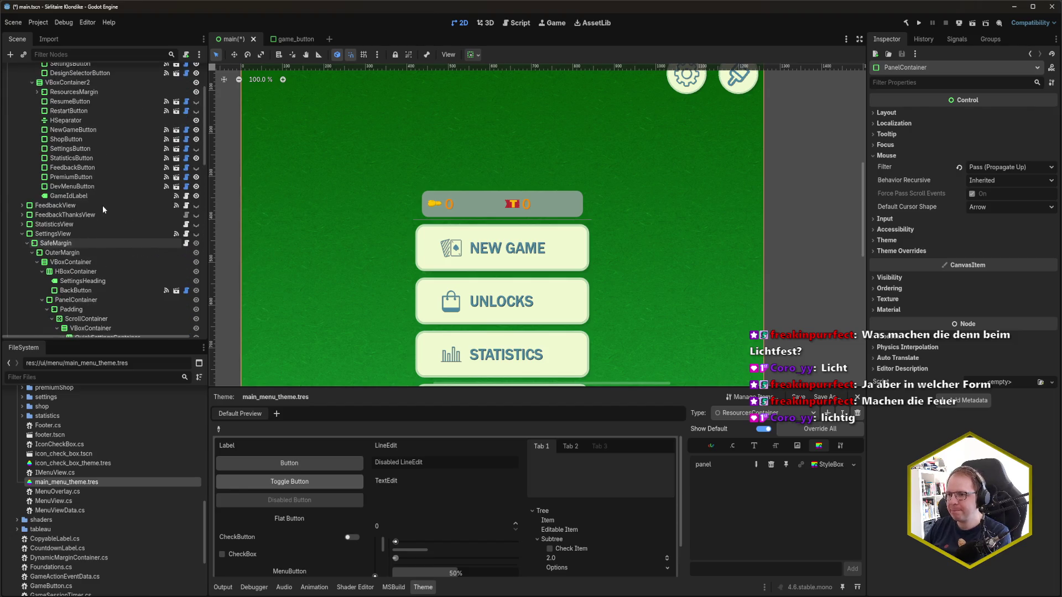
pyautogui.click(72, 204)
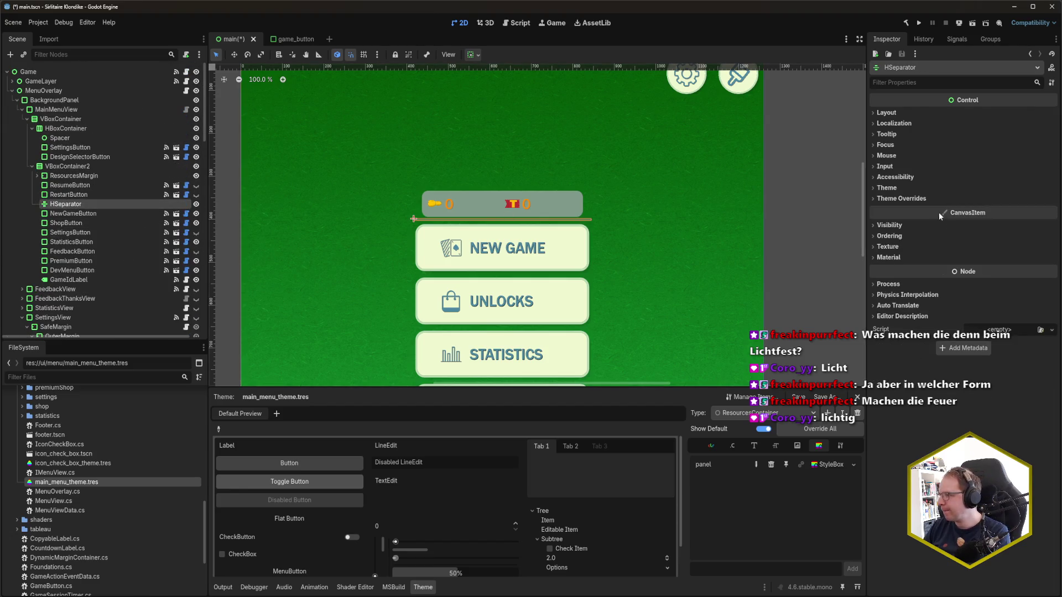
# Step: Inspect the HSeparator's theme overrides: Separation constant and StyleBoxLine separator style
pyautogui.click(921, 198)
pyautogui.click(896, 208)
pyautogui.click(904, 232)
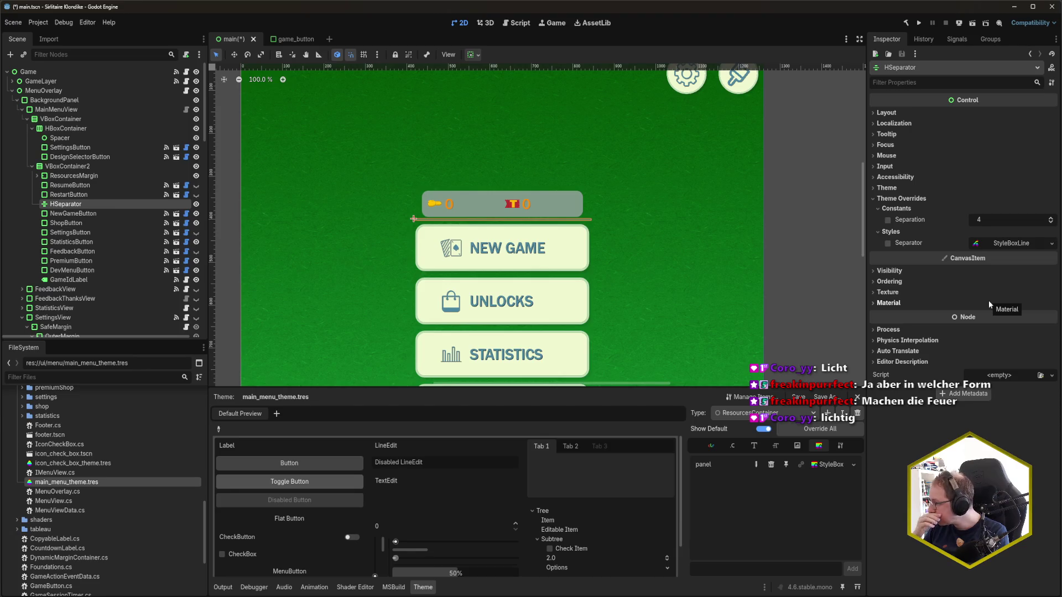
pyautogui.click(1012, 243)
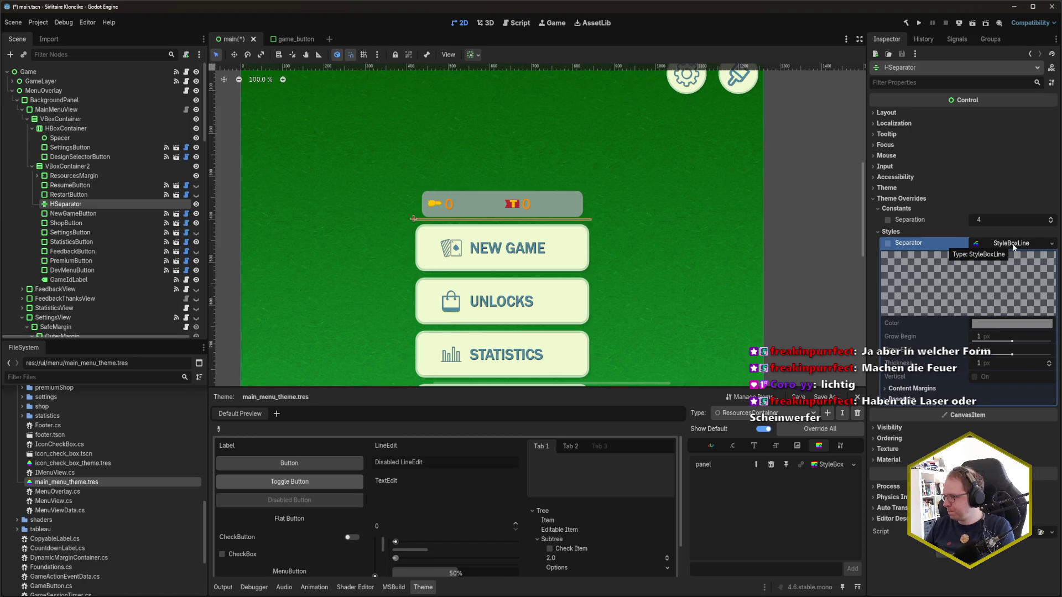
pyautogui.click(1012, 243)
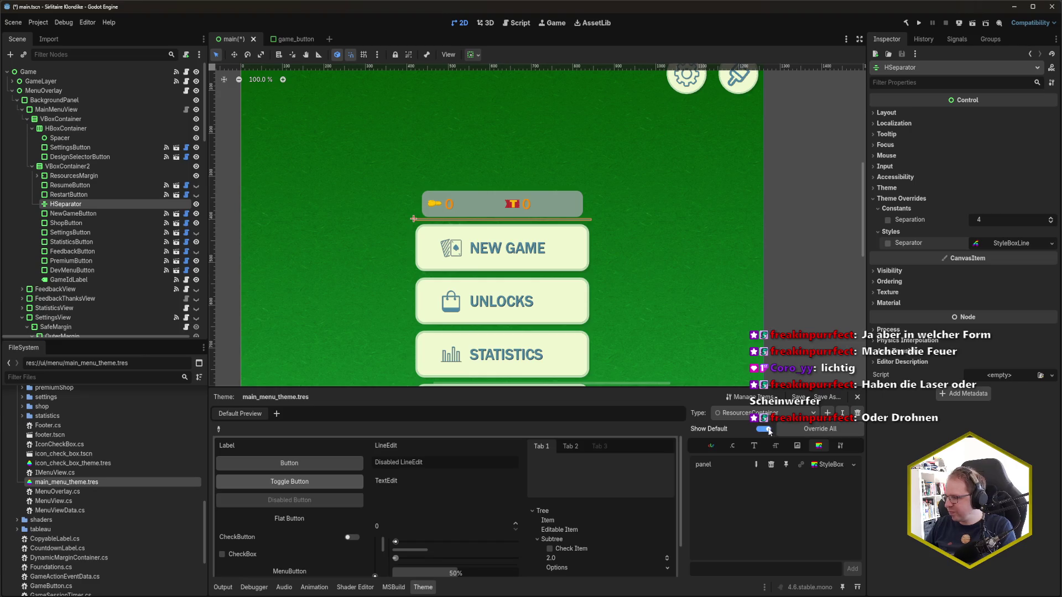
# Step: Begin adding a new custom type from the main menu theme's Type list
pyautogui.click(807, 414)
pyautogui.click(807, 413)
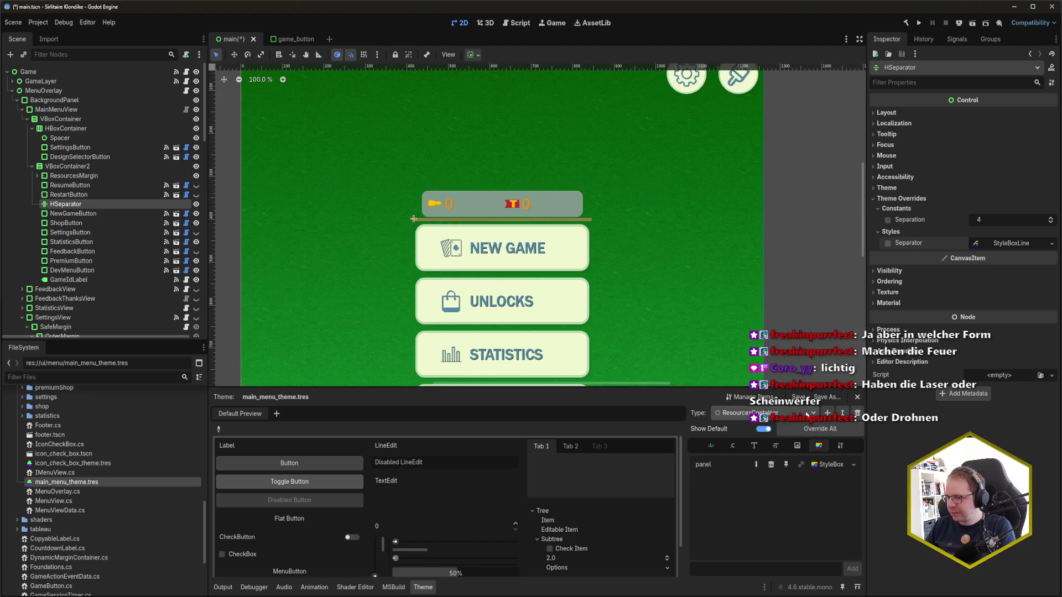
pyautogui.click(827, 413)
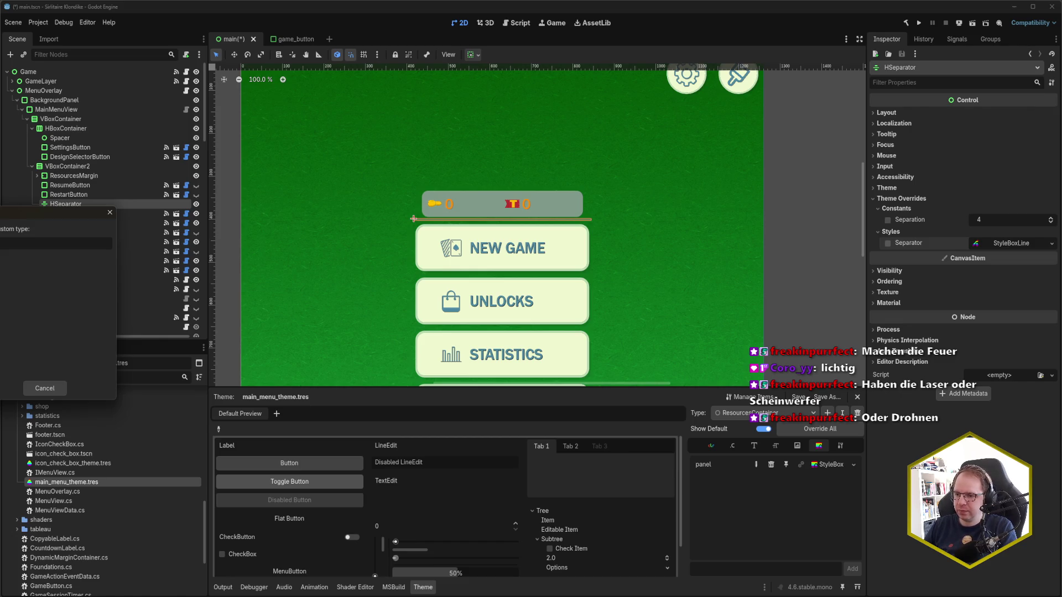
# Step: Add a ButtonSeparator theme type with HSeparator as its base type and save
pyautogui.press('Return')
pyautogui.click(840, 446)
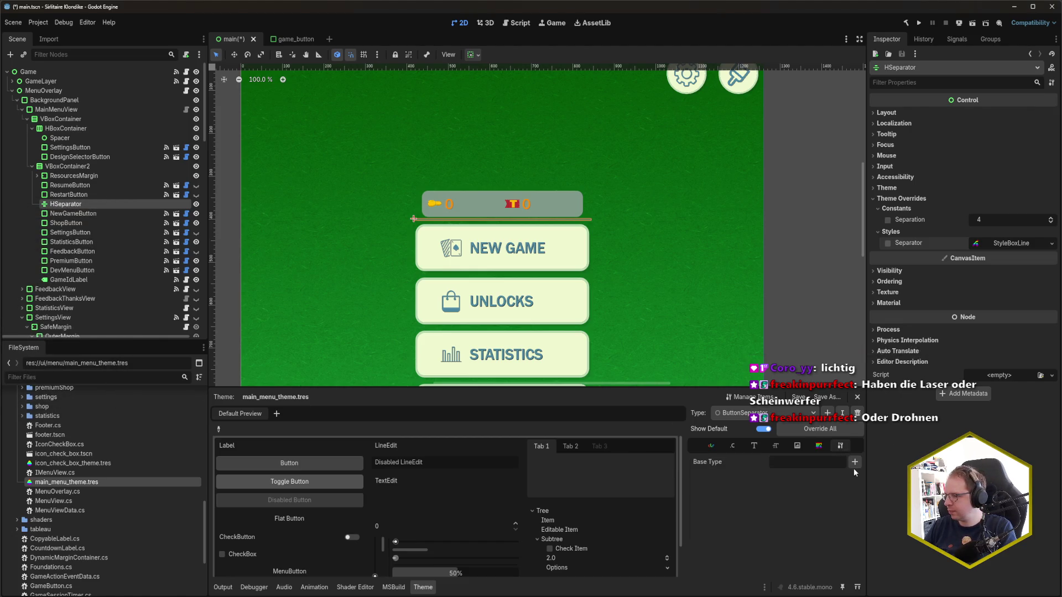
pyautogui.click(854, 465)
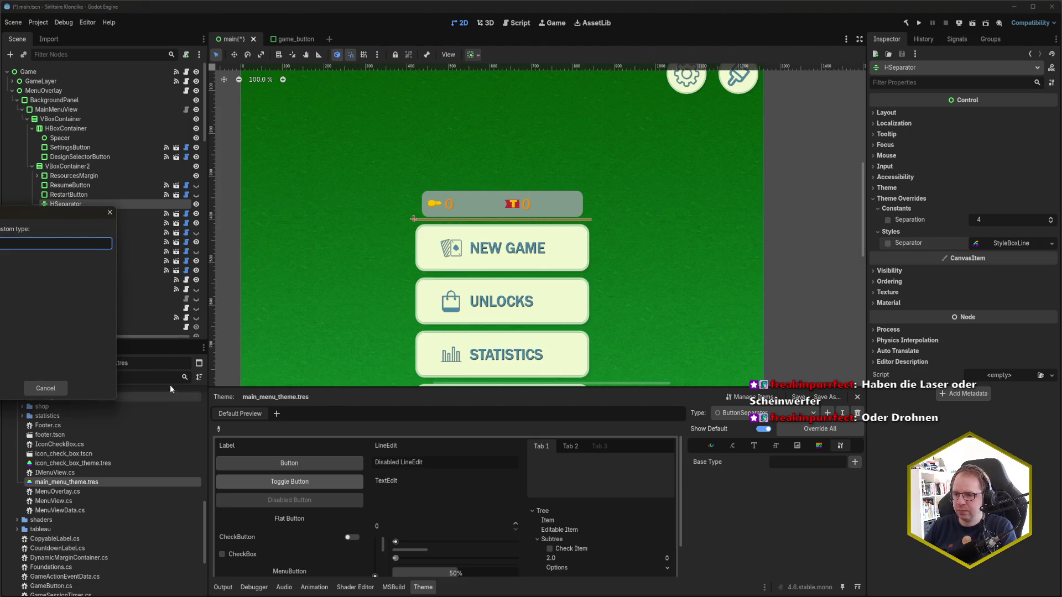
pyautogui.write('HSeparator')
pyautogui.press('Return')
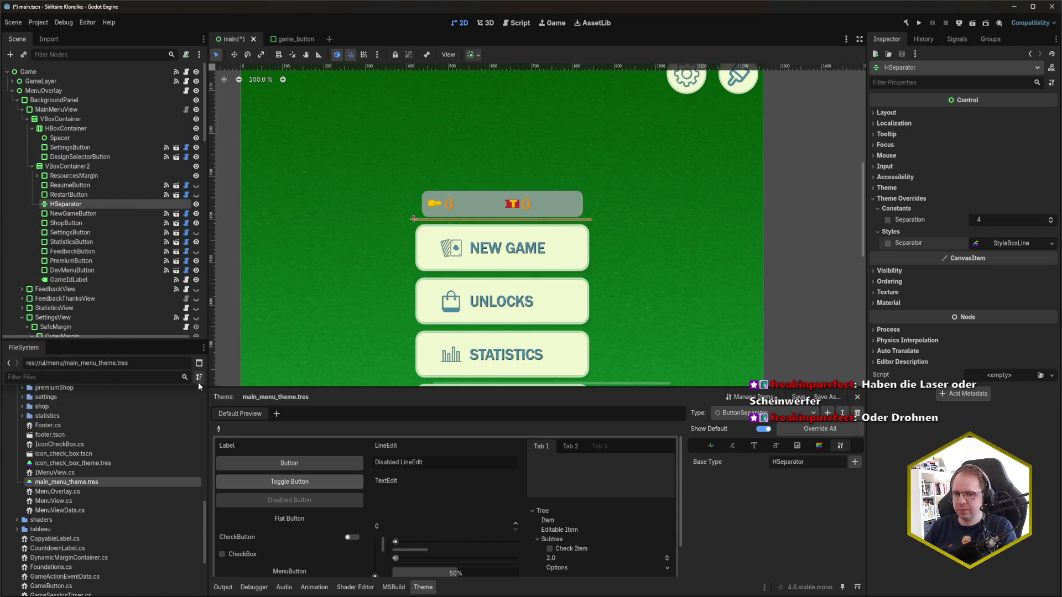
pyautogui.hotkey('ctrl', 's')
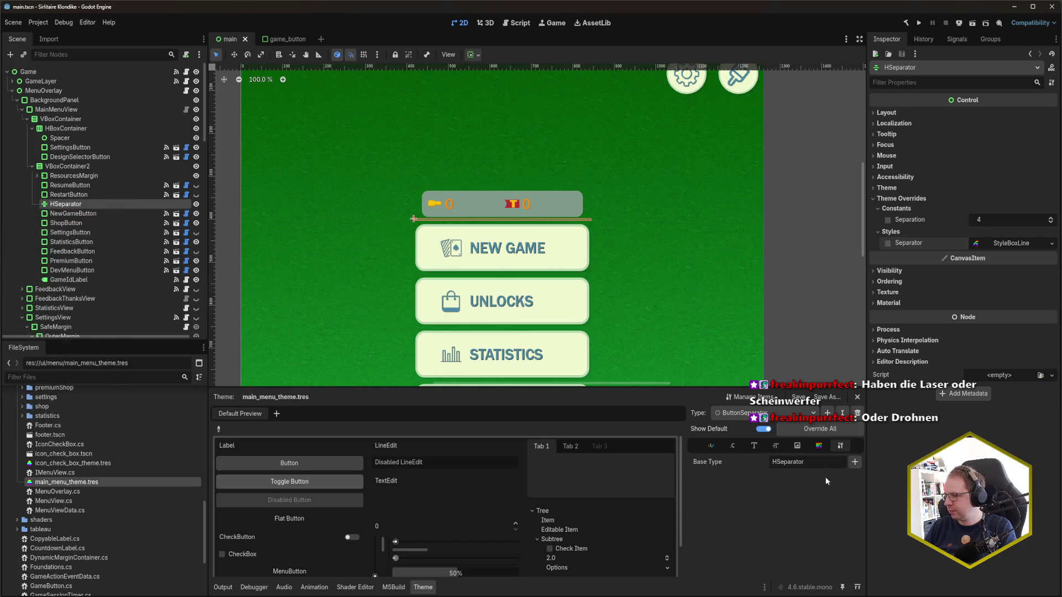
# Step: Show the new type's style entries and start renaming the HSeparator node
pyautogui.click(818, 445)
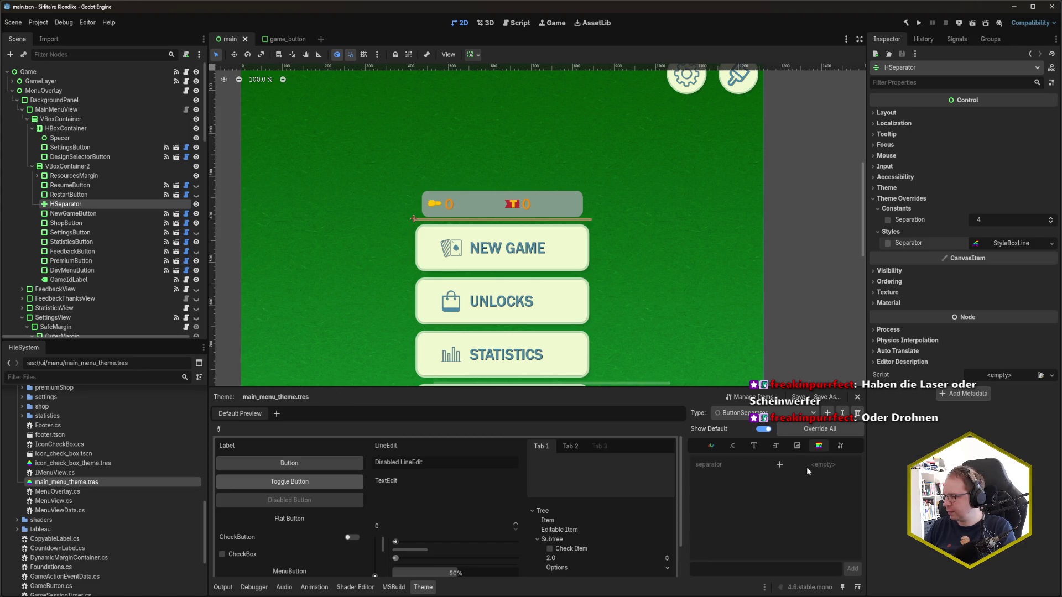
pyautogui.click(78, 185)
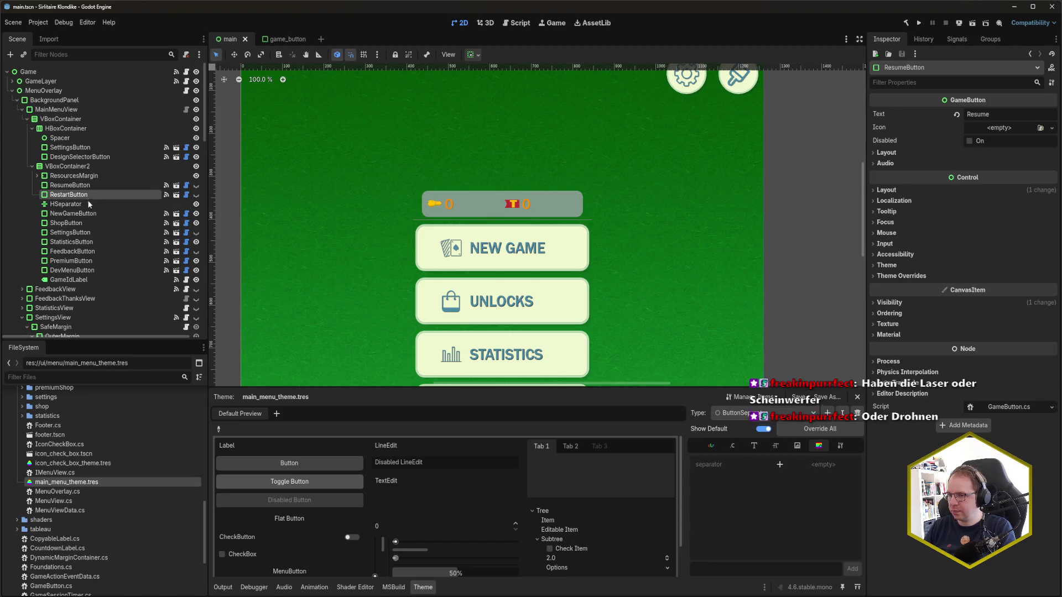
pyautogui.click(94, 206)
pyautogui.doubleClick(95, 206)
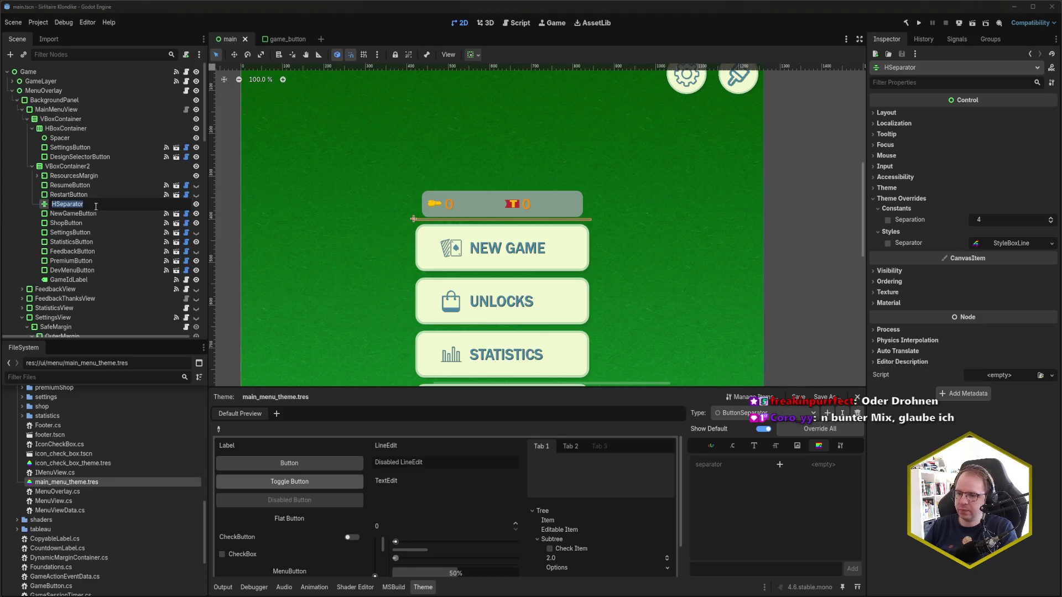
# Step: Rename the node ButtonSeparator, set its Type Variation to ButtonSeparator, and save
pyautogui.write('ButtonSepa')
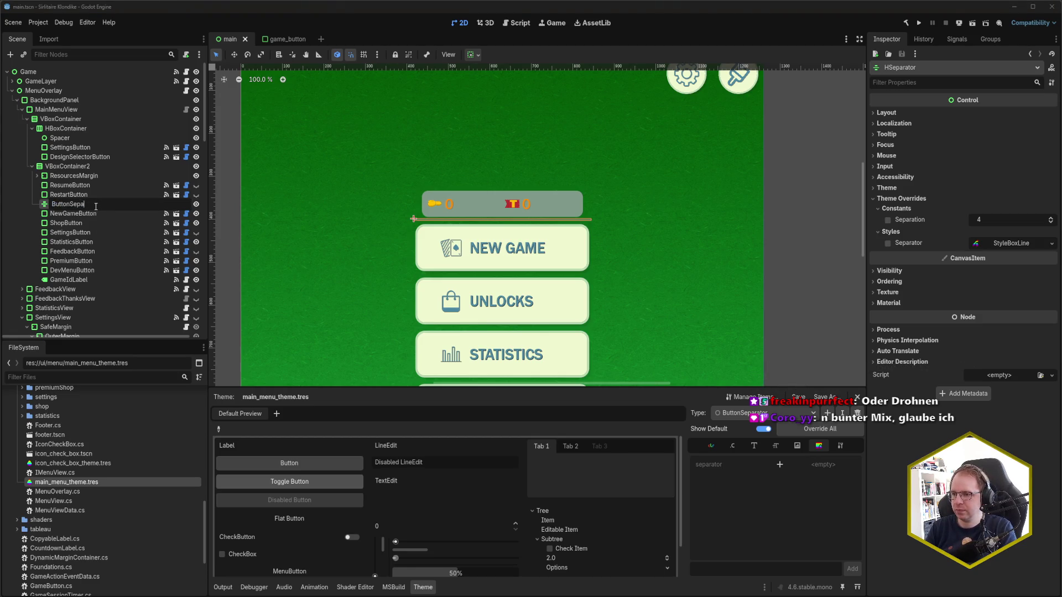
pyautogui.write('rator')
pyautogui.press('Return')
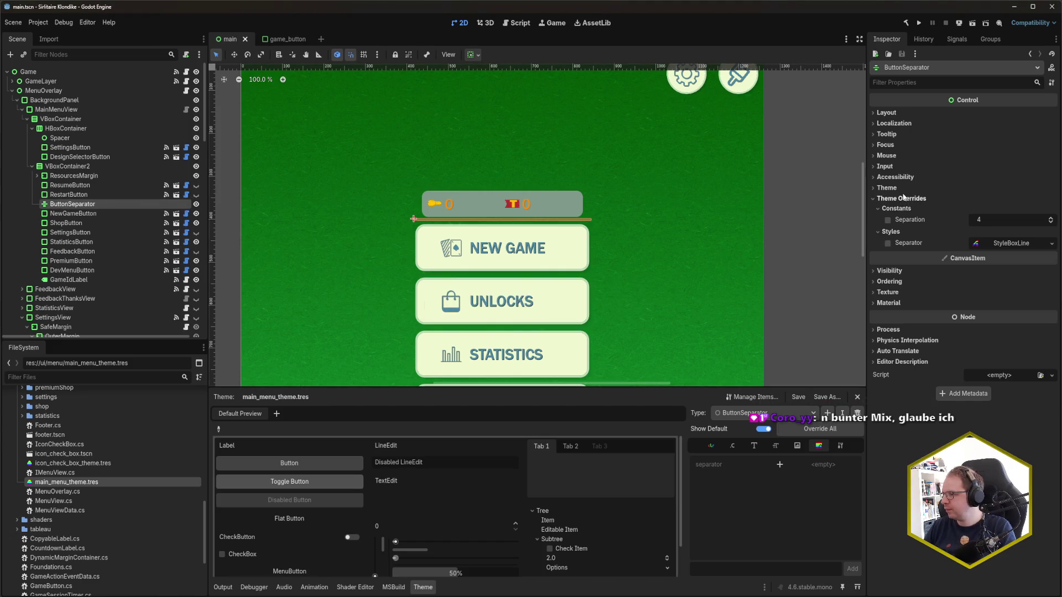
pyautogui.click(887, 187)
pyautogui.click(1035, 213)
pyautogui.click(1003, 239)
pyautogui.hotkey('ctrl', 's')
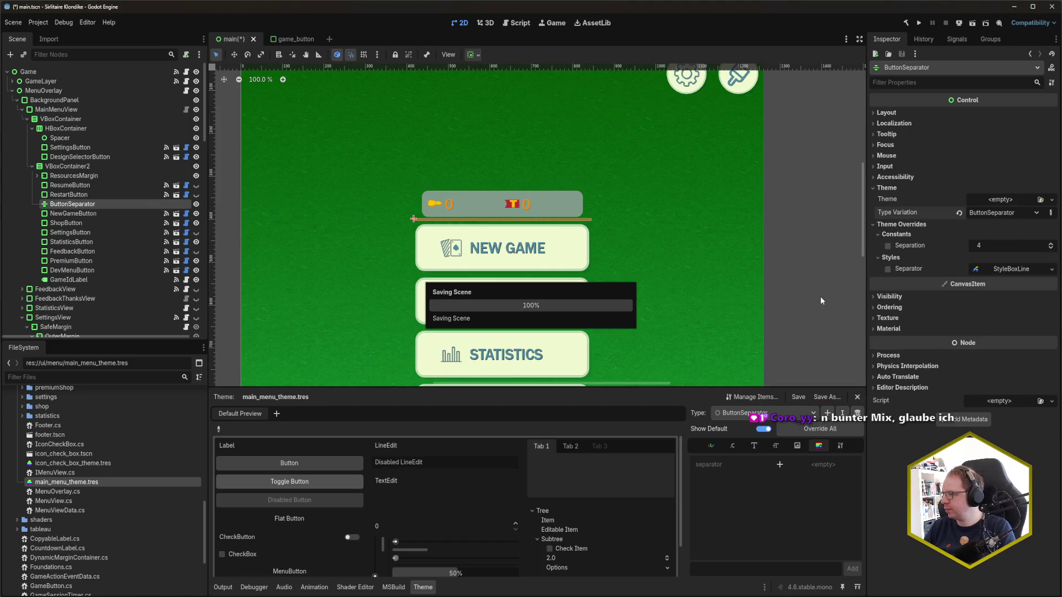
# Step: Give the ButtonSeparator type a new StyleBoxLine separator style, replacing a wrongly chosen style
pyautogui.click(779, 465)
pyautogui.click(818, 464)
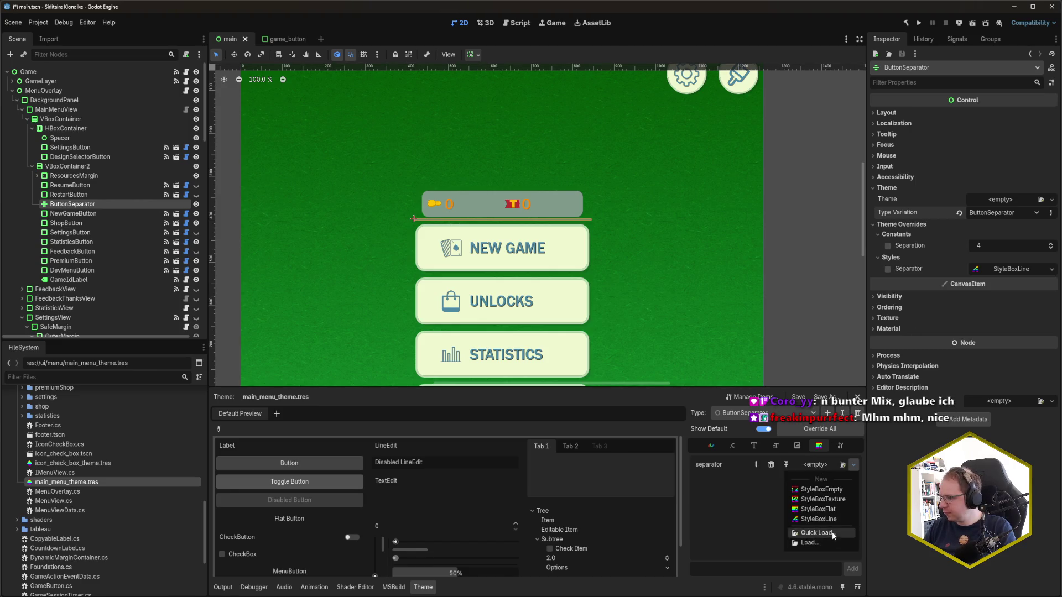
pyautogui.click(828, 511)
pyautogui.click(825, 465)
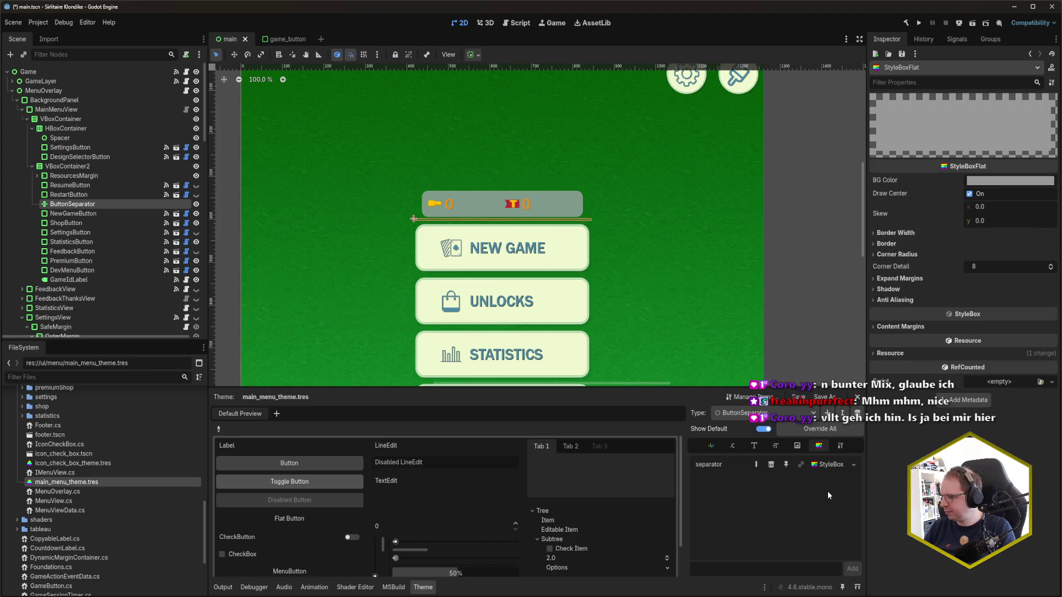
pyautogui.click(772, 464)
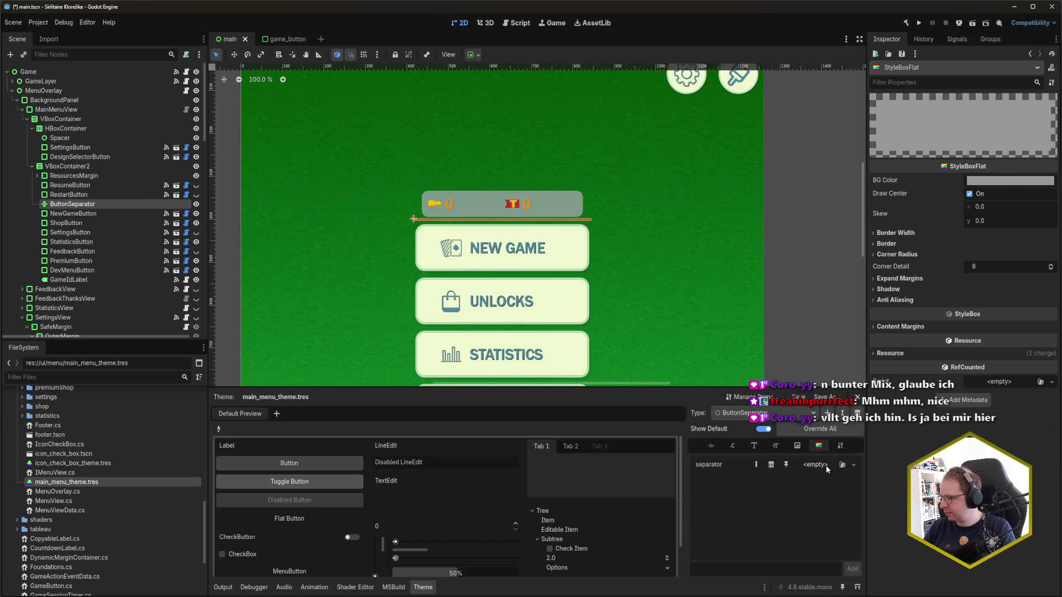
pyautogui.click(825, 466)
pyautogui.click(832, 517)
pyautogui.hotkey('ctrl', 's')
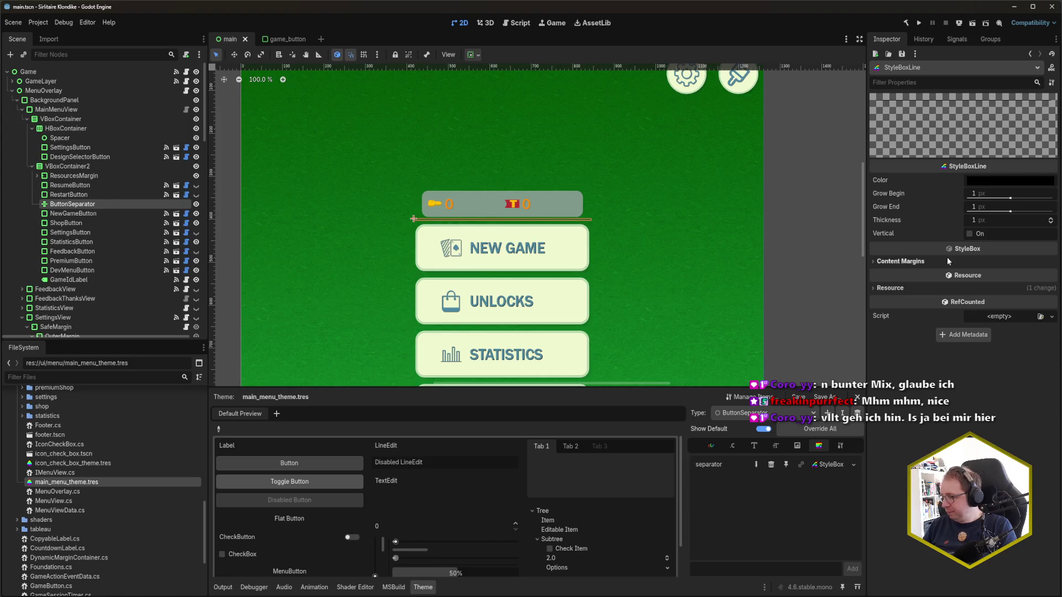
# Step: Set the separator line's thickness to 10 px
pyautogui.write('10')
pyautogui.press('Return')
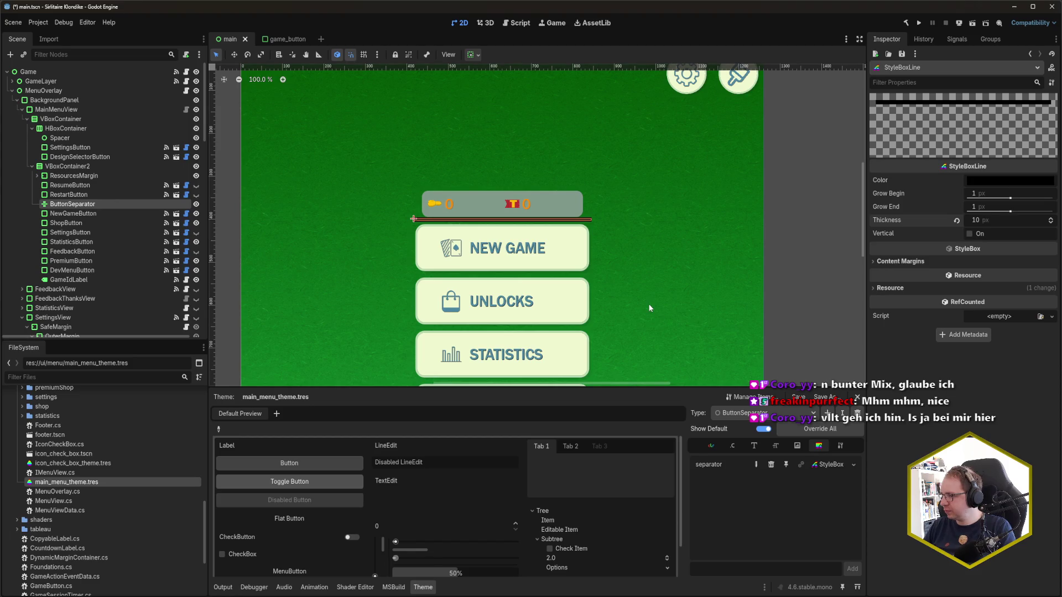
pyautogui.click(652, 326)
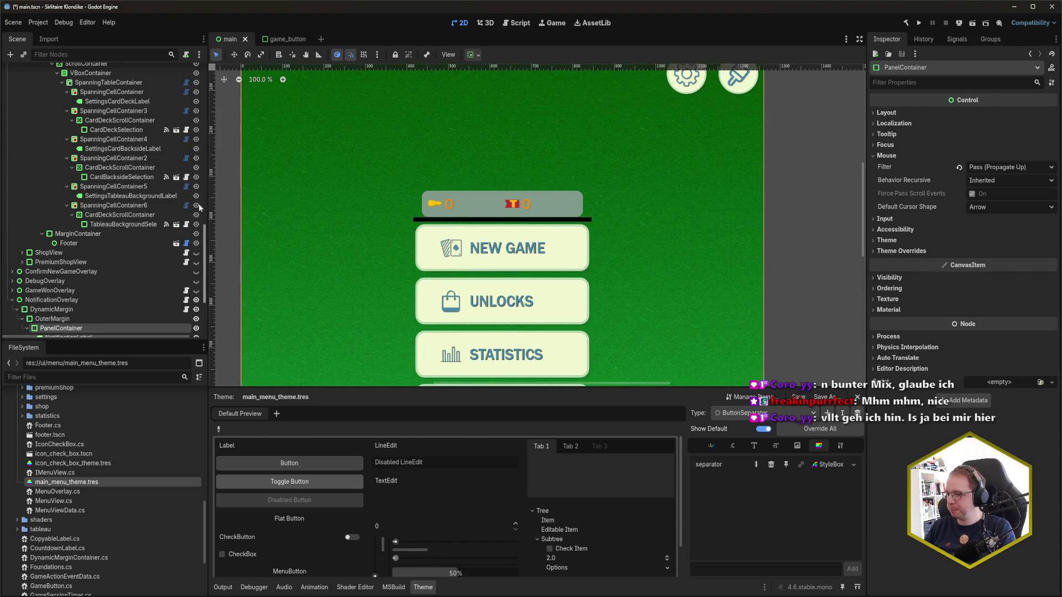
pyautogui.click(733, 446)
# Step: Override the ButtonSeparator separation constant, trying 10 and 20 before settling on 30
pyautogui.click(795, 464)
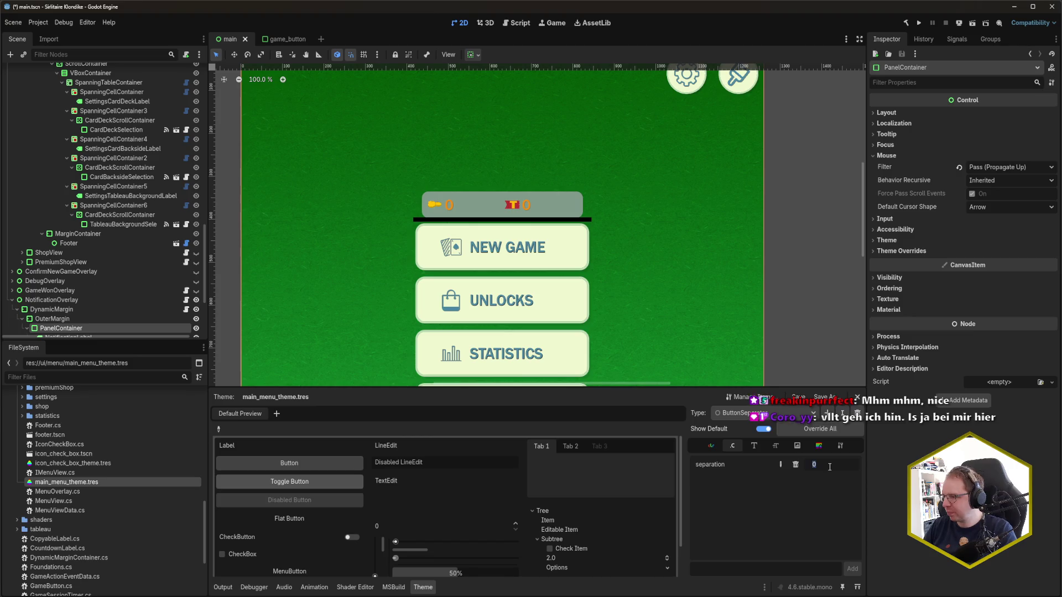
pyautogui.write('10')
pyautogui.press('Return')
pyautogui.doubleClick(829, 467)
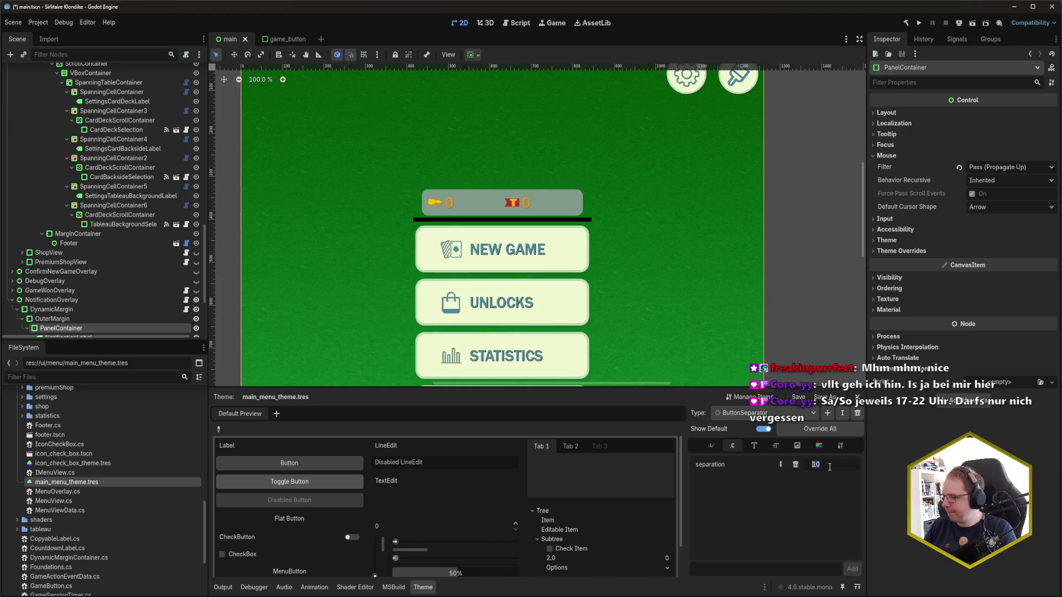
pyautogui.write('20')
pyautogui.press('Return')
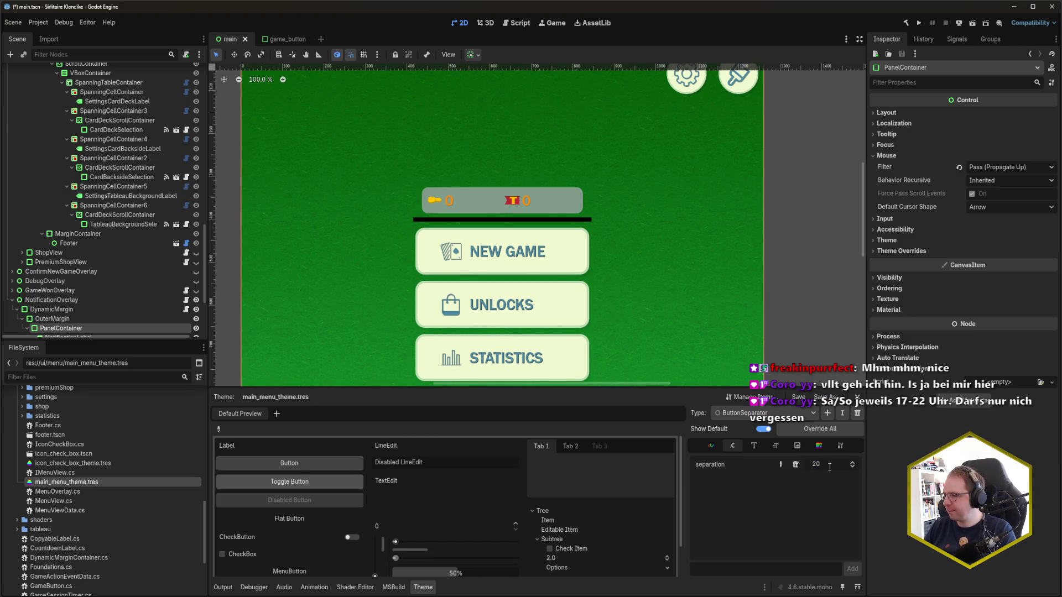
pyautogui.doubleClick(829, 467)
pyautogui.write('30')
pyautogui.press('Return')
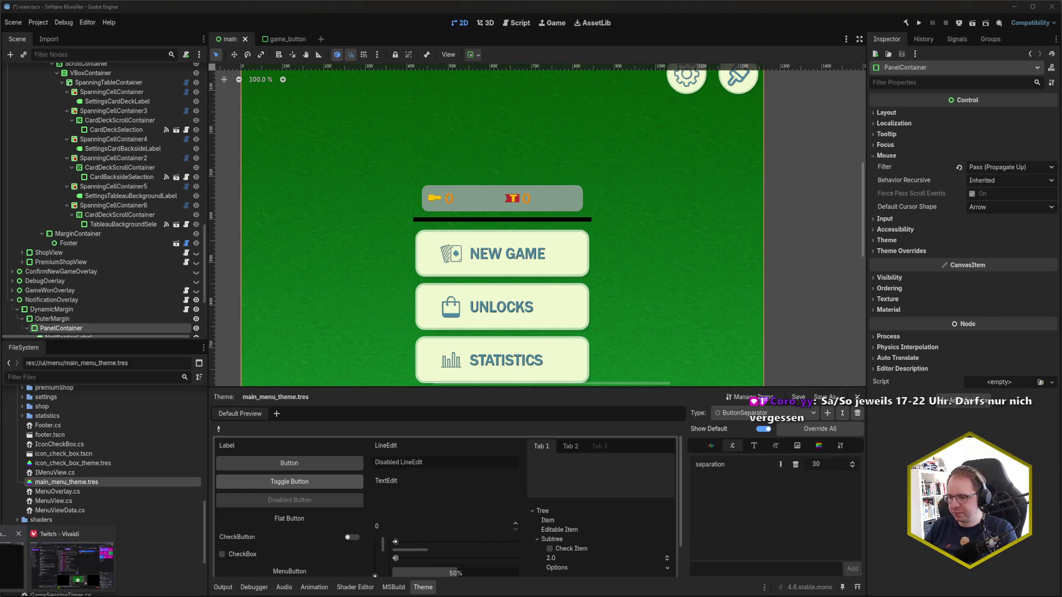
# Step: Sample a colour from the Vivaldi mockup with the colour picker and copy its value
pyautogui.hotkey('alt', 'Tab')
pyautogui.press('super+shift+c')
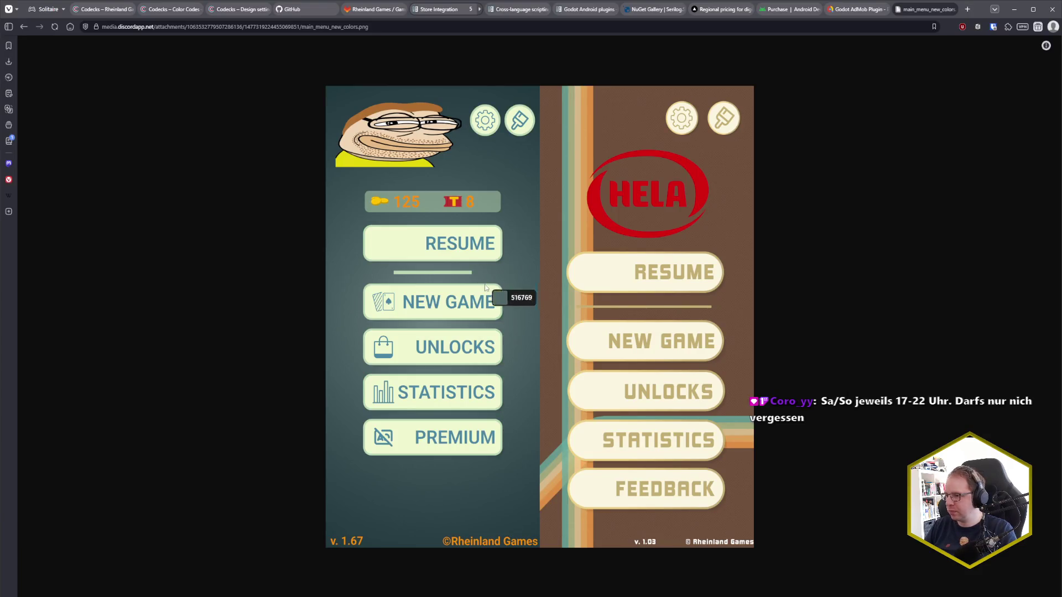
pyautogui.click(455, 274)
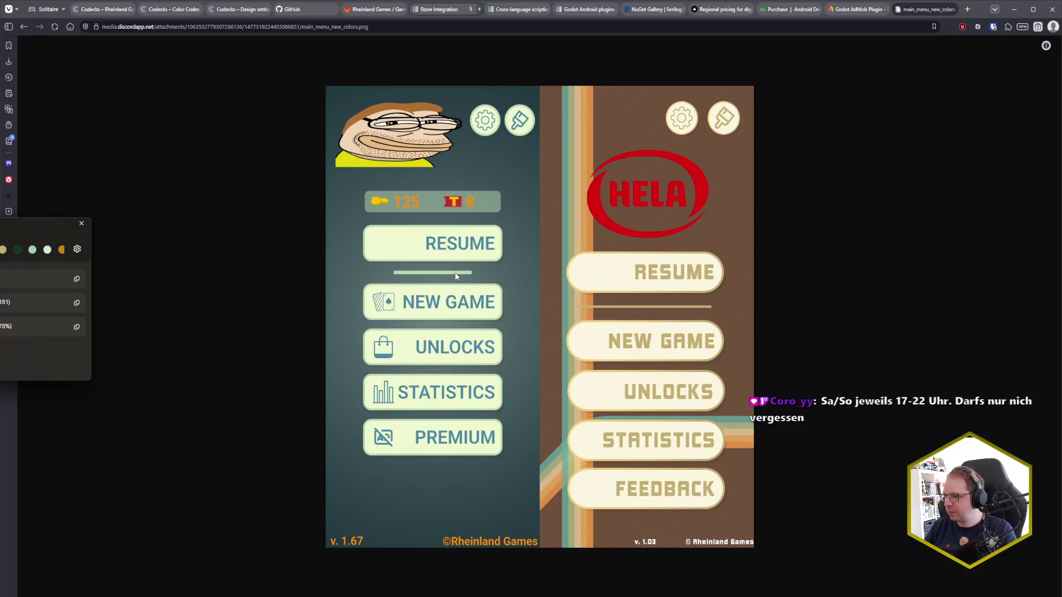
pyautogui.click(82, 282)
pyautogui.hotkey('alt', 'Tab')
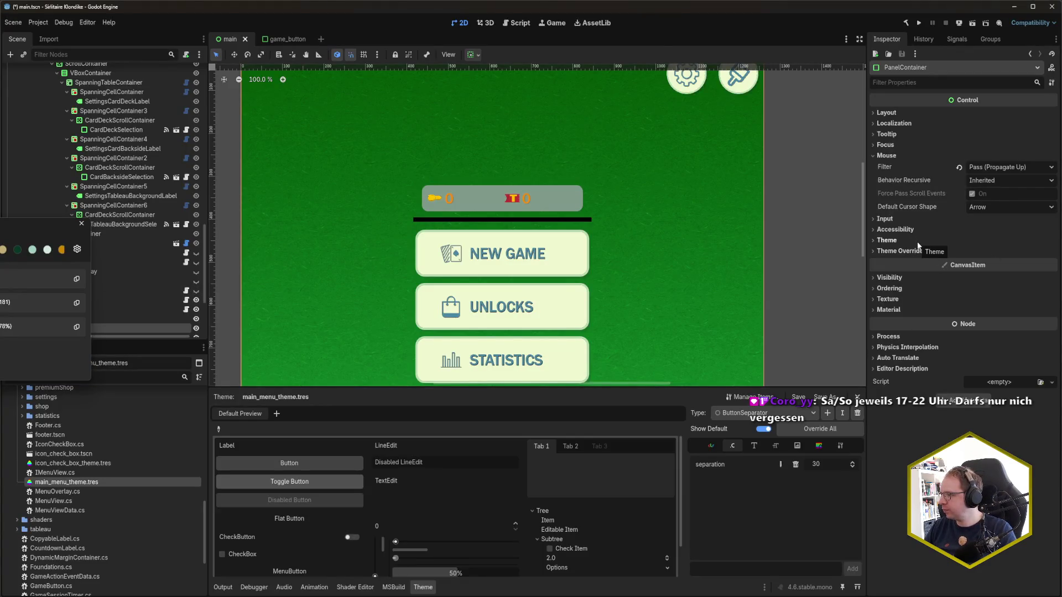
# Step: Paste the copied colour #bad9b5 into the separator line's Color, keep it horizontal, and save
pyautogui.click(819, 446)
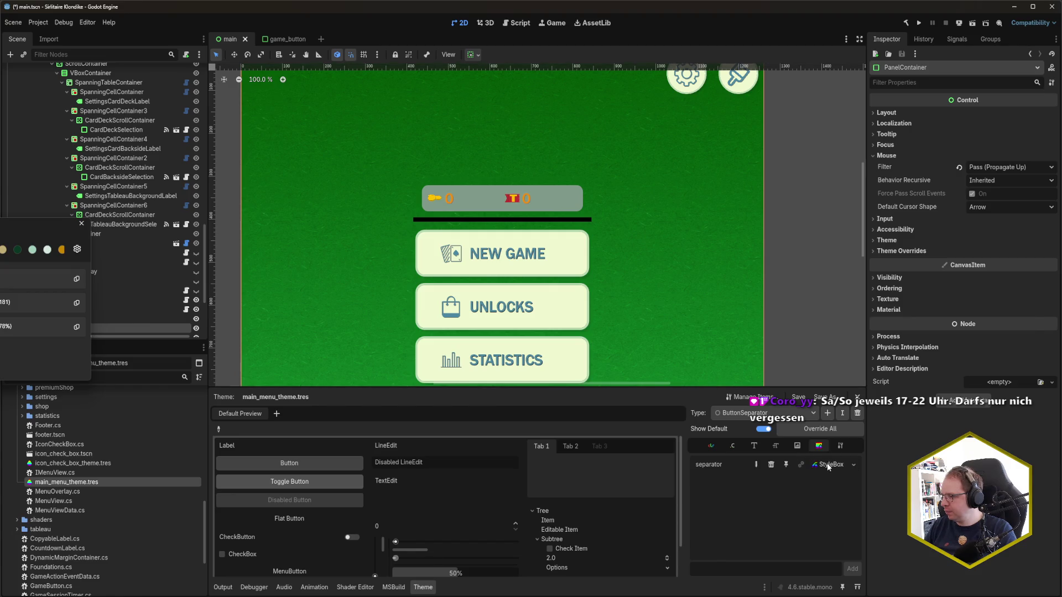
pyautogui.click(830, 464)
pyautogui.click(1000, 181)
pyautogui.hotkey('ctrl', 'v')
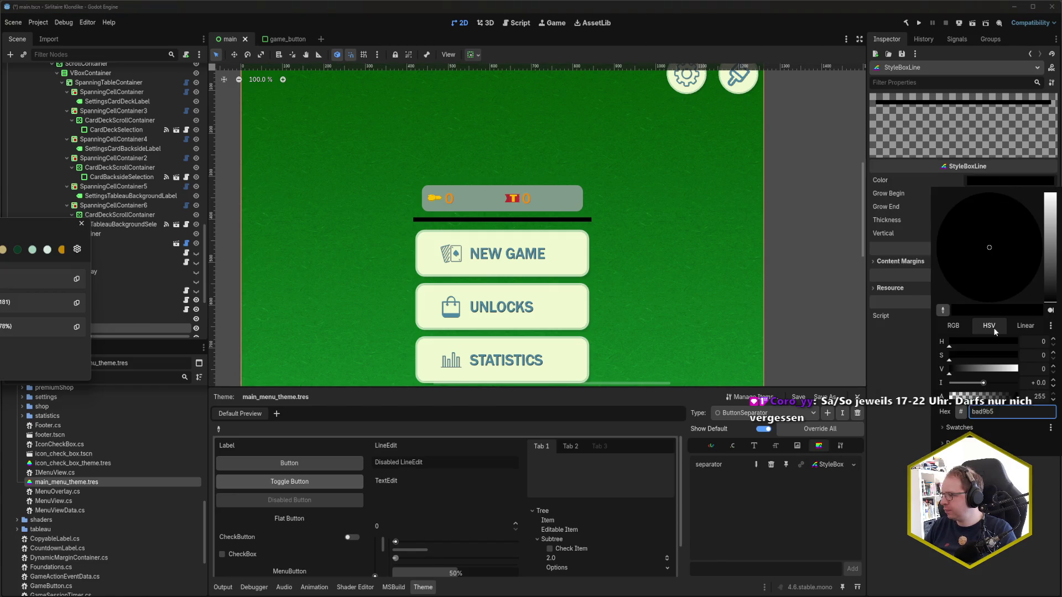
pyautogui.press('Return')
pyautogui.hotkey('ctrl', 's')
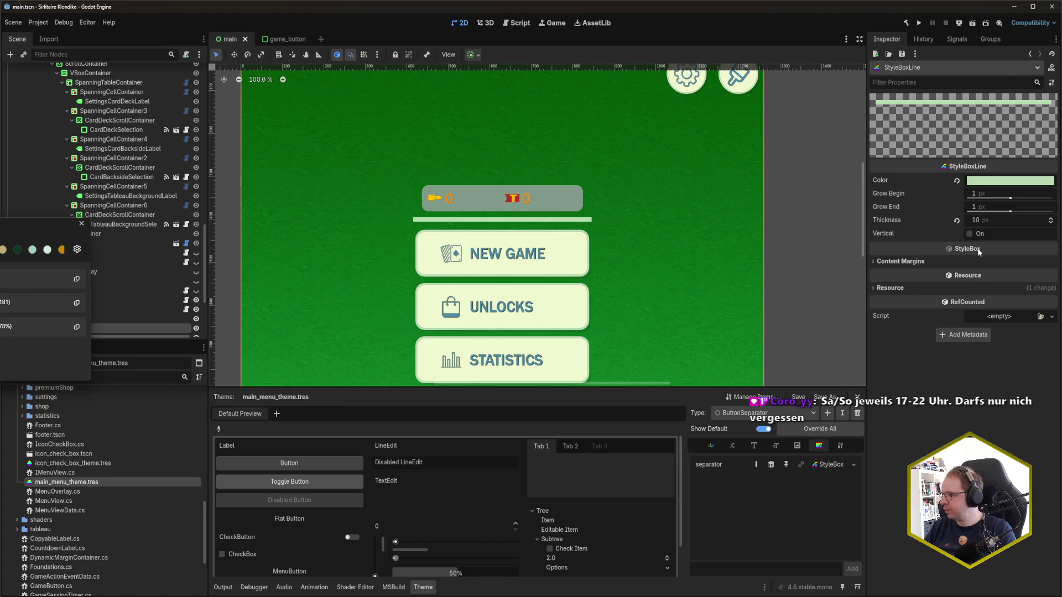
pyautogui.click(970, 234)
pyautogui.click(969, 234)
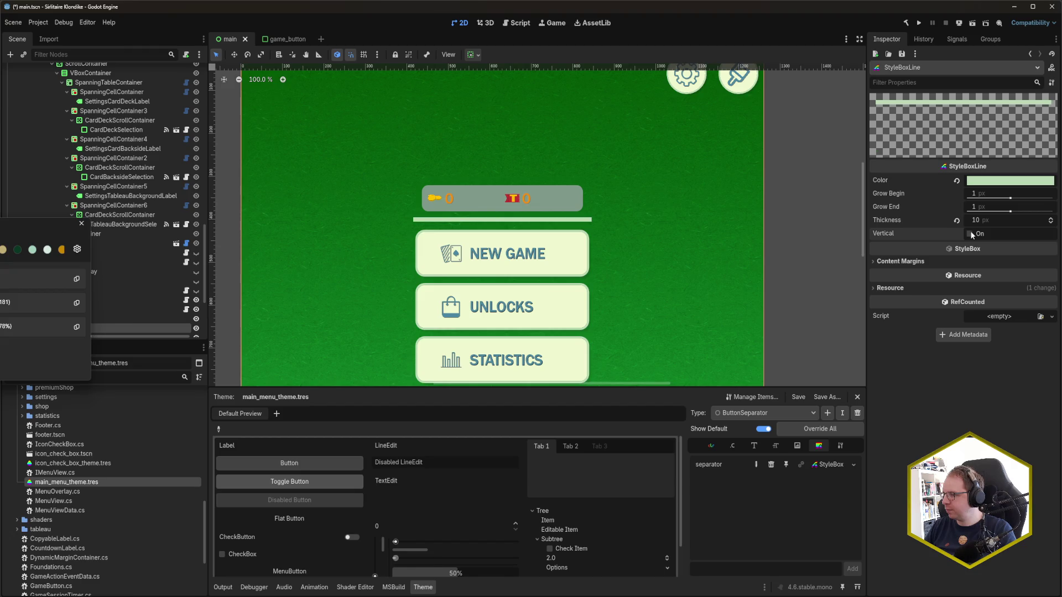
pyautogui.hotkey('ctrl', 's')
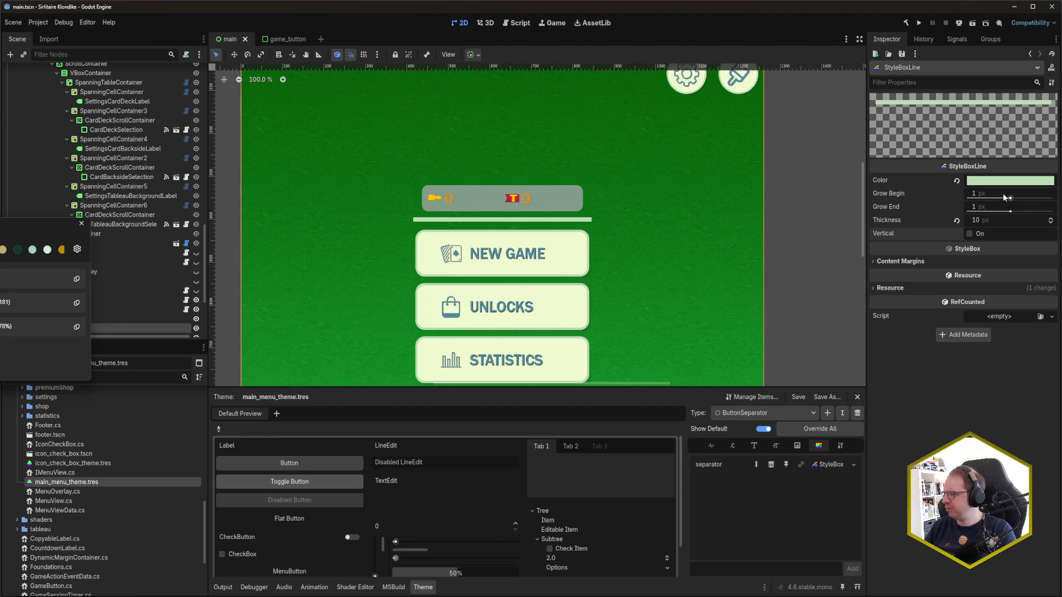
# Step: Set the line's Grow Begin and Grow End both to -100 and save
pyautogui.click(1001, 193)
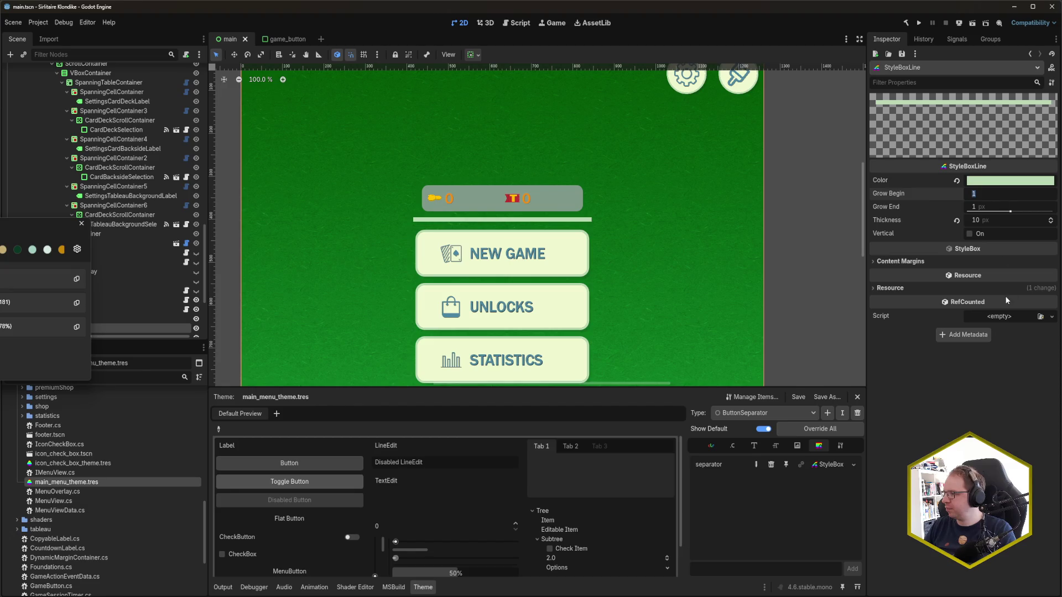
pyautogui.write('5')
pyautogui.press('Tab')
pyautogui.hotkey('shift', 'Tab')
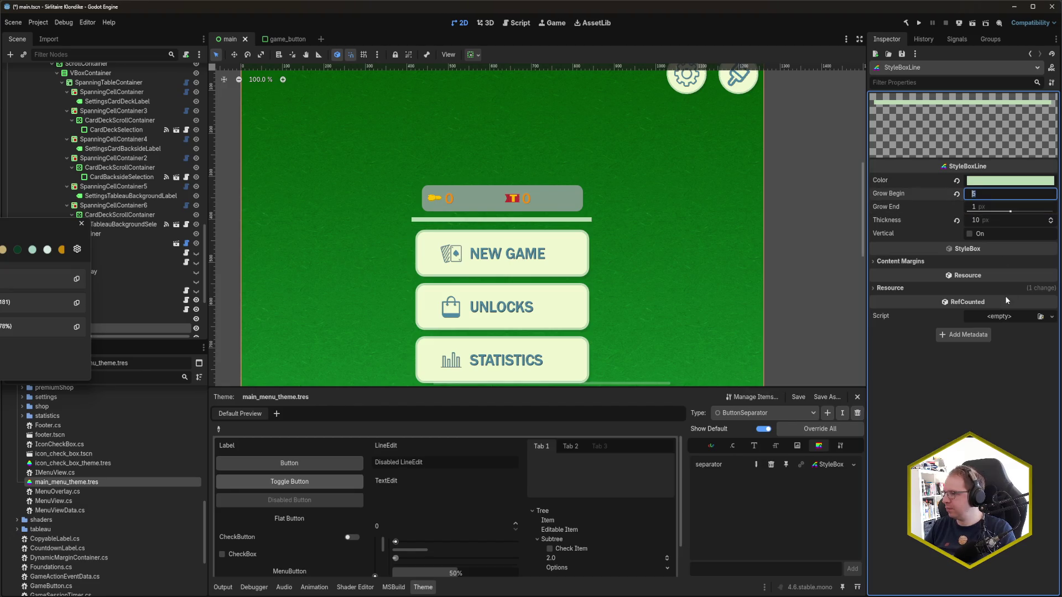
pyautogui.write('-30')
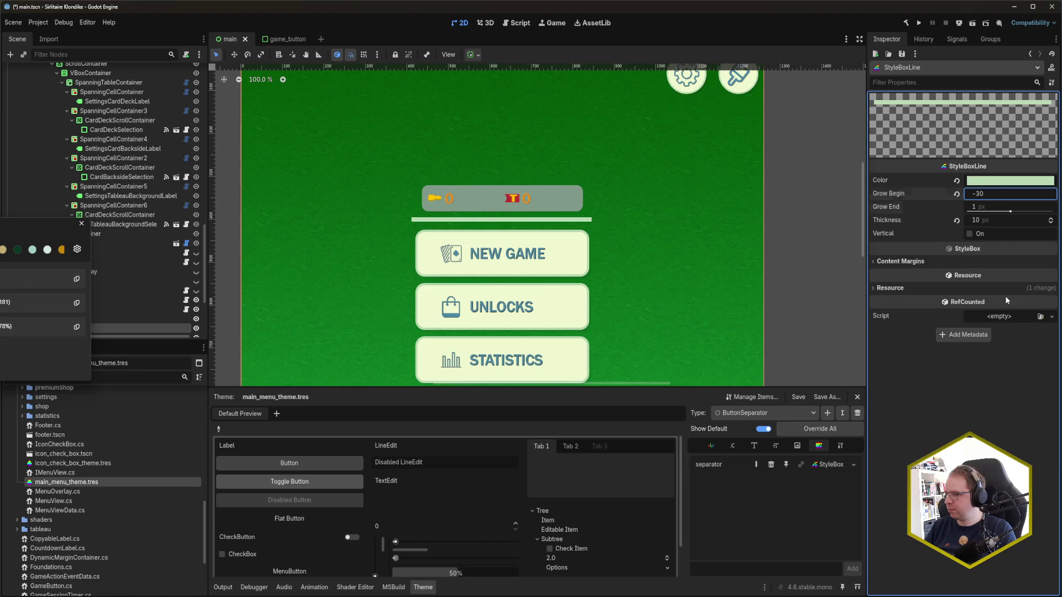
pyautogui.press('Return')
pyautogui.write('-100')
pyautogui.press('Tab')
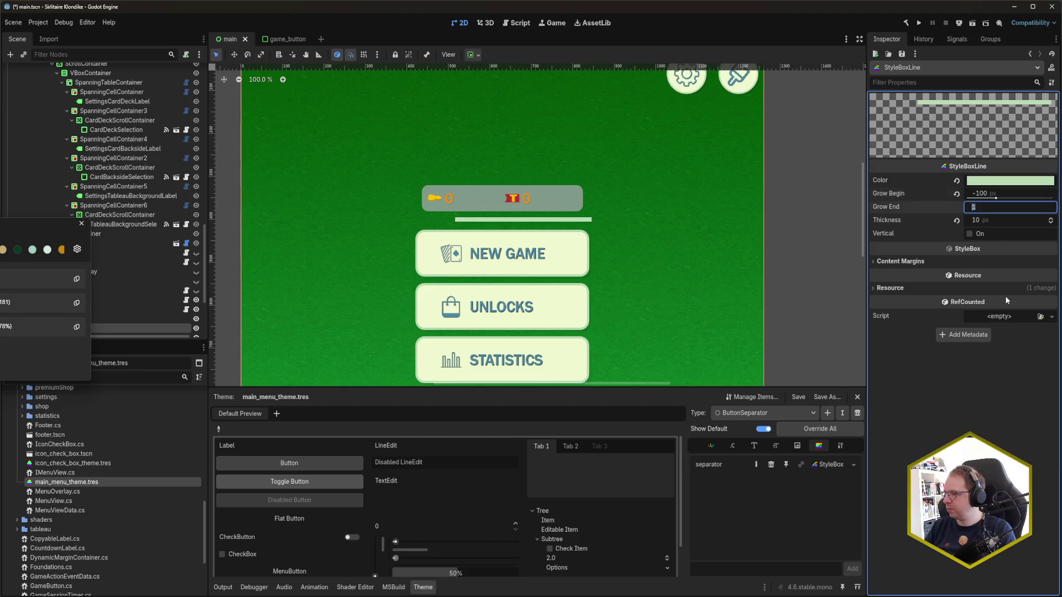
pyautogui.write('-100')
pyautogui.press('Return')
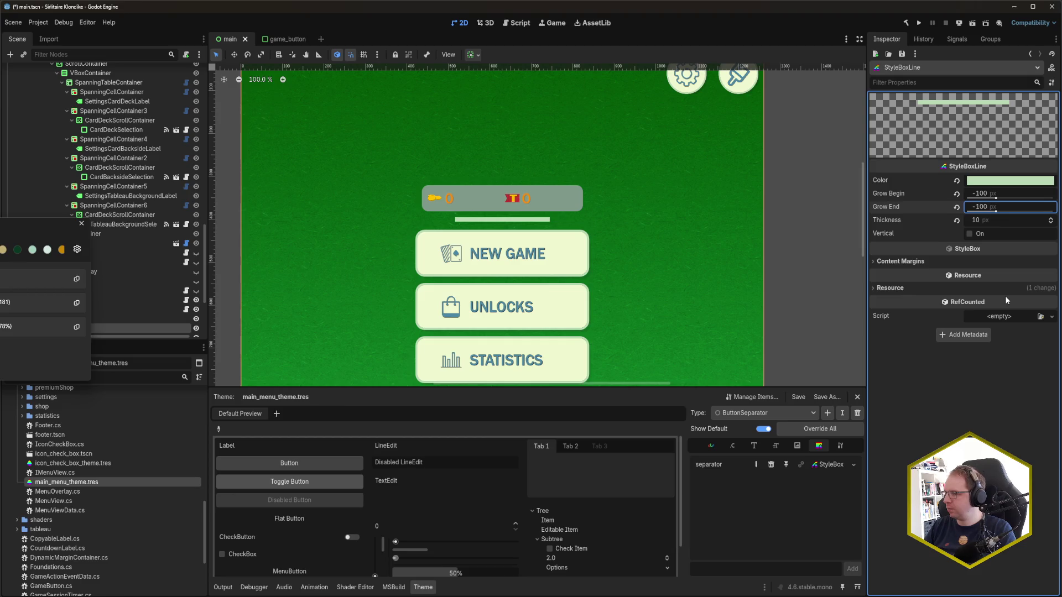
pyautogui.hotkey('ctrl', 's')
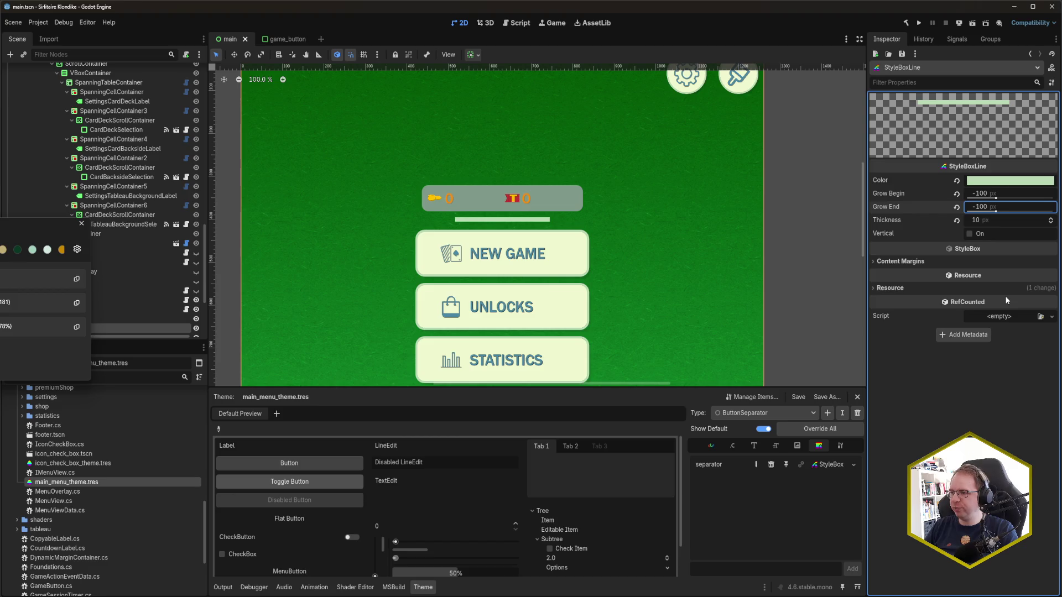
# Step: Commit the Grow End value, dismiss the color popup, and scroll through the Scene tree
pyautogui.click(653, 256)
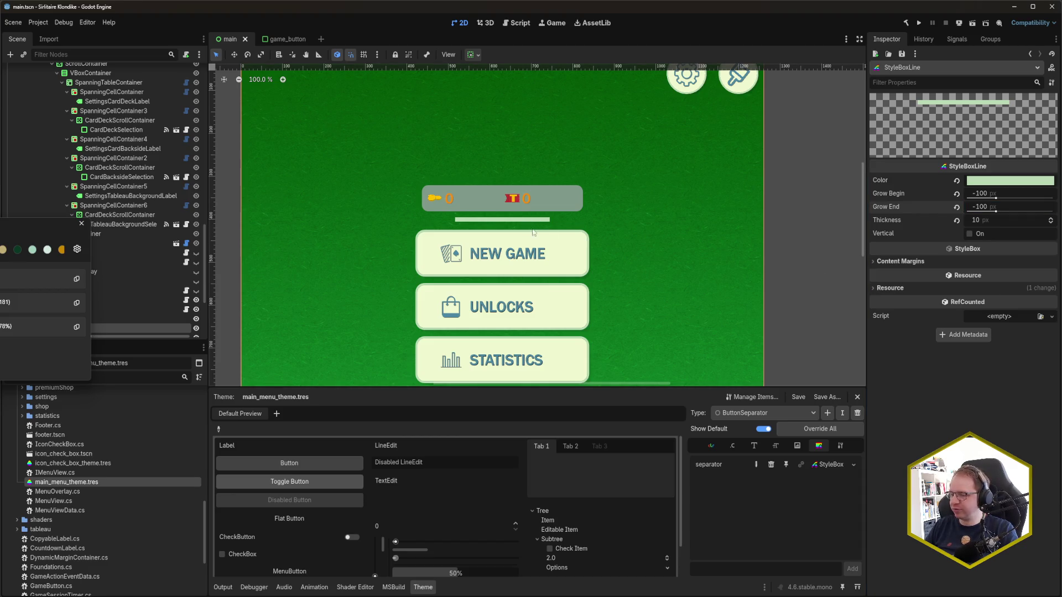
pyautogui.click(82, 223)
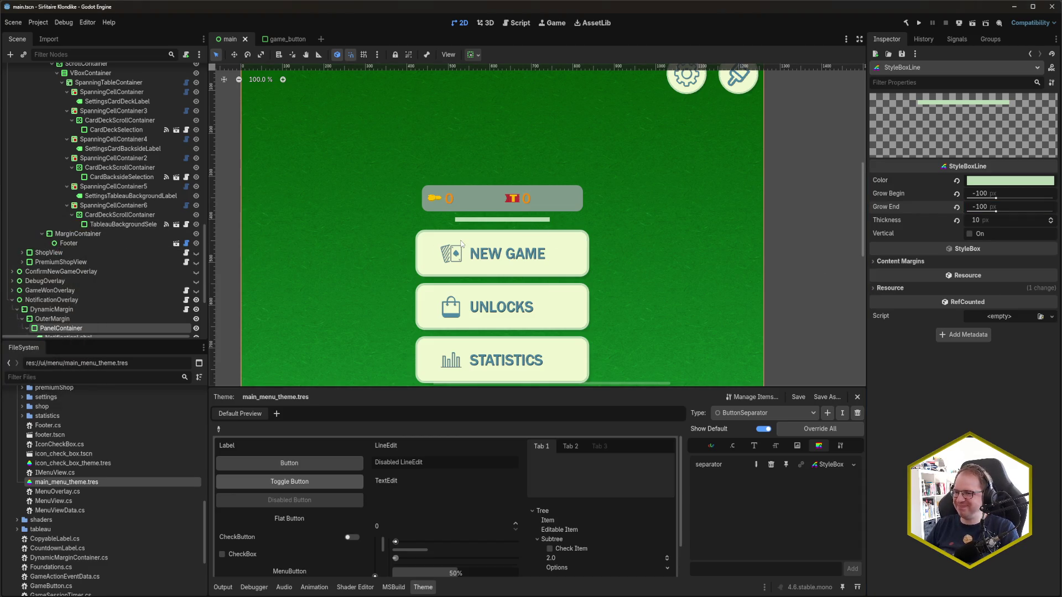
pyautogui.scroll(4, 135, 254)
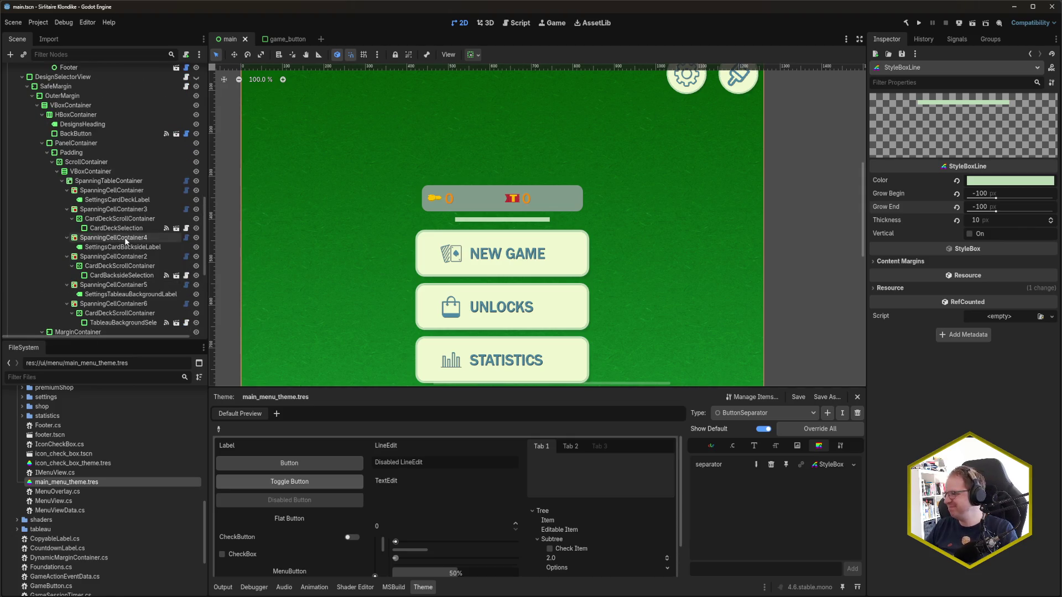
pyautogui.scroll(10, 124, 247)
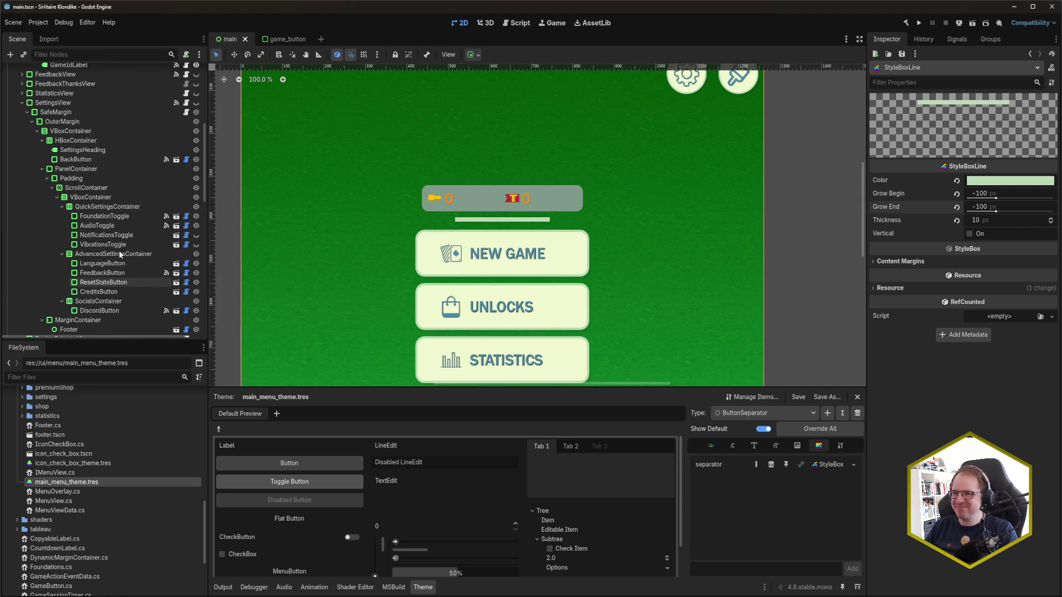
pyautogui.scroll(1, 118, 251)
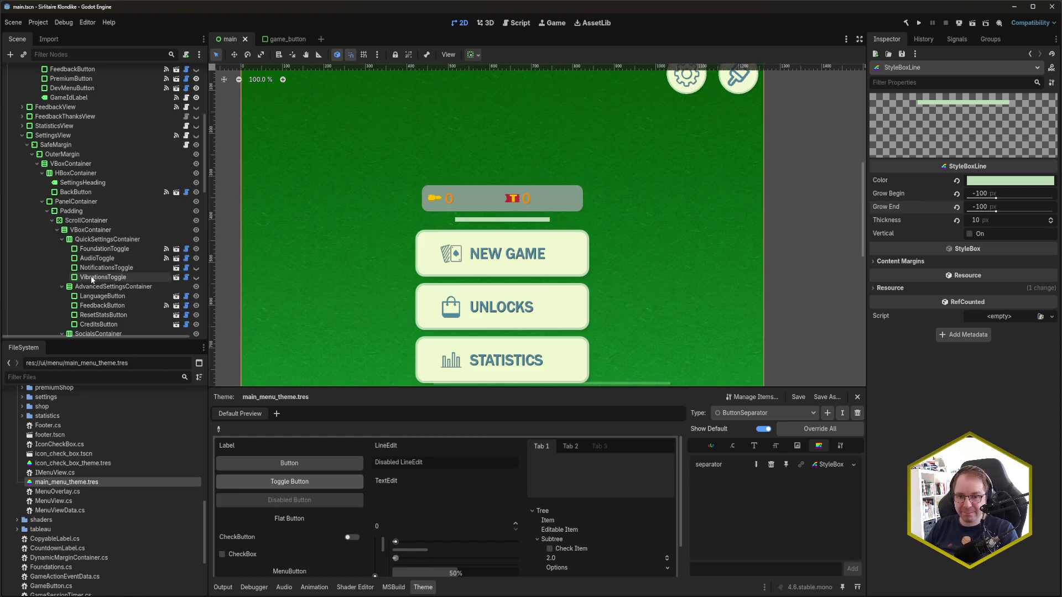
pyautogui.scroll(1, 93, 282)
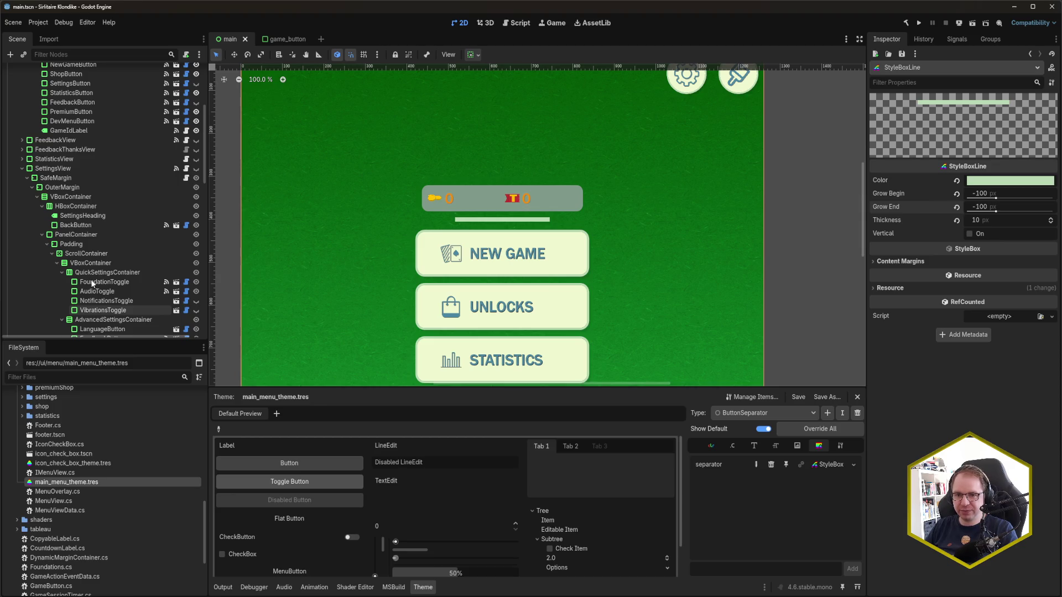
pyautogui.scroll(1, 92, 284)
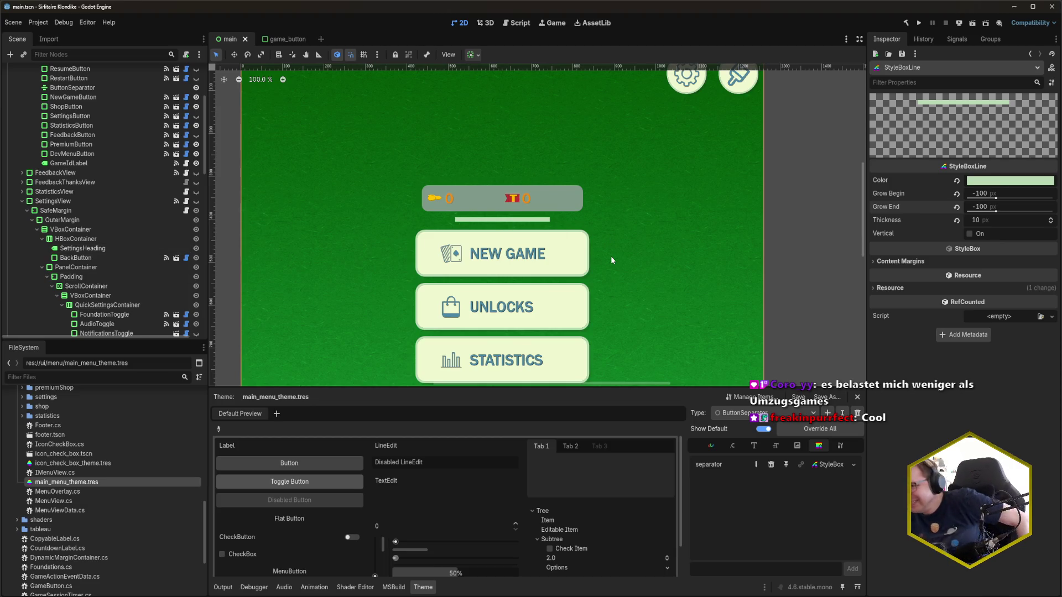
pyautogui.scroll(-5, 61, 257)
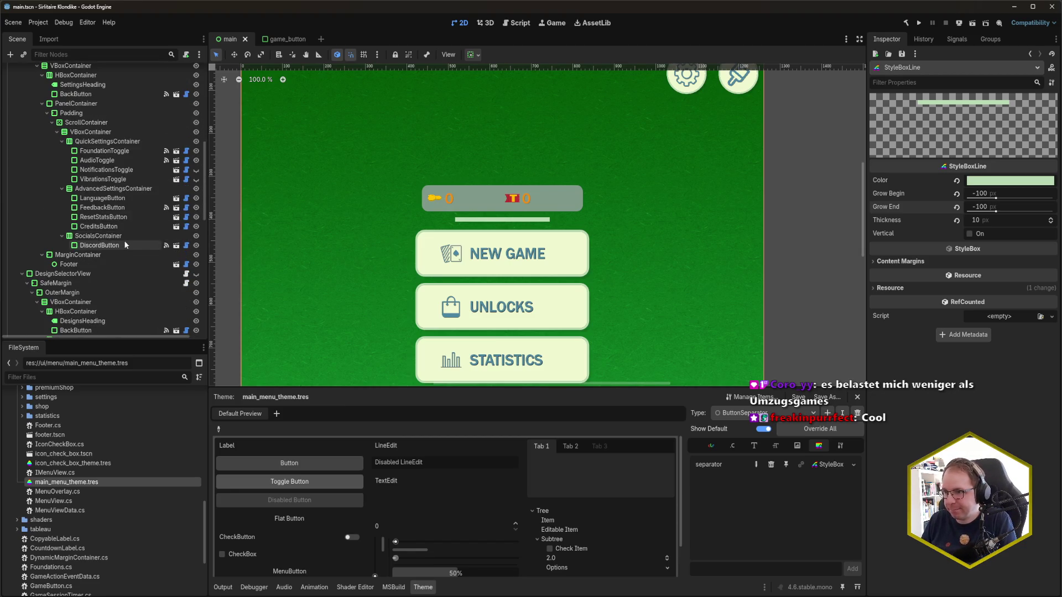
pyautogui.scroll(-3, 117, 231)
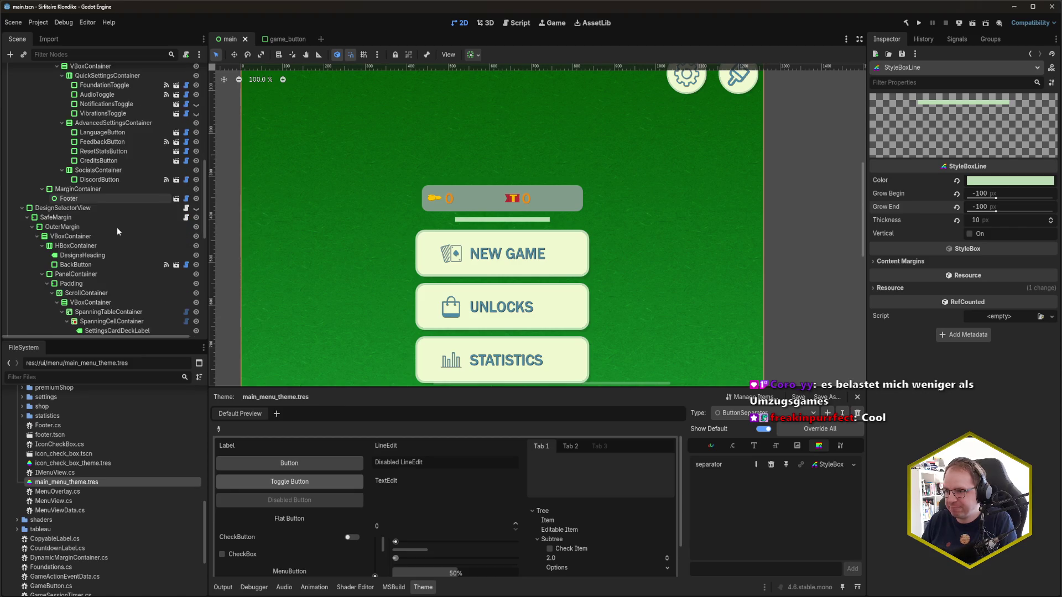
pyautogui.scroll(5, 118, 232)
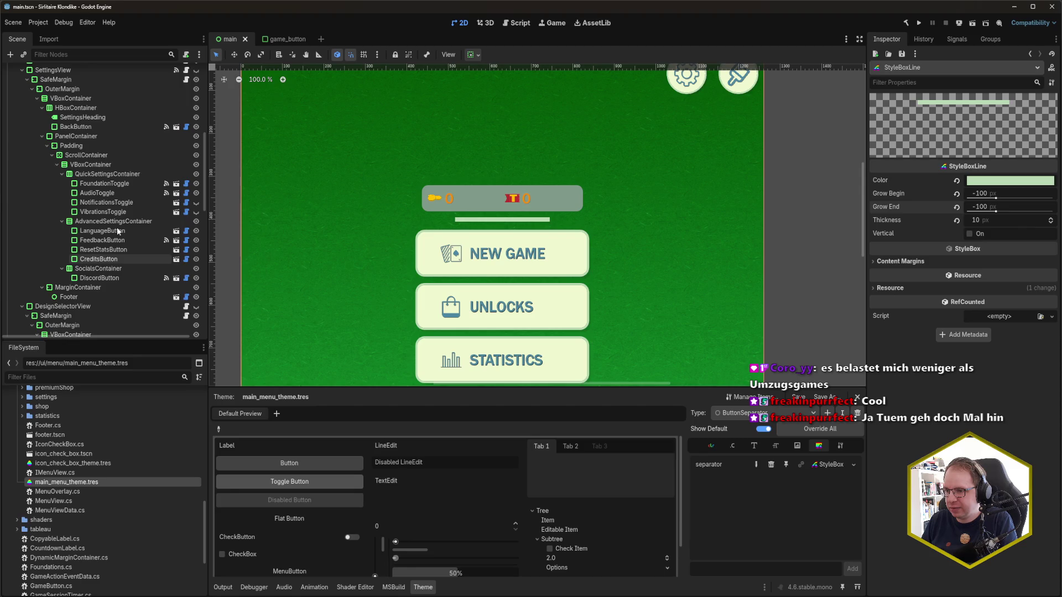
pyautogui.scroll(-2, 117, 231)
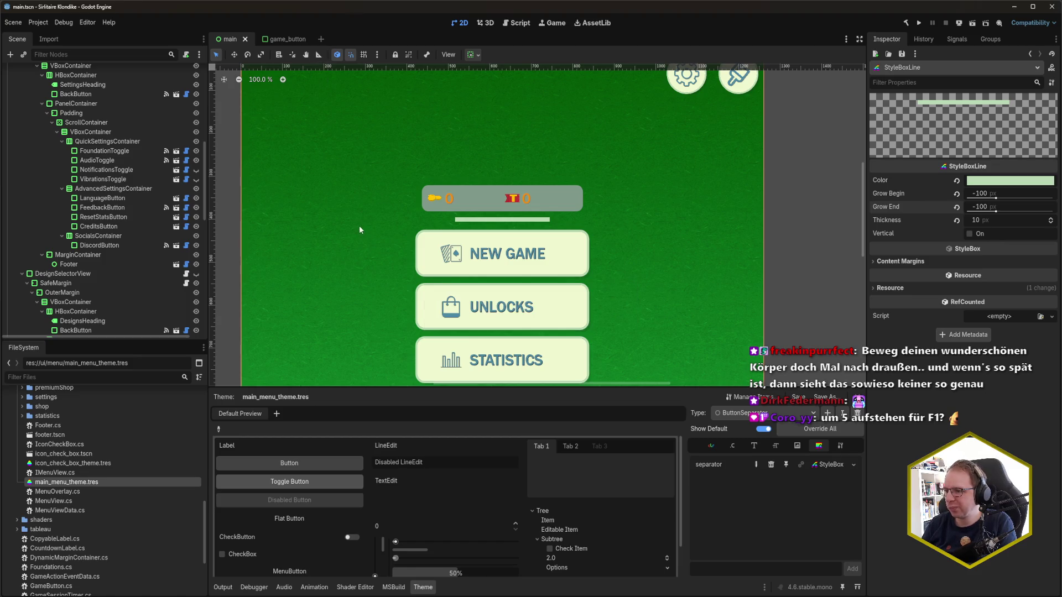
pyautogui.scroll(3, 111, 221)
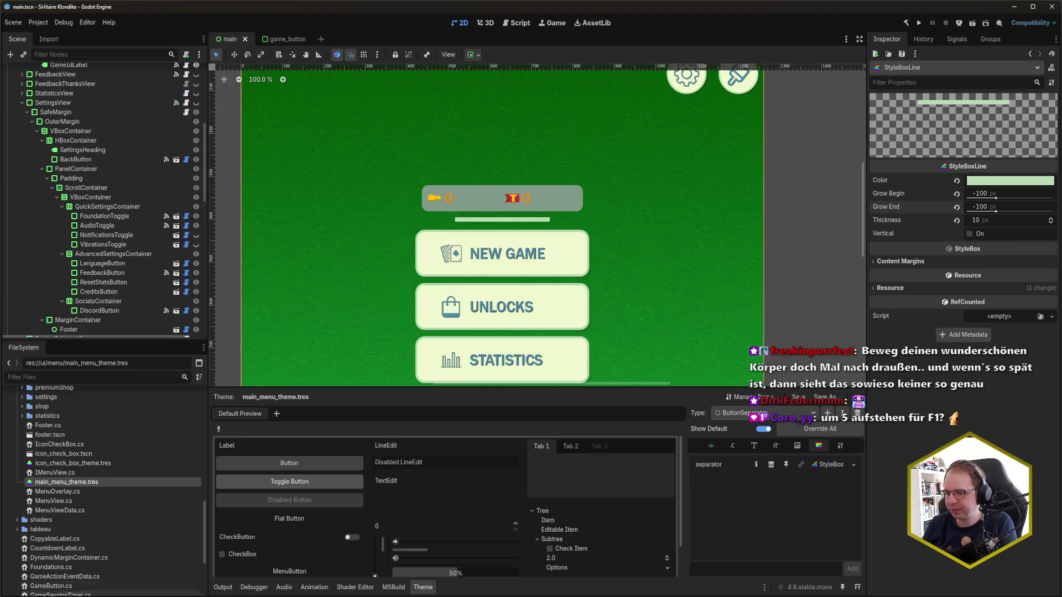
pyautogui.hotkey('alt', 'Tab')
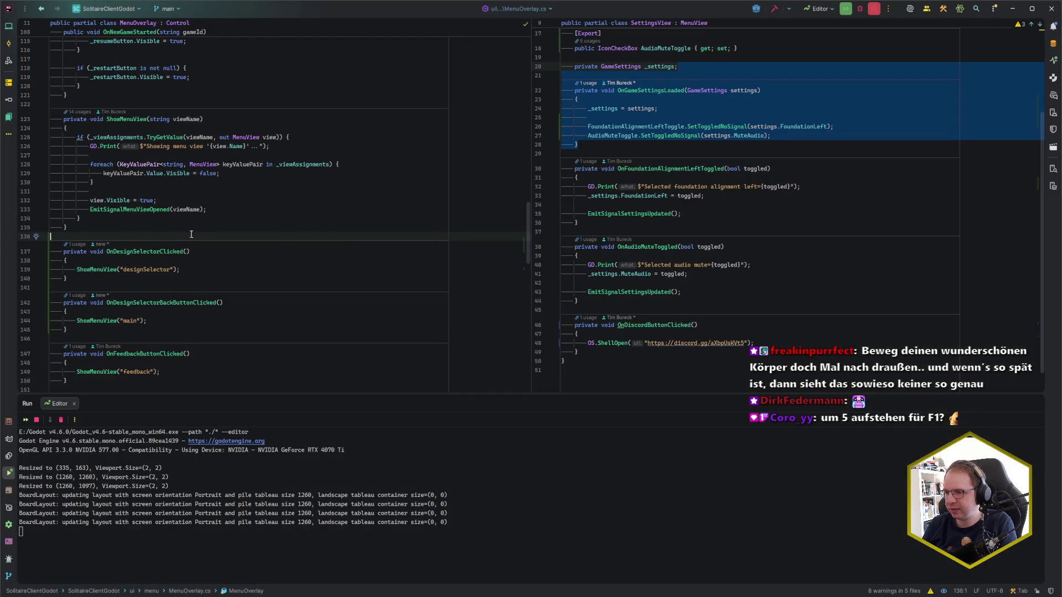
# Step: Add a private HSeparator _buttonSeparator field next to _newGameButton in MenuOverlay.cs
pyautogui.scroll(4, 255, 253)
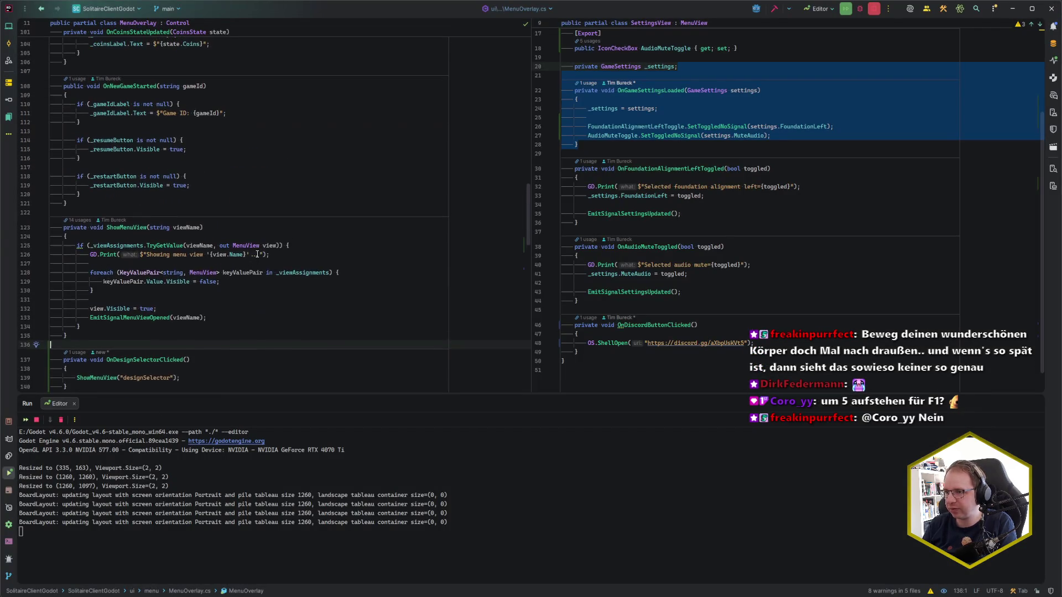
pyautogui.click(132, 195)
pyautogui.scroll(4, 99, 221)
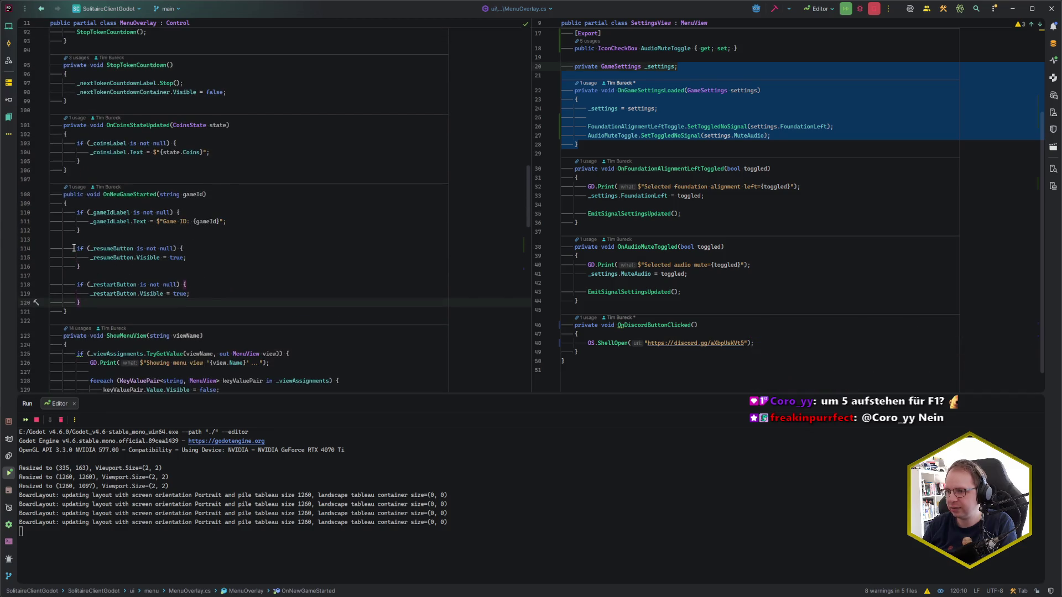
pyautogui.moveTo(77, 249); pyautogui.dragTo(71, 312)
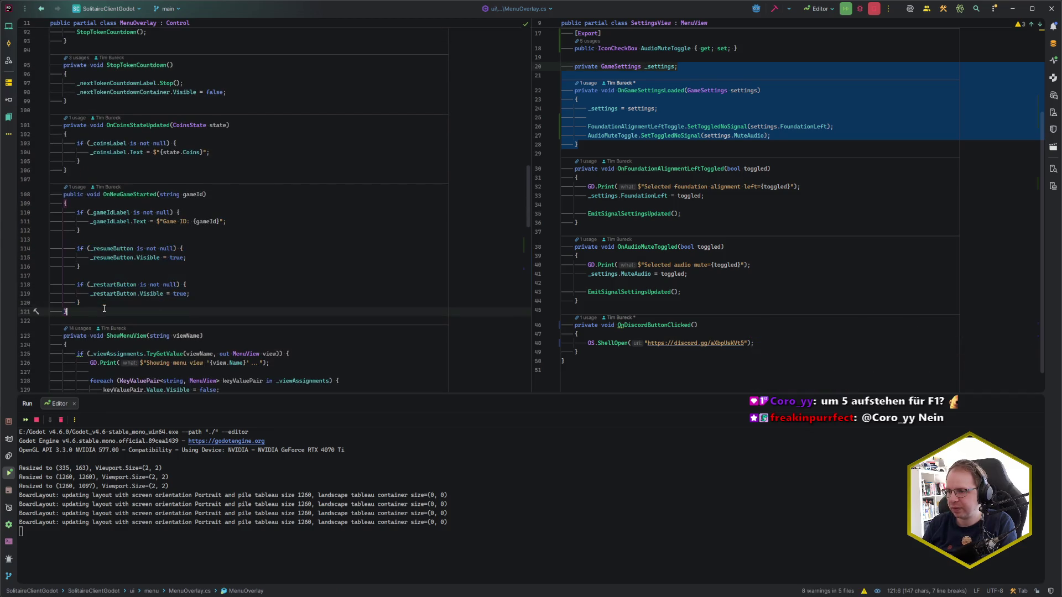
pyautogui.click(72, 311)
pyautogui.scroll(12, 132, 244)
pyautogui.scroll(15, 132, 243)
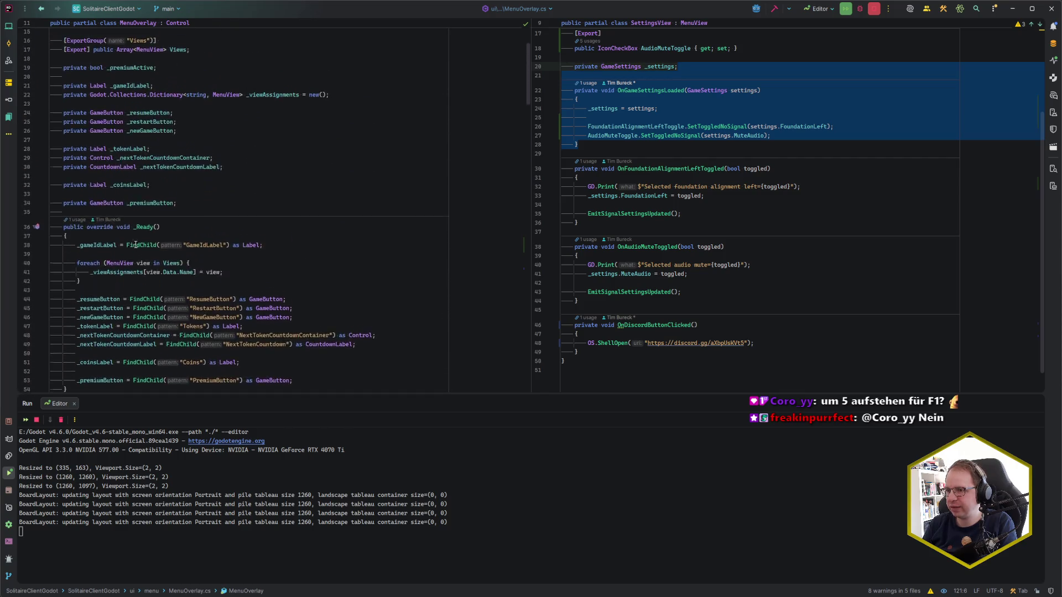
pyautogui.click(188, 208)
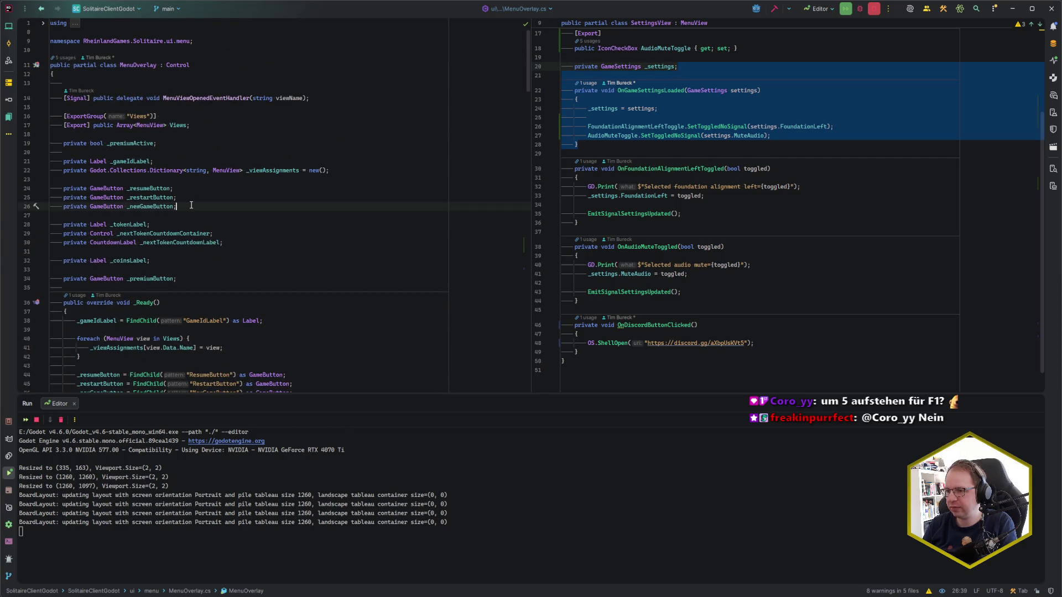
pyautogui.press('Return')
pyautogui.press('Return')
pyautogui.write('private ')
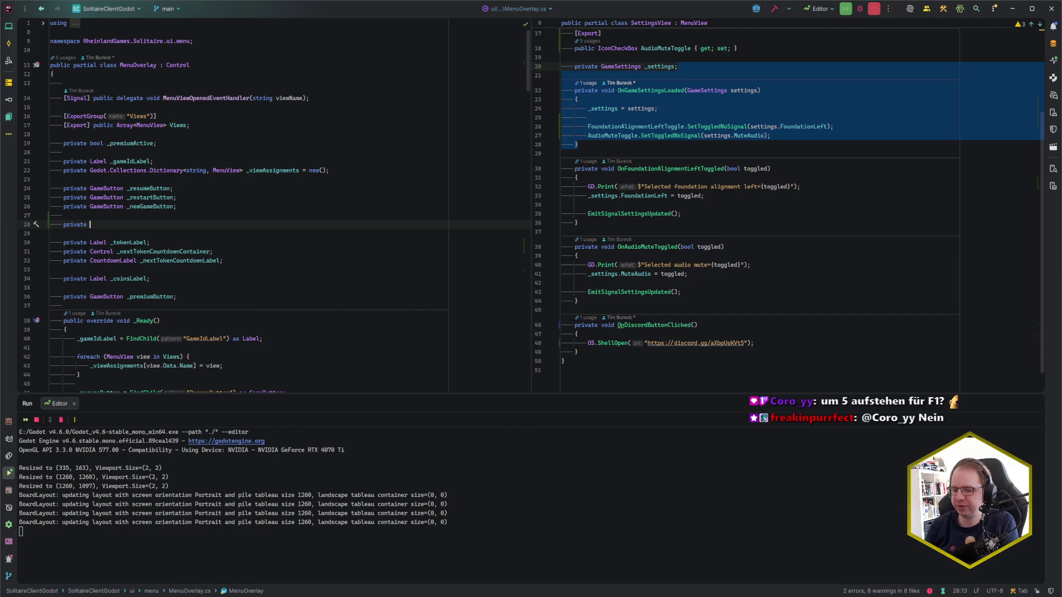
pyautogui.write('HSe')
pyautogui.press('Return')
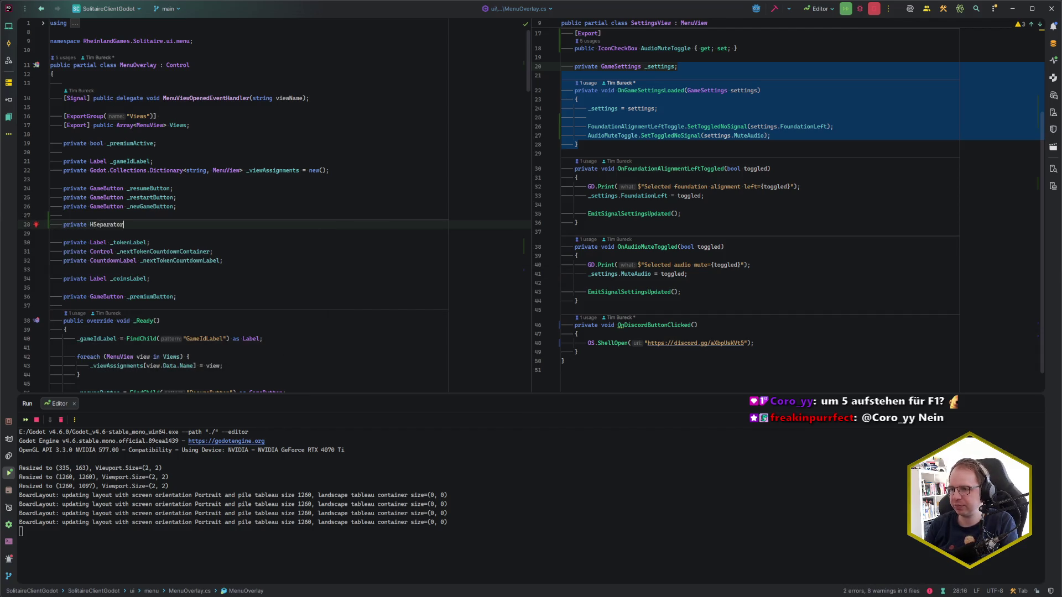
pyautogui.write('B')
pyautogui.press('BackSpace')
pyautogui.write('_butt')
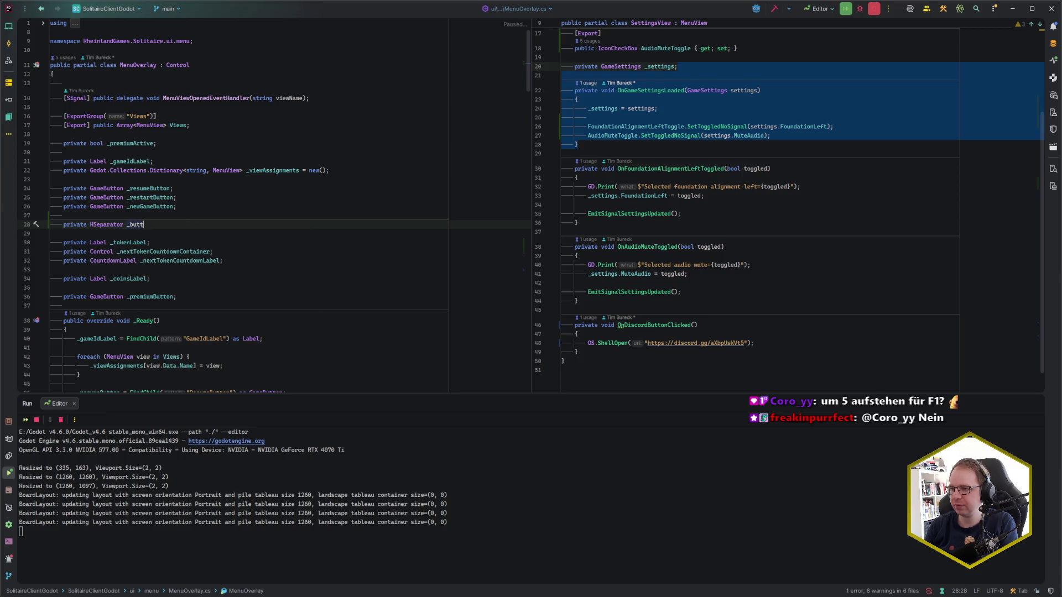
pyautogui.write('onSeparator;')
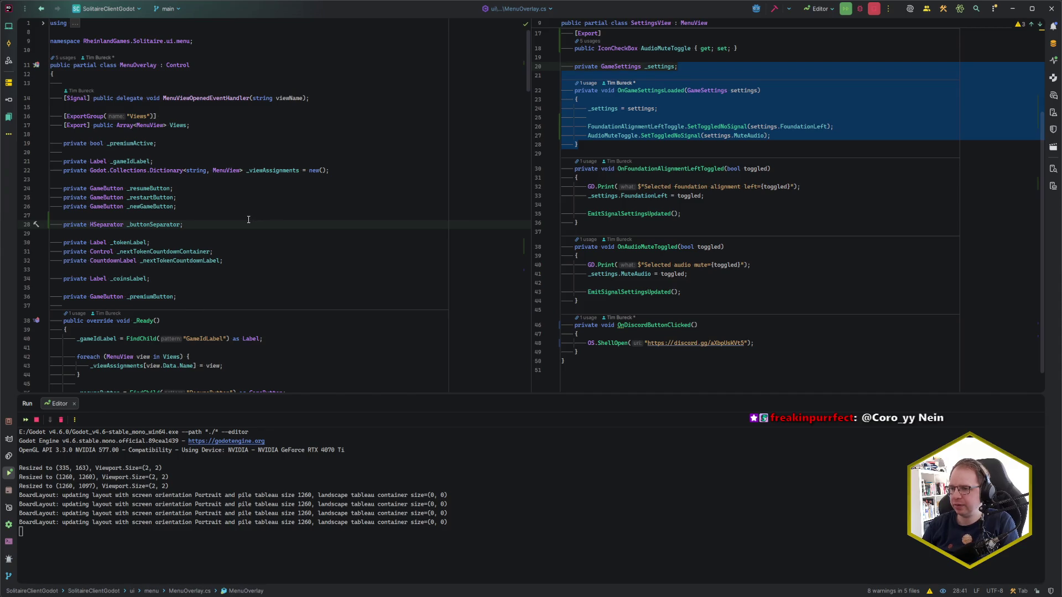
# Step: Move the _buttonSeparator field above _newGameButton and remove the leftover blank line
pyautogui.hotkey('alt', 'shift', 'Up')
pyautogui.hotkey('alt', 'shift', 'Up')
pyautogui.press('Down')
pyautogui.press('Down')
pyautogui.press('BackSpace')
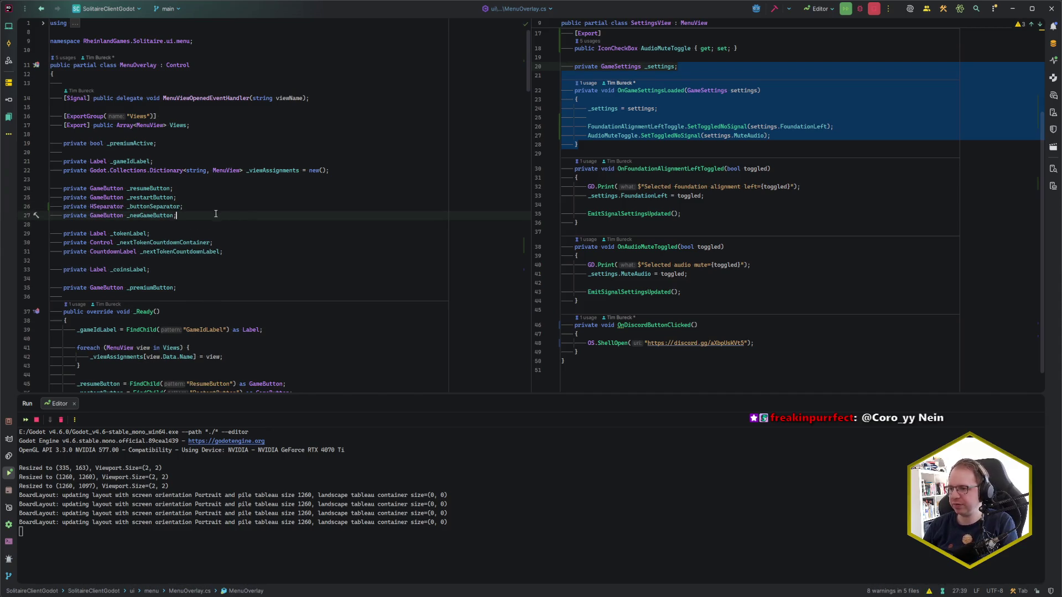
# Step: In _Ready, assign _buttonSeparator with a FindChild lookup after the _restartButton lookup
pyautogui.scroll(-5, 206, 215)
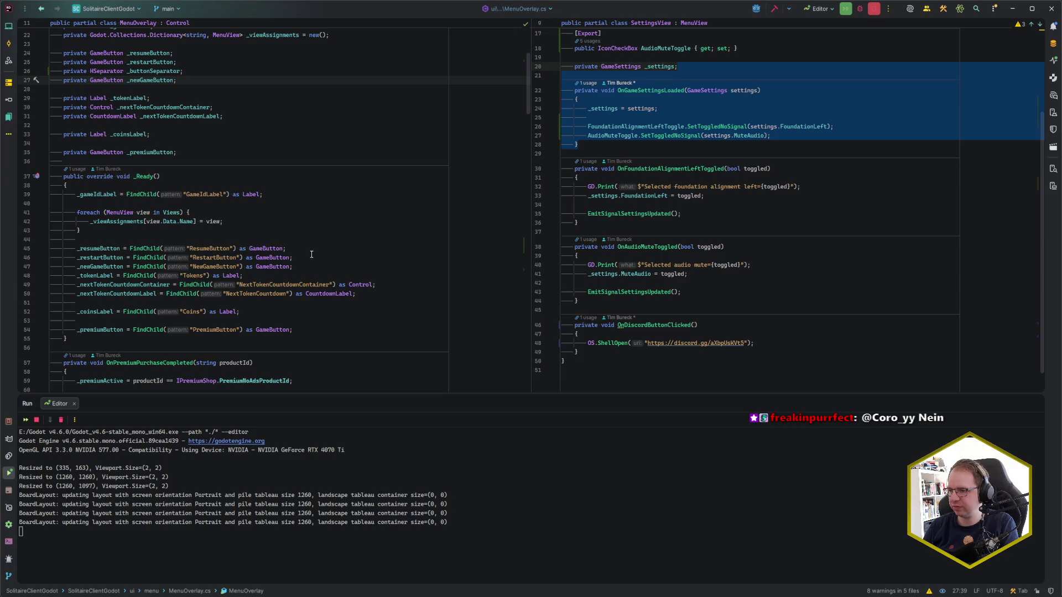
pyautogui.click(311, 255)
pyautogui.press('Return')
pyautogui.write('_butSep')
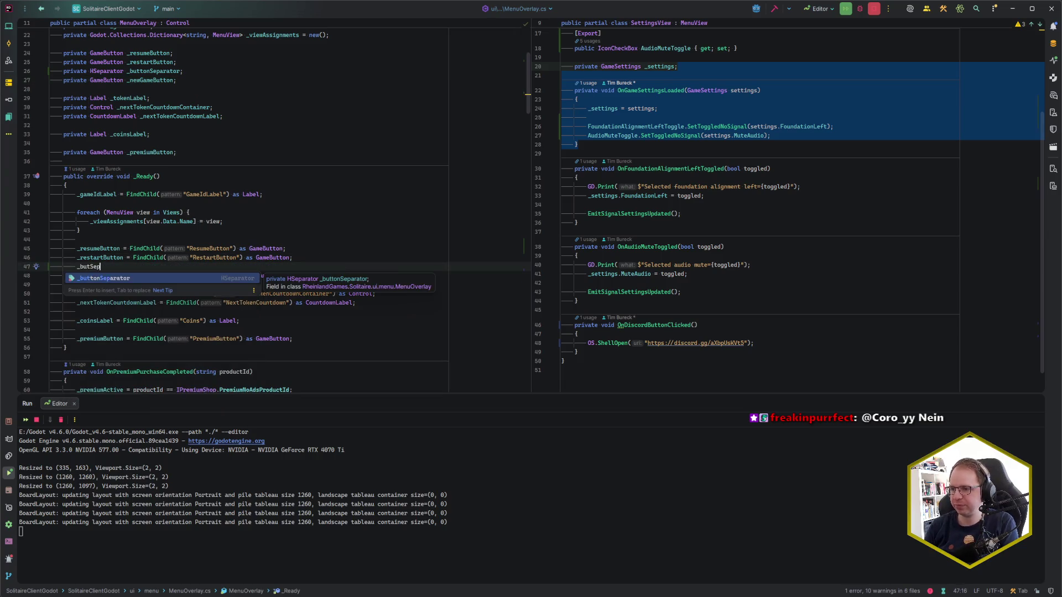
pyautogui.press('Return')
pyautogui.press('Tab')
pyautogui.hotkey('alt', 'Tab')
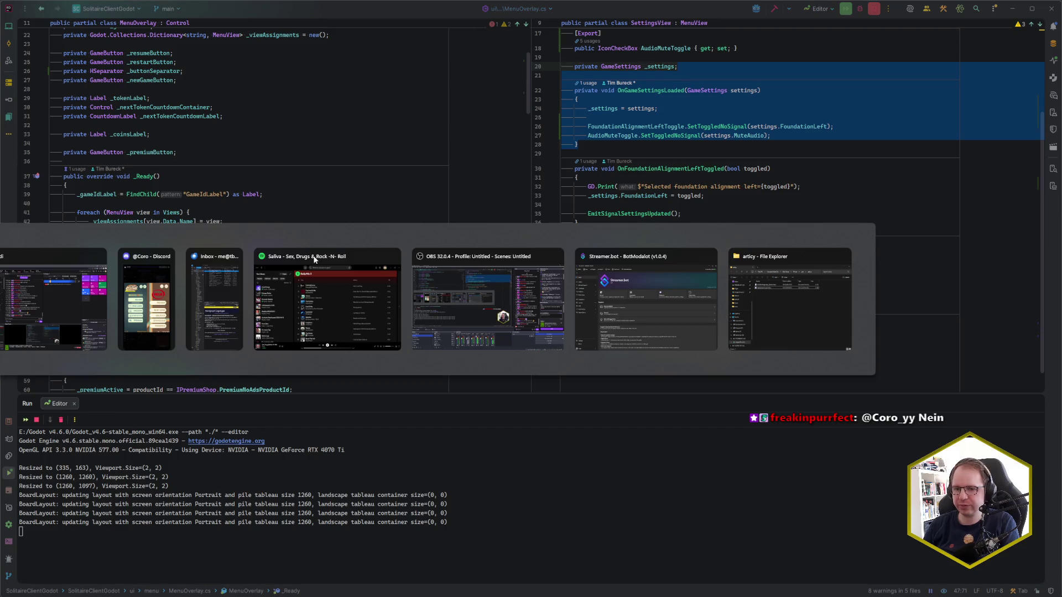
pyautogui.scroll(2, 114, 218)
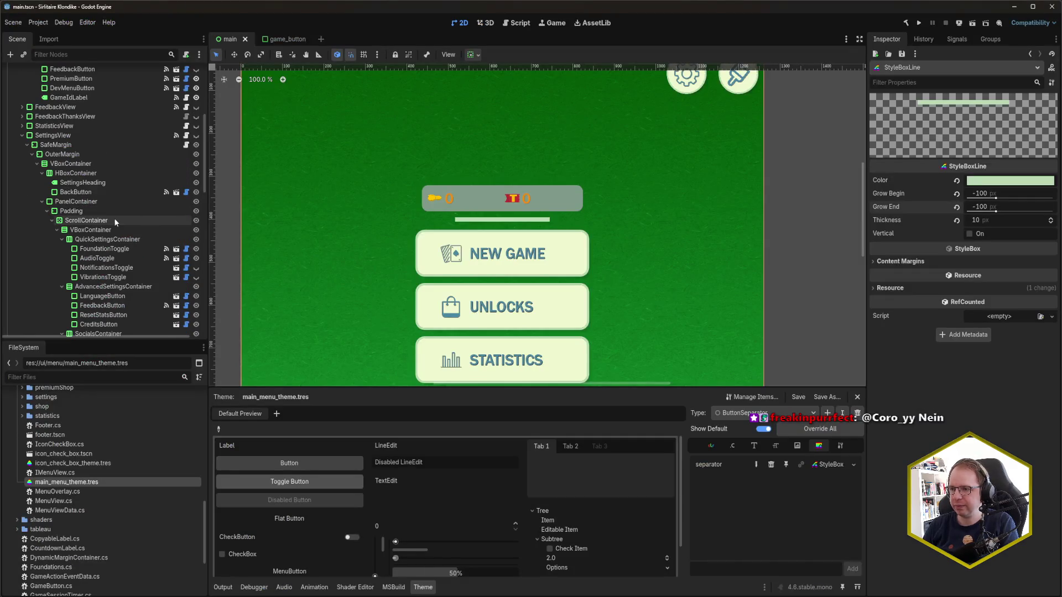
pyautogui.scroll(5, 115, 227)
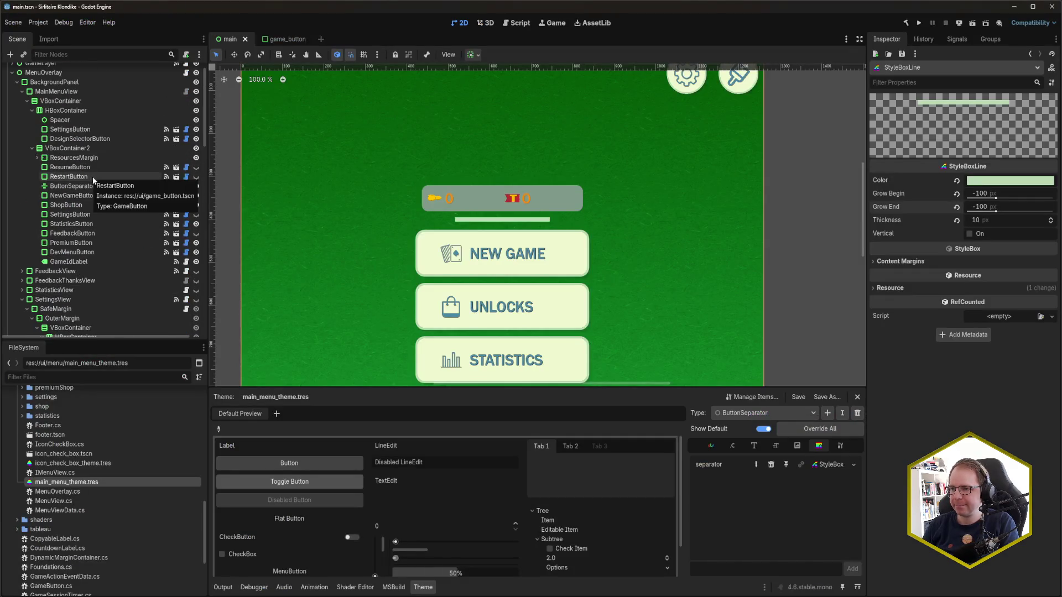
pyautogui.hotkey('alt', 'Tab')
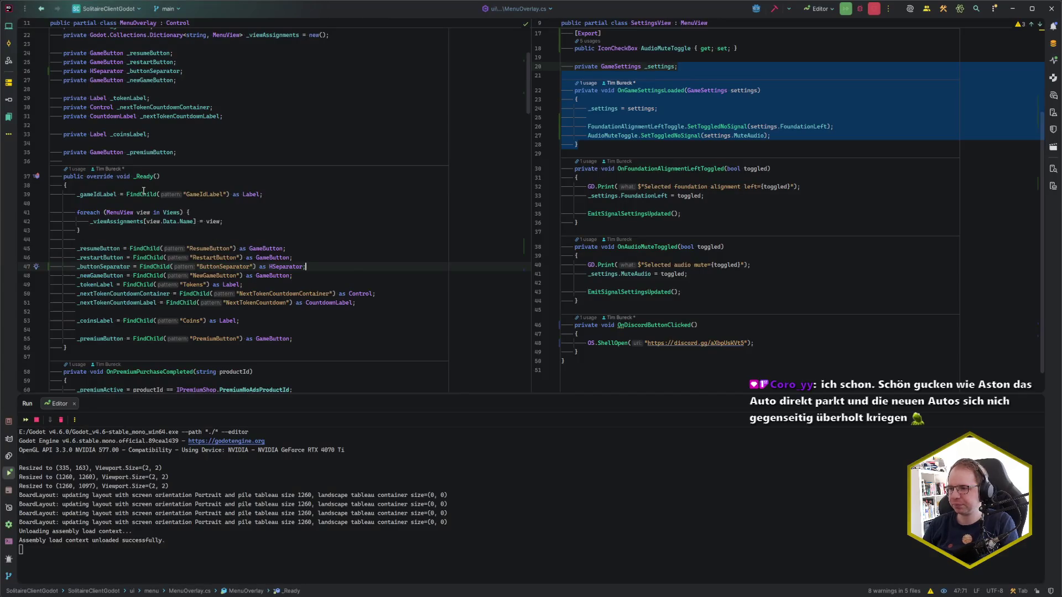
pyautogui.hotkey('alt', 'Tab')
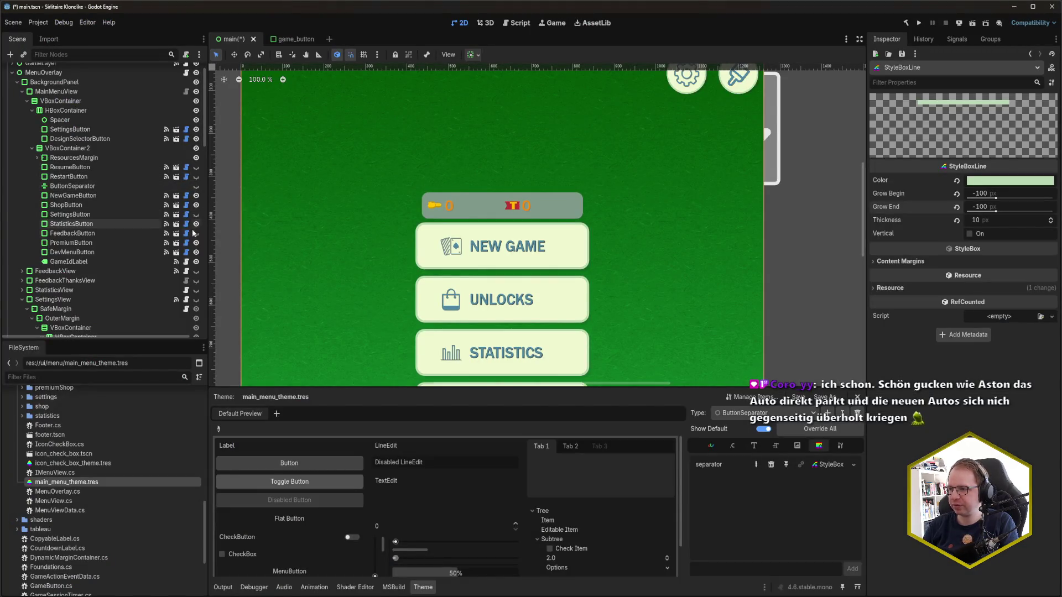
pyautogui.hotkey('alt', 'Tab')
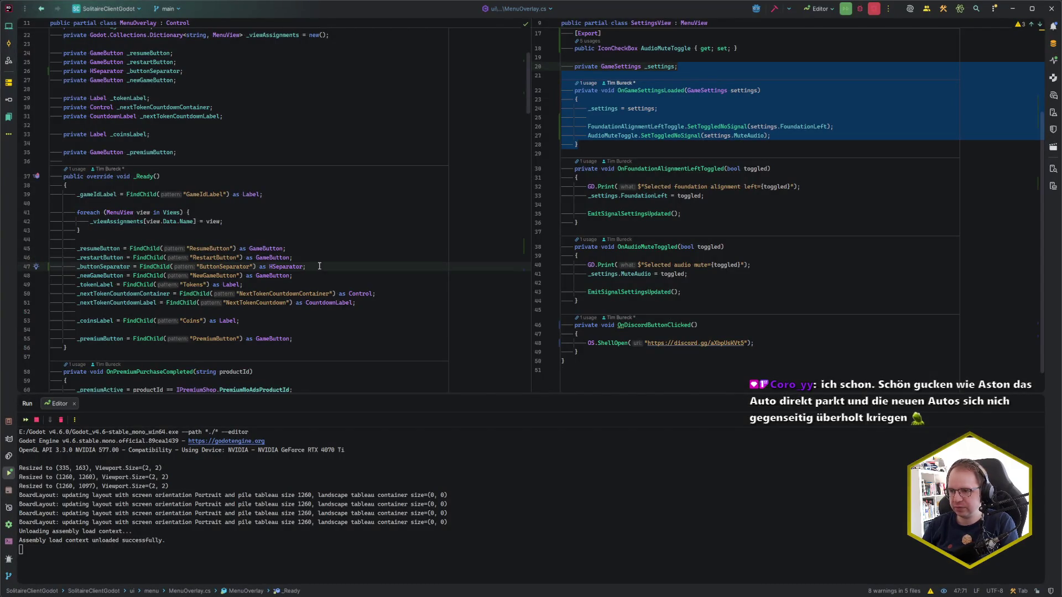
# Step: In OnNewGameStarted, add an if (_buttonSeparator is not null) block setting Visible = true
pyautogui.scroll(-4, 319, 266)
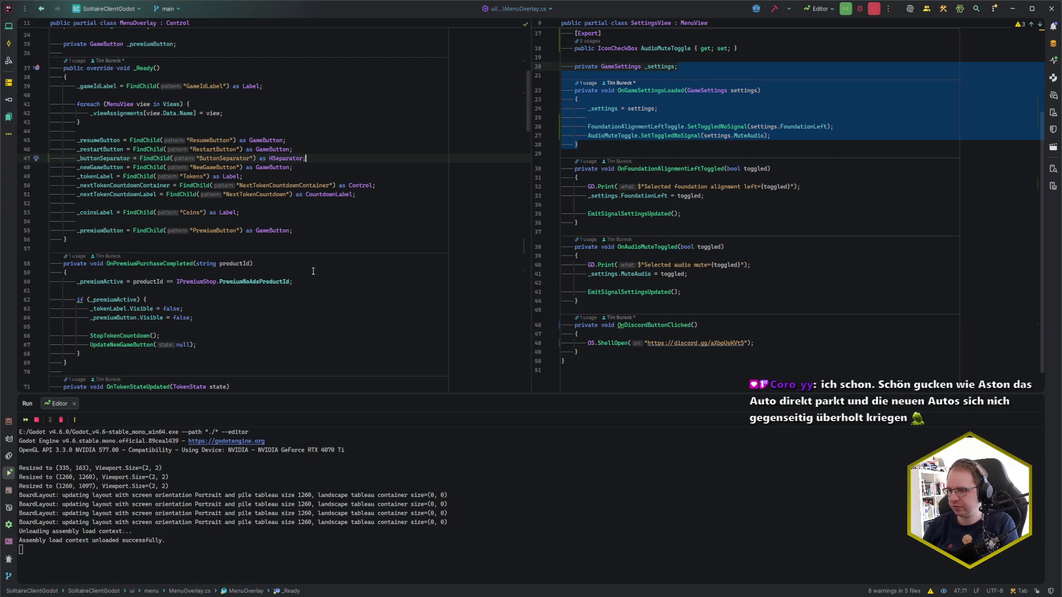
pyautogui.scroll(-6, 313, 271)
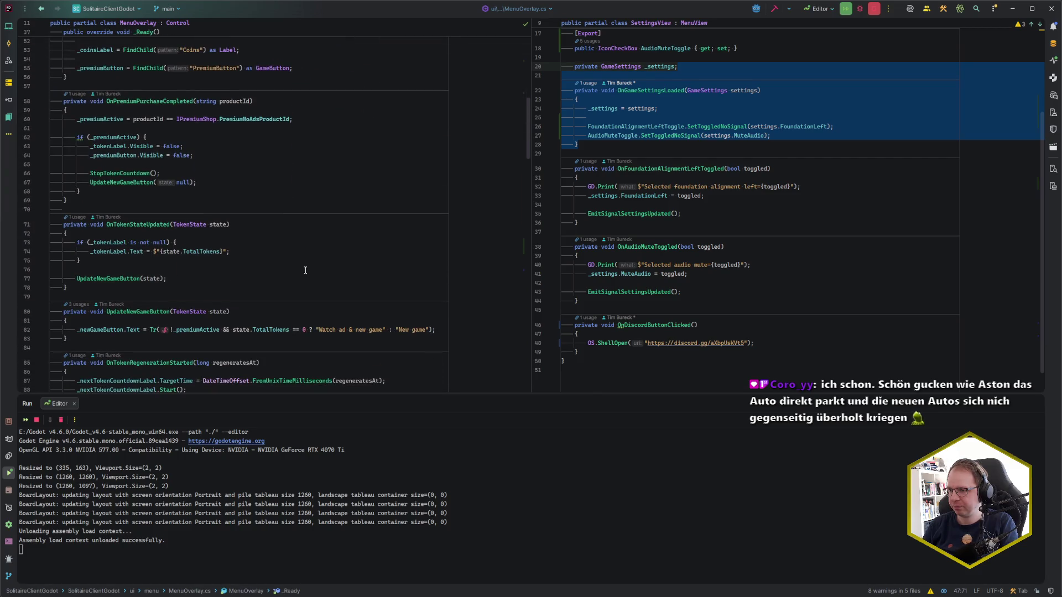
pyautogui.scroll(-8, 305, 270)
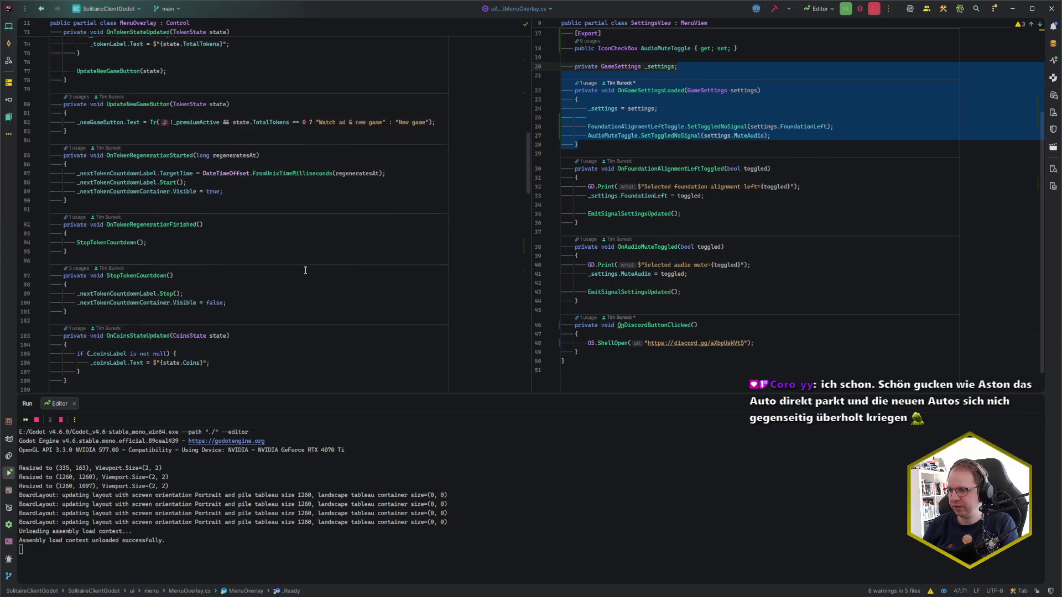
pyautogui.scroll(-8, 306, 270)
pyautogui.click(307, 287)
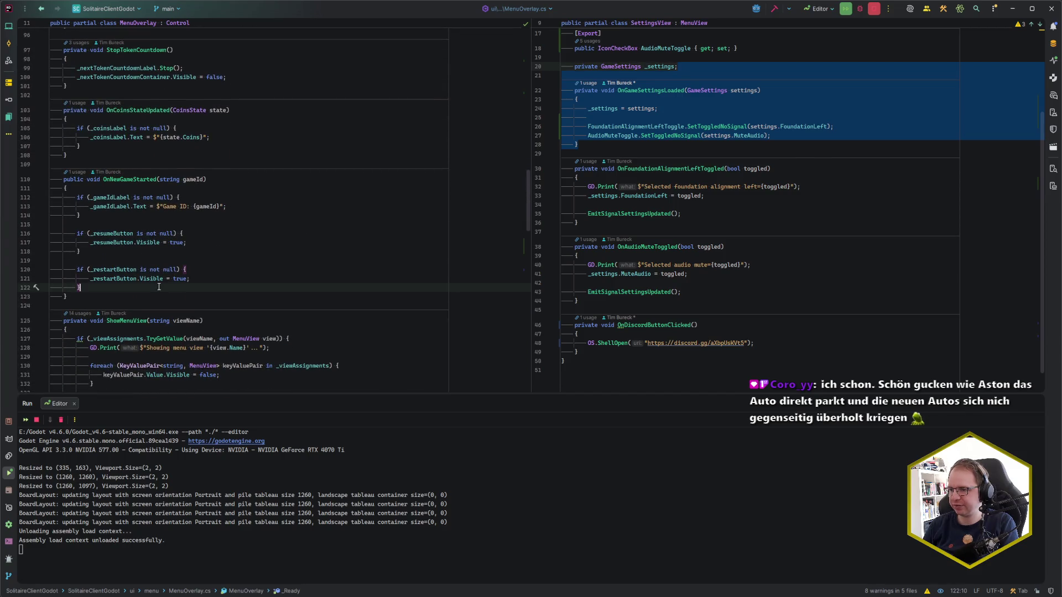
pyautogui.press('Return')
pyautogui.press('Return')
pyautogui.write('if _')
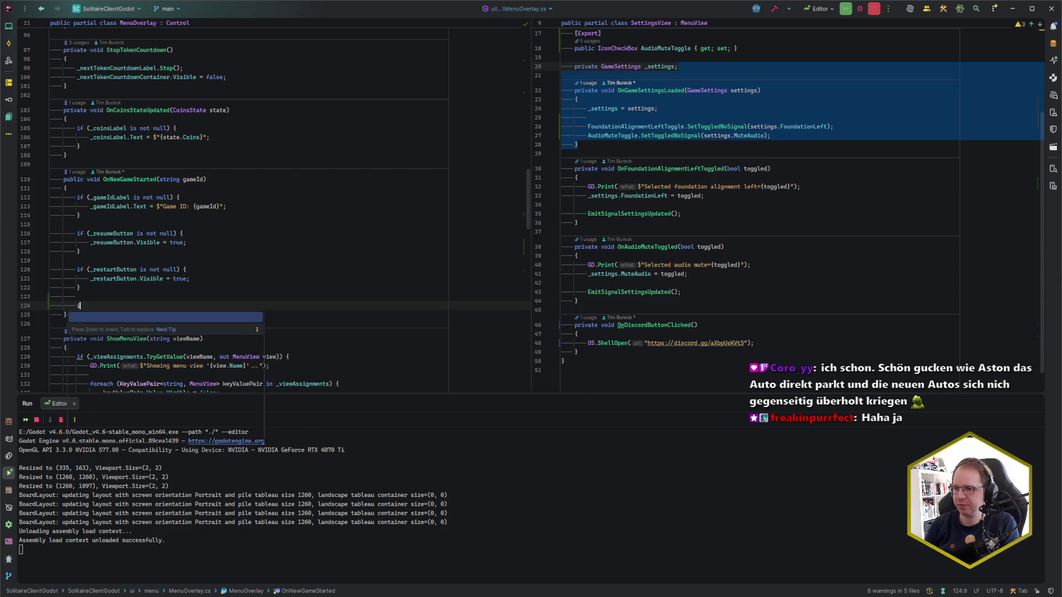
pyautogui.press('BackSpace')
pyautogui.write('(_')
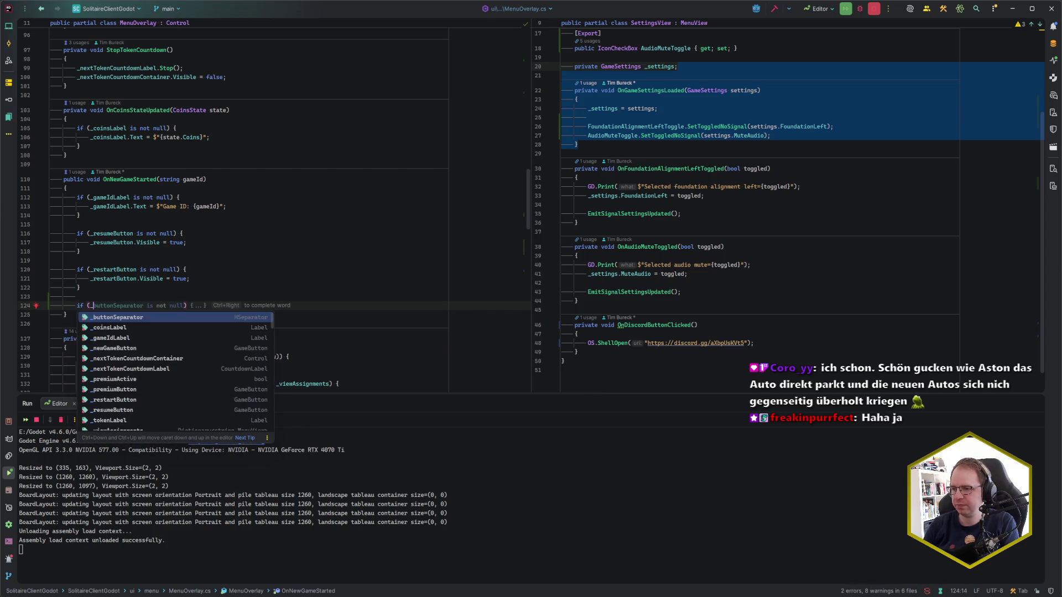
pyautogui.press('Tab')
pyautogui.press('Tab')
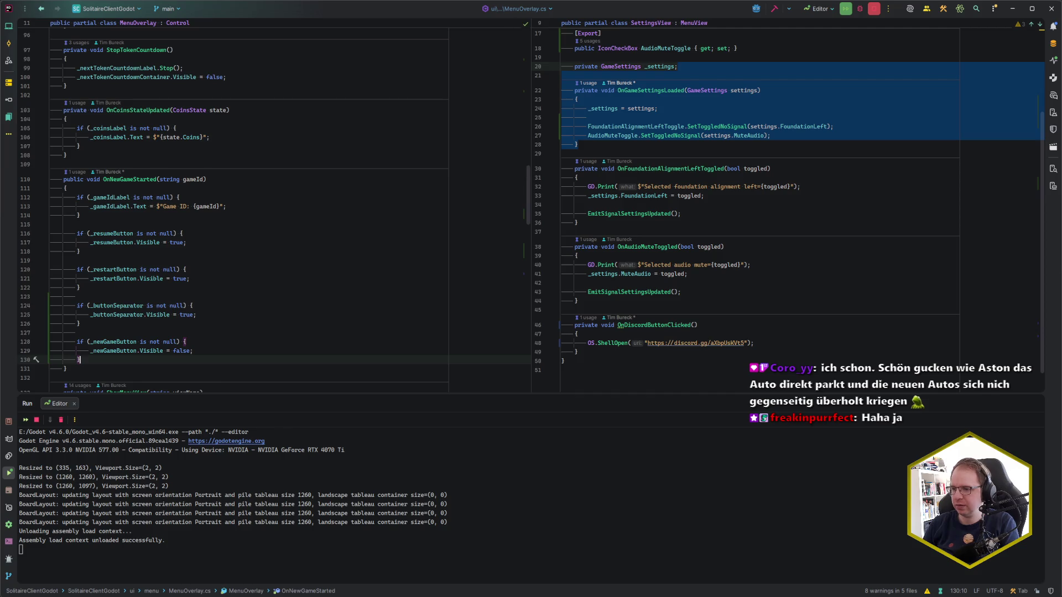
pyautogui.hotkey('shift', 'Down')
pyautogui.hotkey('shift', 'Up')
pyautogui.press('BackSpace')
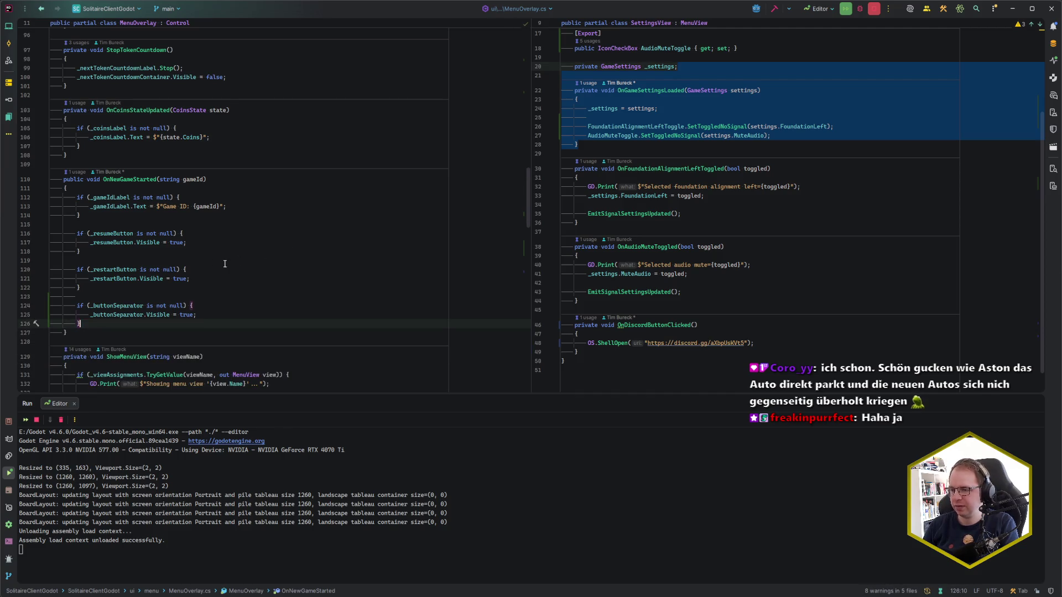
# Step: In OnGameEnded, add _buttonSeparator.Visible = false; then save and run the game in Godot
pyautogui.scroll(-10, 221, 257)
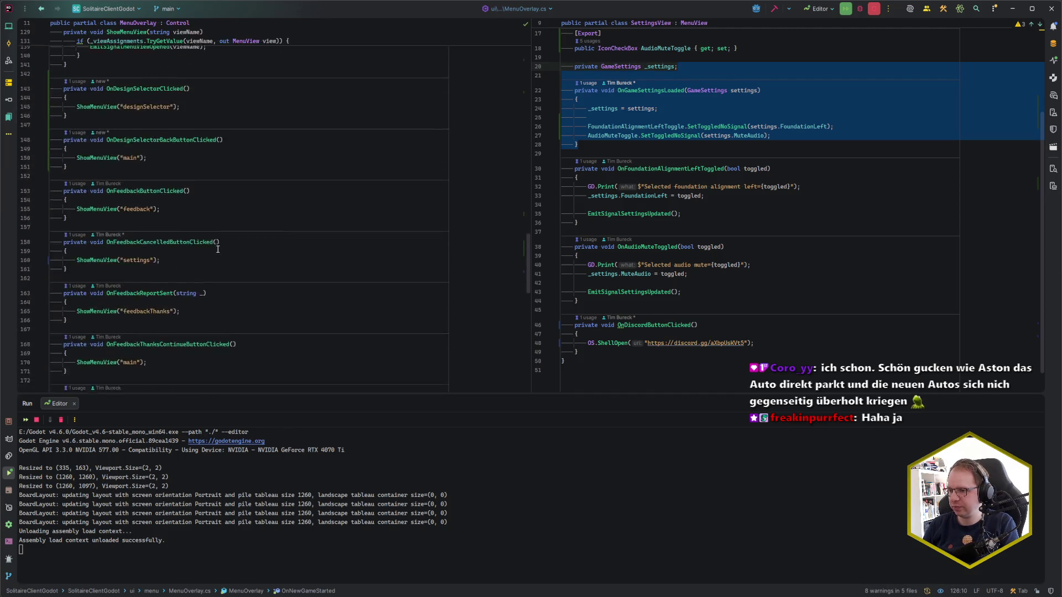
pyautogui.scroll(-10, 218, 248)
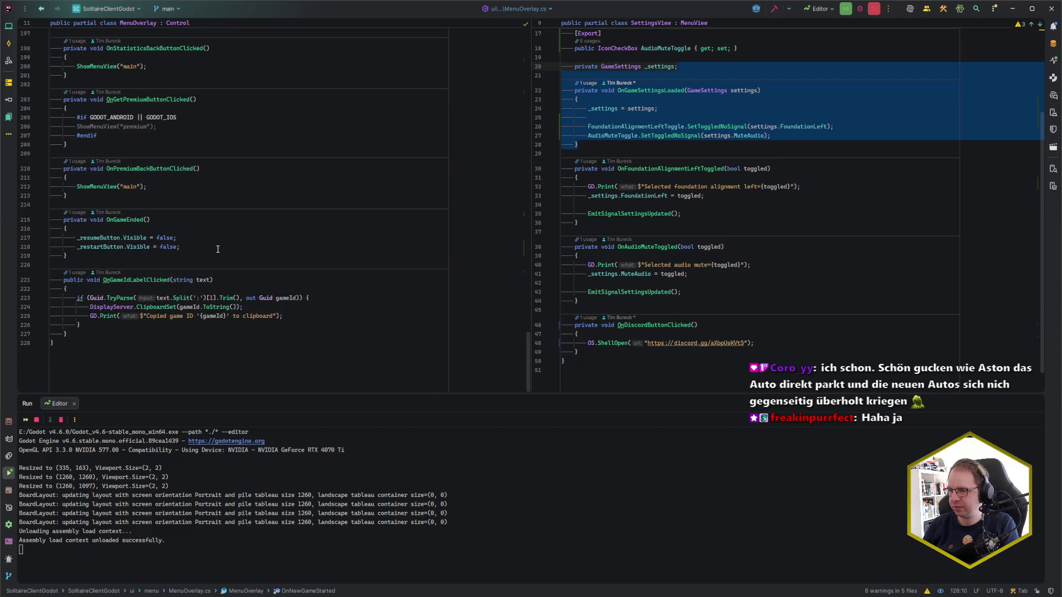
pyautogui.click(217, 249)
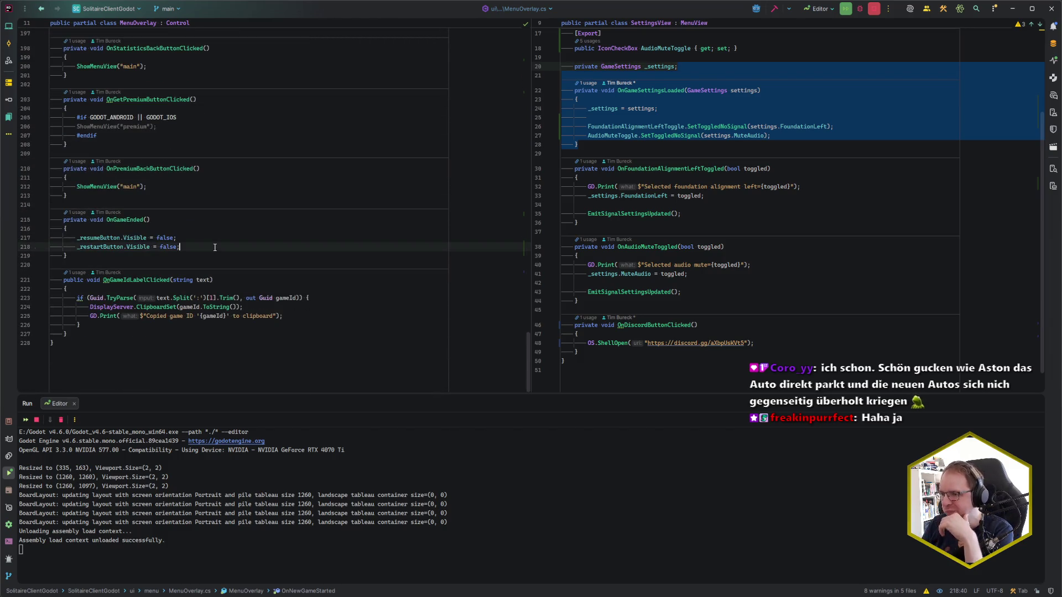
pyautogui.press('Return')
pyautogui.write('_')
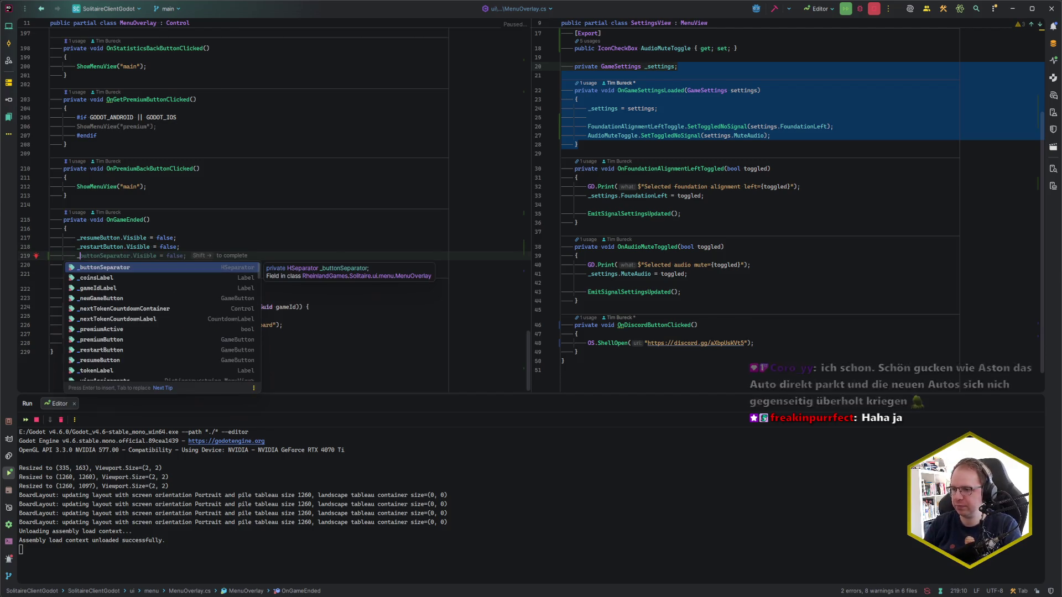
pyautogui.hotkey('shift', 'Right')
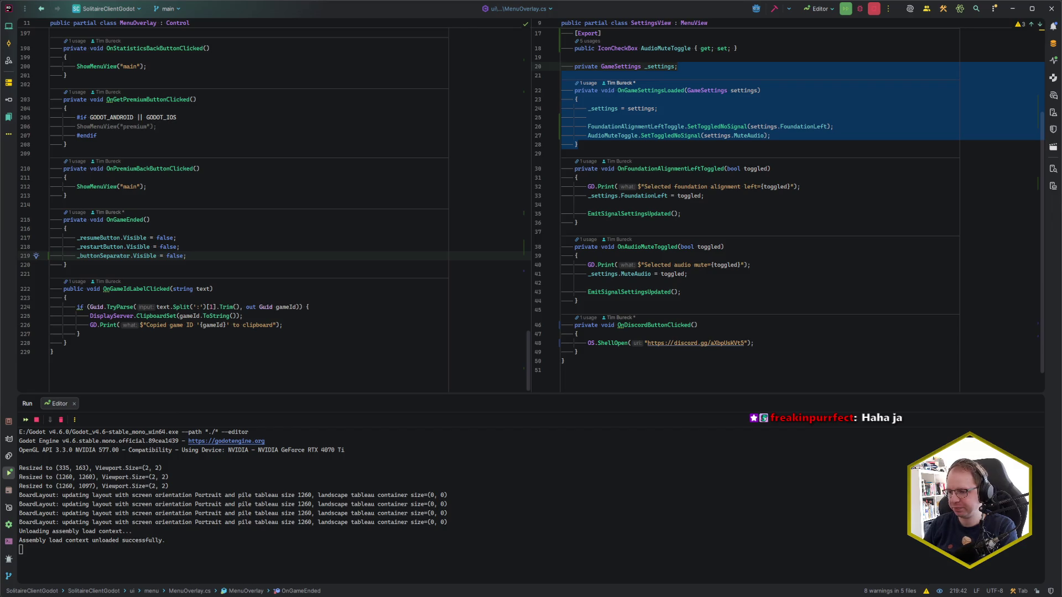
pyautogui.hotkey('alt', 'Tab')
pyautogui.press('F5')
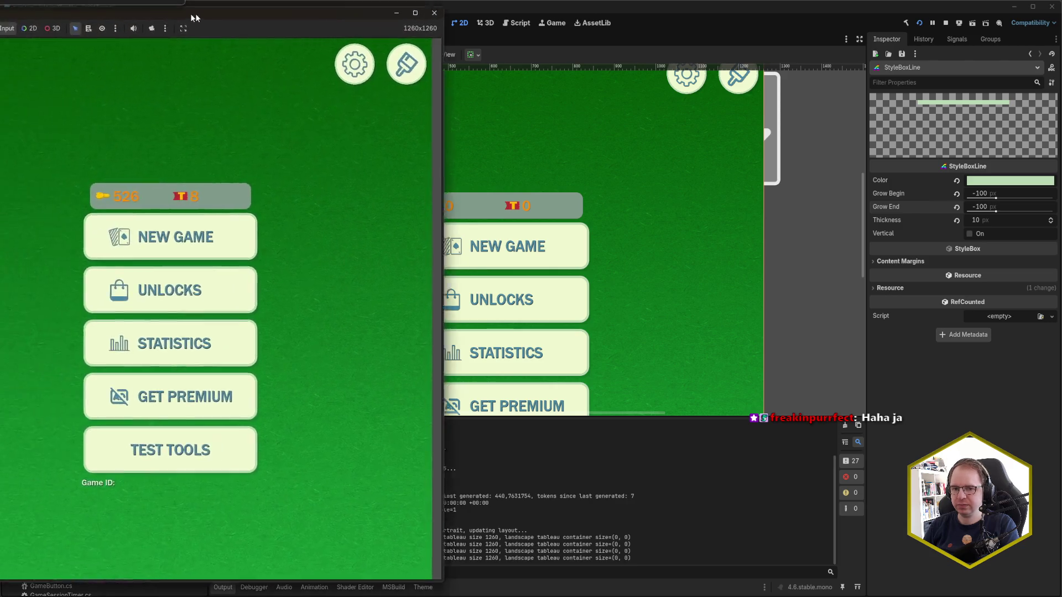
# Step: Move the running game window aside, then compare with the main_menu_new_colors.png mockup
pyautogui.moveTo(357, 16); pyautogui.dragTo(513, 19)
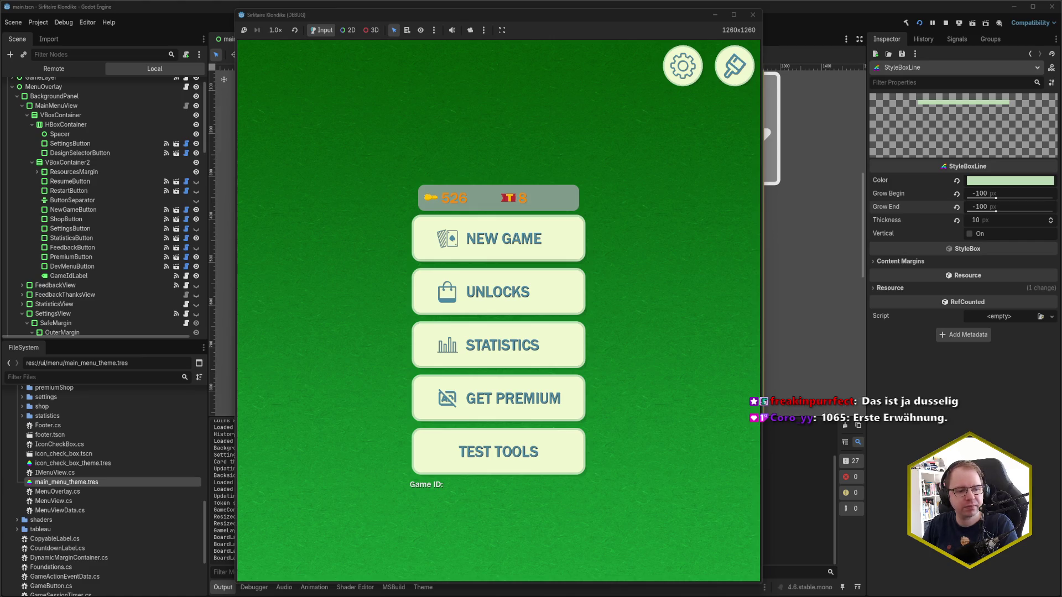
pyautogui.hotkey('alt', 'Tab')
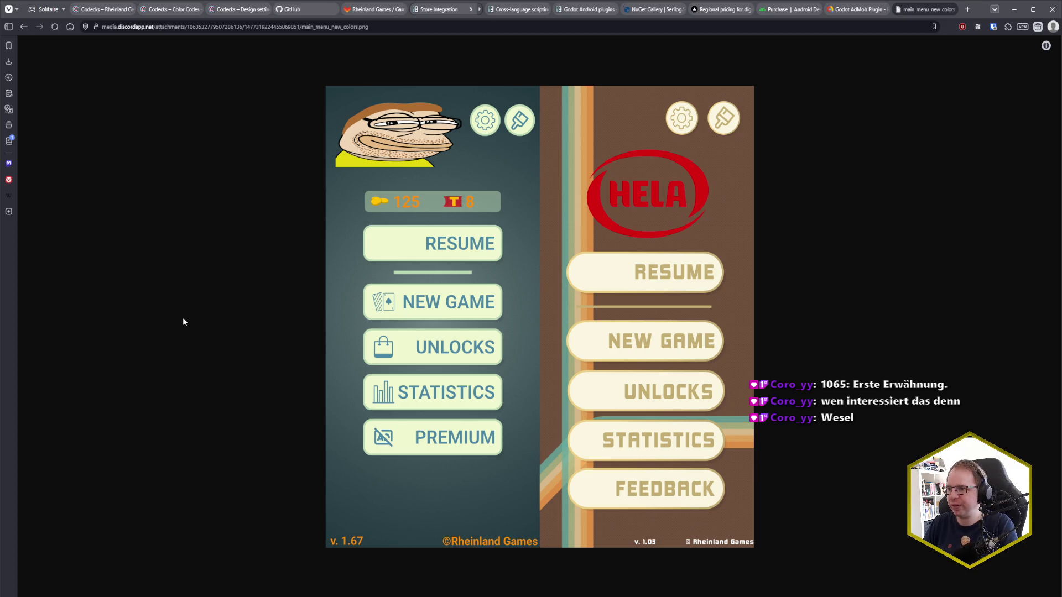
# Step: In a new tab, search German Wikipedia for 'Wesel' and open the article
pyautogui.click(966, 10)
pyautogui.write('wiki')
pyautogui.press('Return')
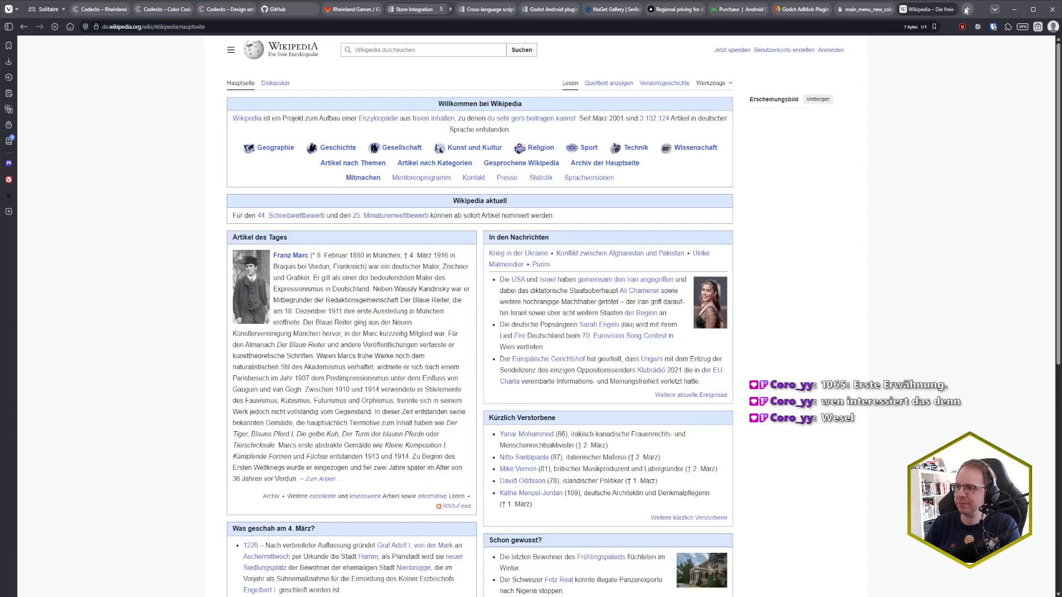
pyautogui.click(453, 51)
pyautogui.write('Wesel')
pyautogui.press('Return')
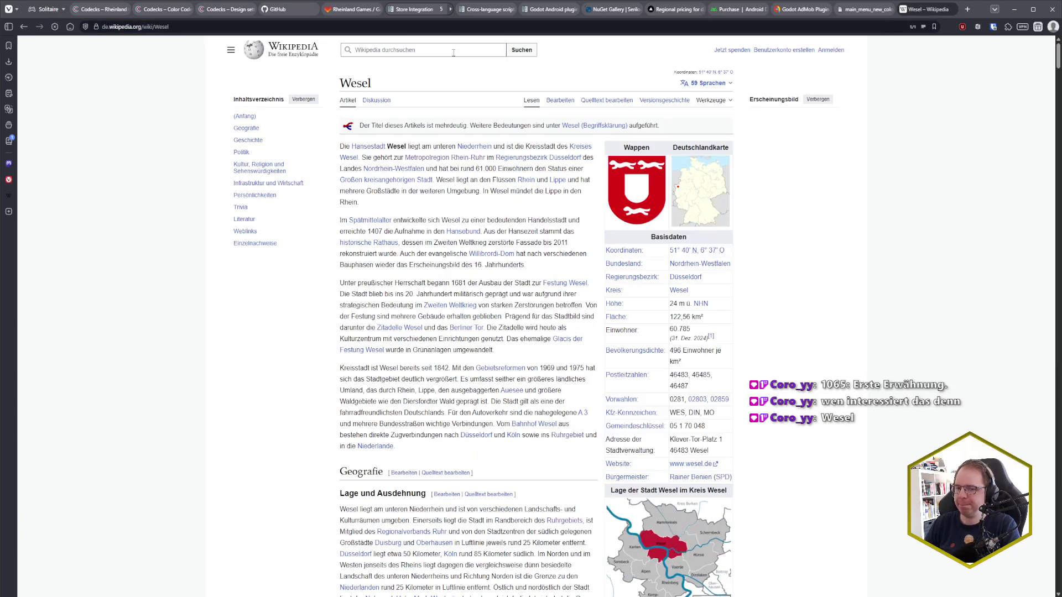
# Step: Scroll down to Geschichte and briefly highlight the Antike sentence on early settlement
pyautogui.scroll(-1, 487, 207)
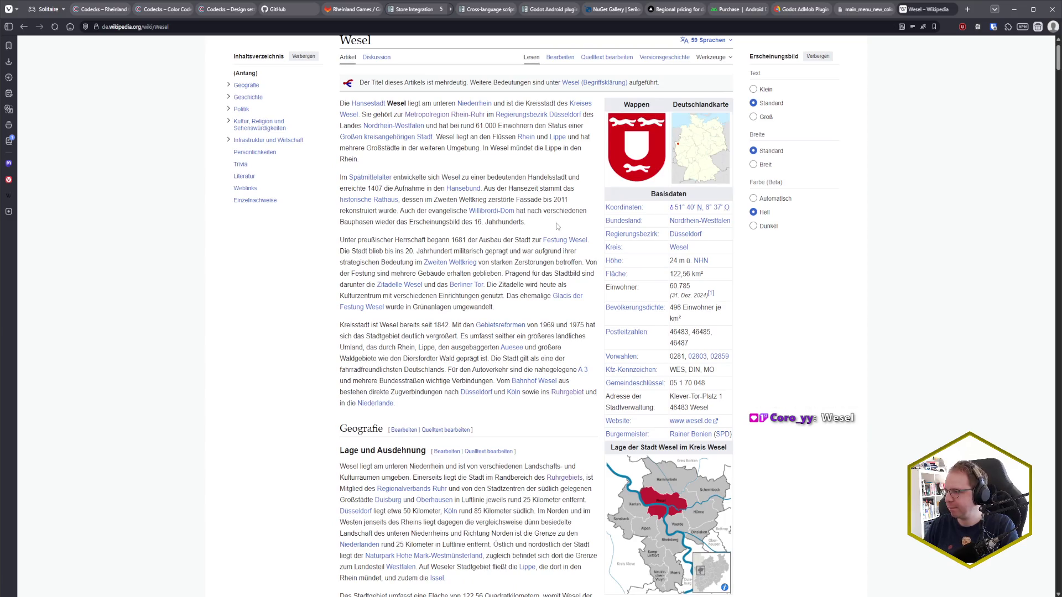
pyautogui.scroll(-3, 556, 226)
pyautogui.scroll(-12, 557, 226)
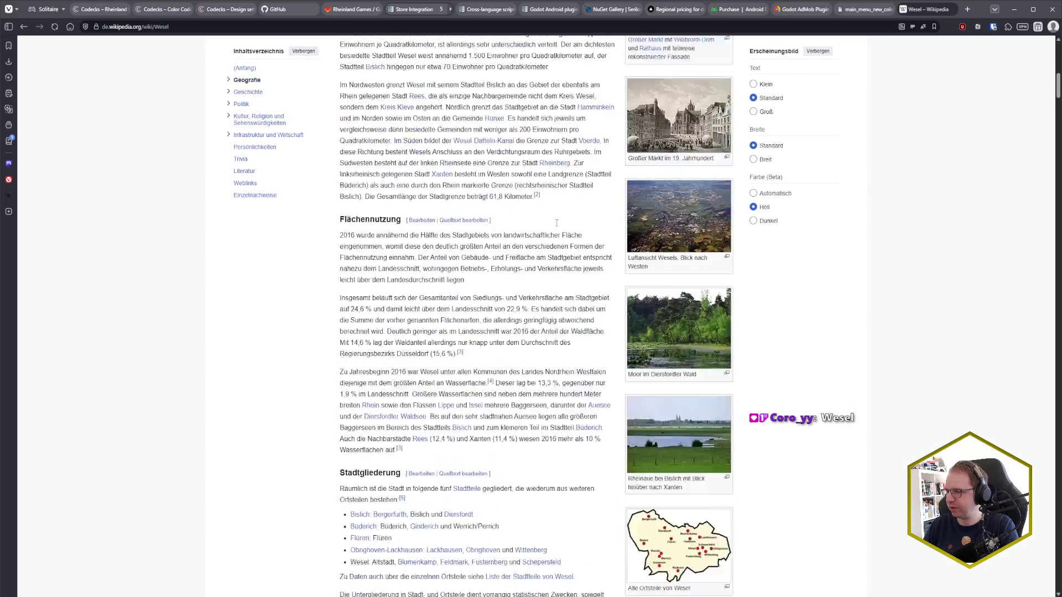
pyautogui.scroll(-5, 556, 220)
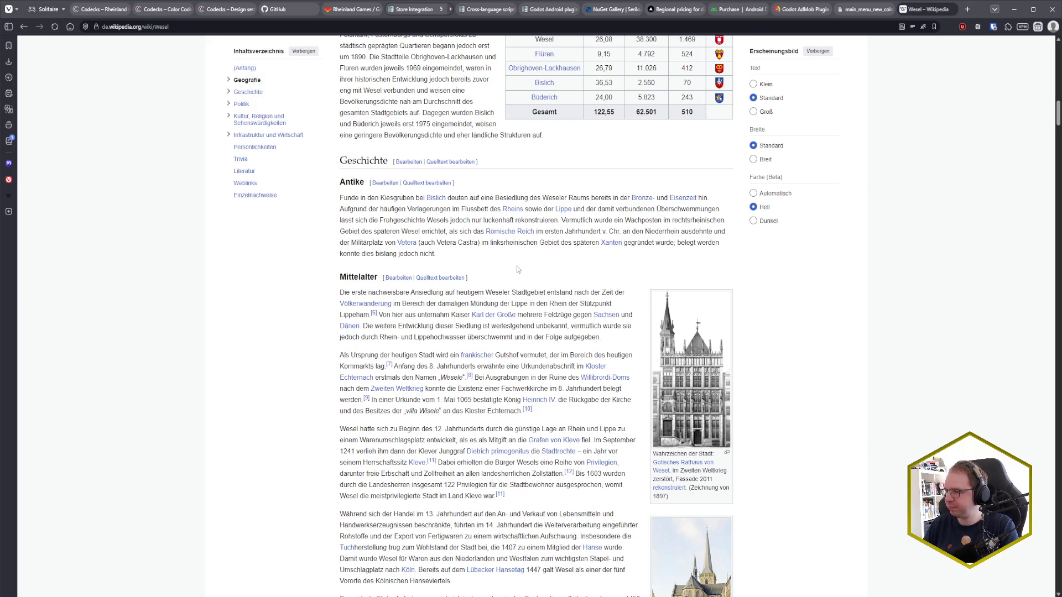
pyautogui.moveTo(461, 198); pyautogui.dragTo(728, 200)
pyautogui.click(729, 201)
# Step: Highlight the passages on the Lippe–Rhein confluence and the 1065 charter while reading
pyautogui.moveTo(400, 303); pyautogui.dragTo(570, 303)
pyautogui.click(569, 303)
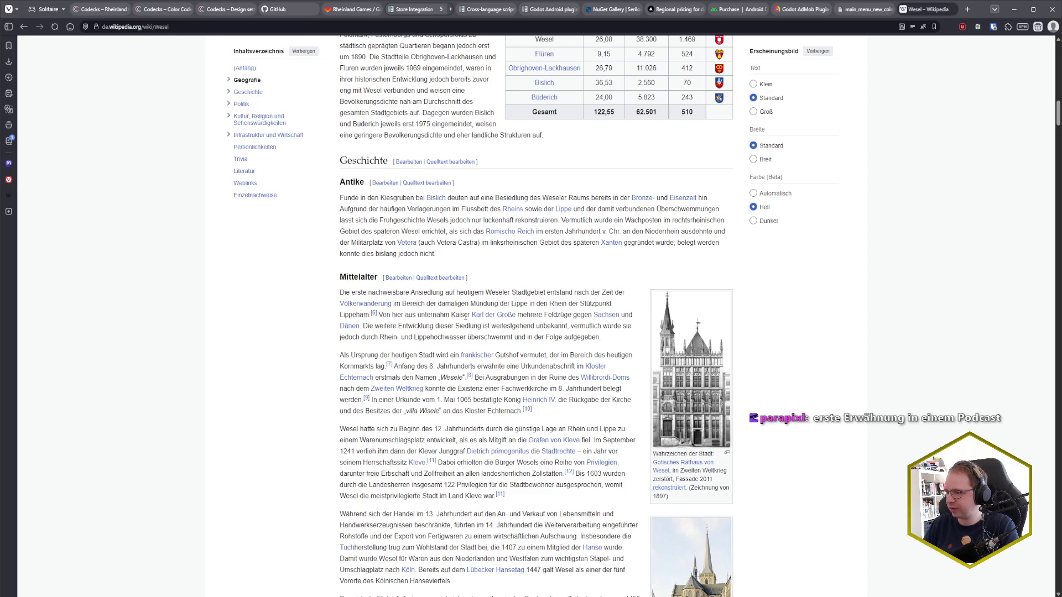
pyautogui.scroll(-1, 450, 323)
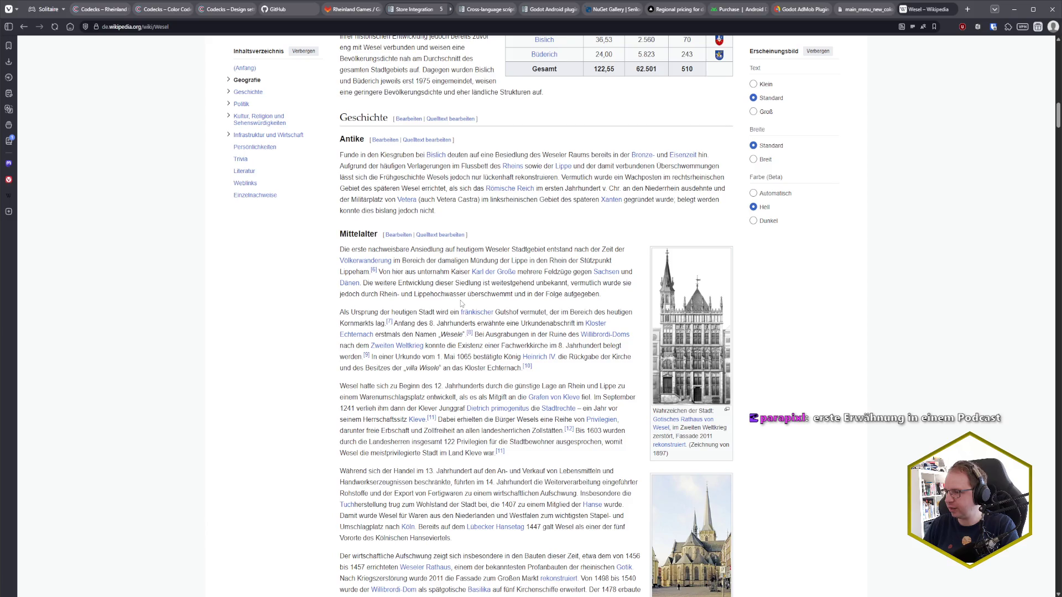
pyautogui.scroll(-1, 461, 303)
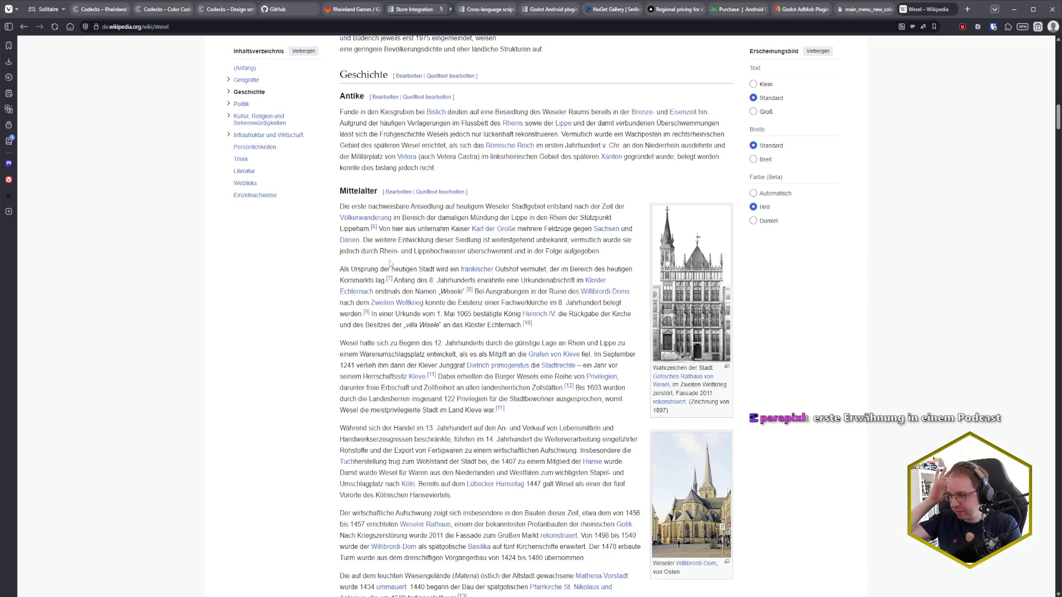
pyautogui.scroll(-1, 390, 264)
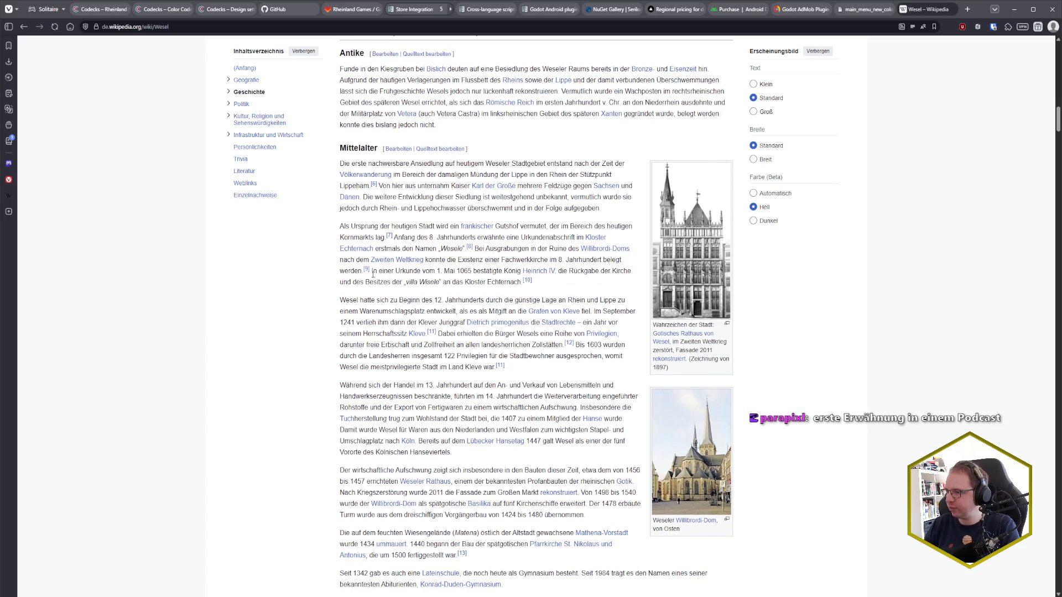
pyautogui.moveTo(373, 274); pyautogui.dragTo(471, 273)
pyautogui.click(471, 273)
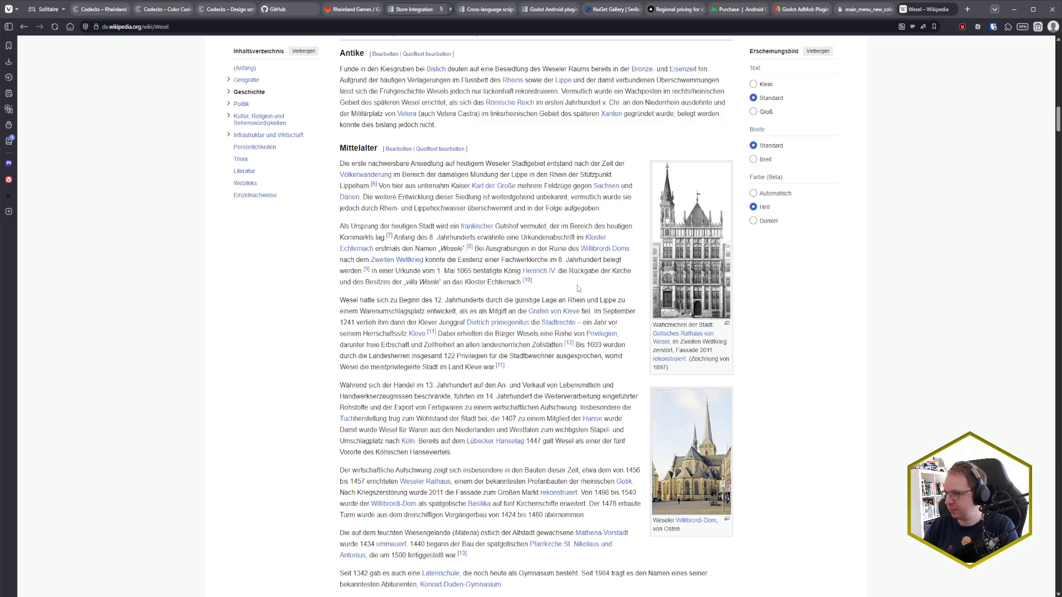
# Step: Mark the 8th-century document mention, scroll back up, and close the Wesel tab
pyautogui.scroll(1, 576, 285)
pyautogui.moveTo(407, 280); pyautogui.dragTo(541, 281)
pyautogui.click(567, 281)
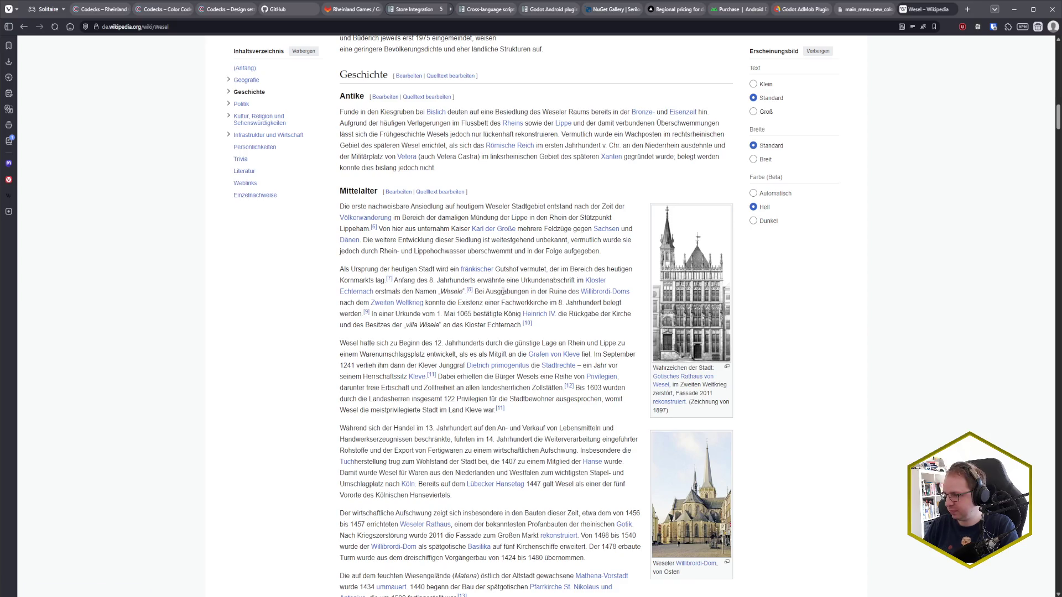
pyautogui.scroll(2, 503, 293)
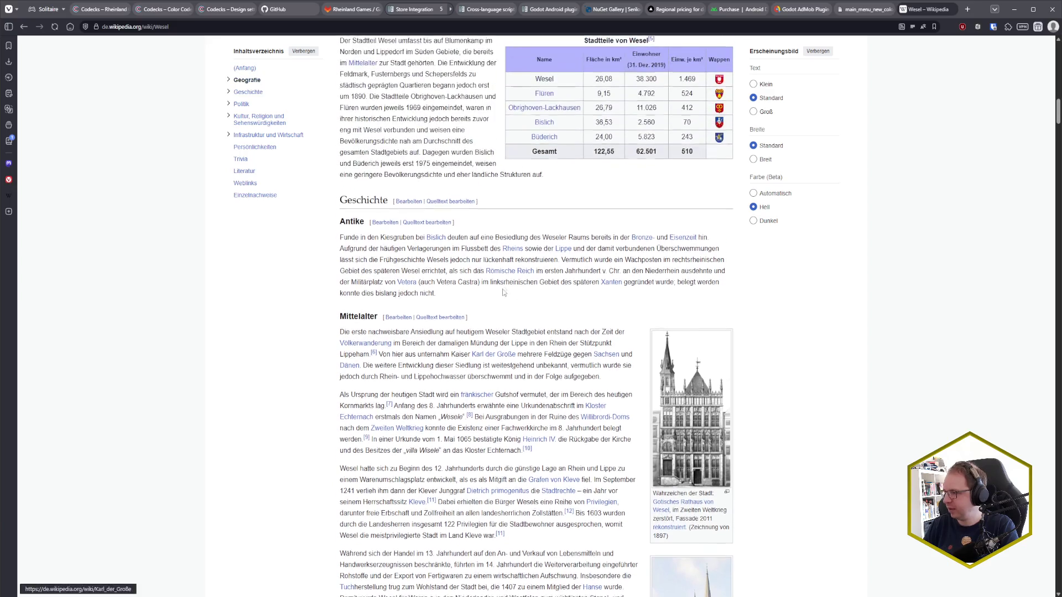
pyautogui.scroll(-8, 500, 293)
pyautogui.scroll(-8, 500, 293)
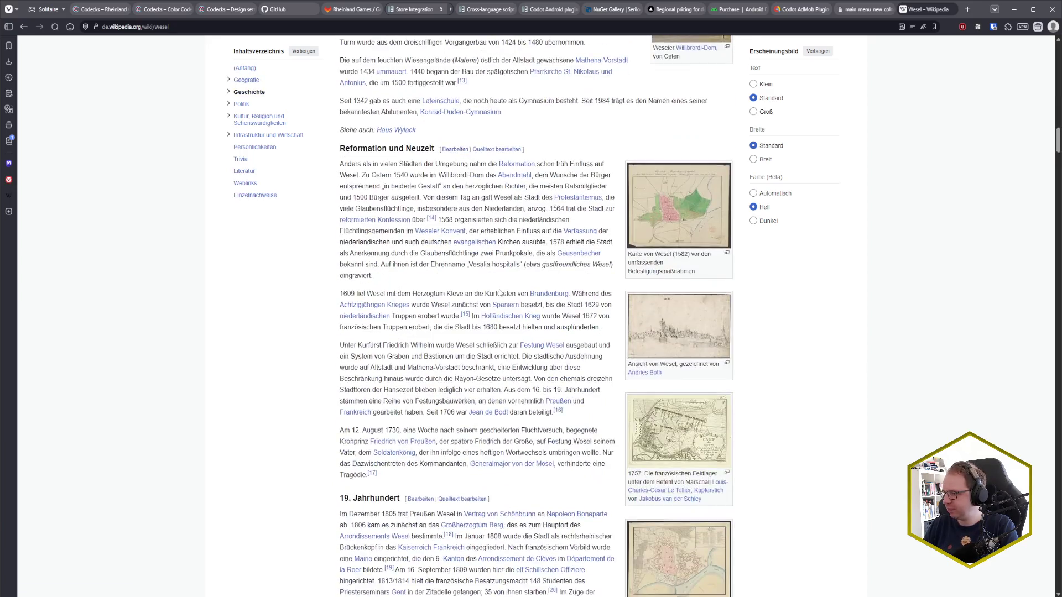
pyautogui.scroll(20, 487, 295)
pyautogui.scroll(5, 470, 298)
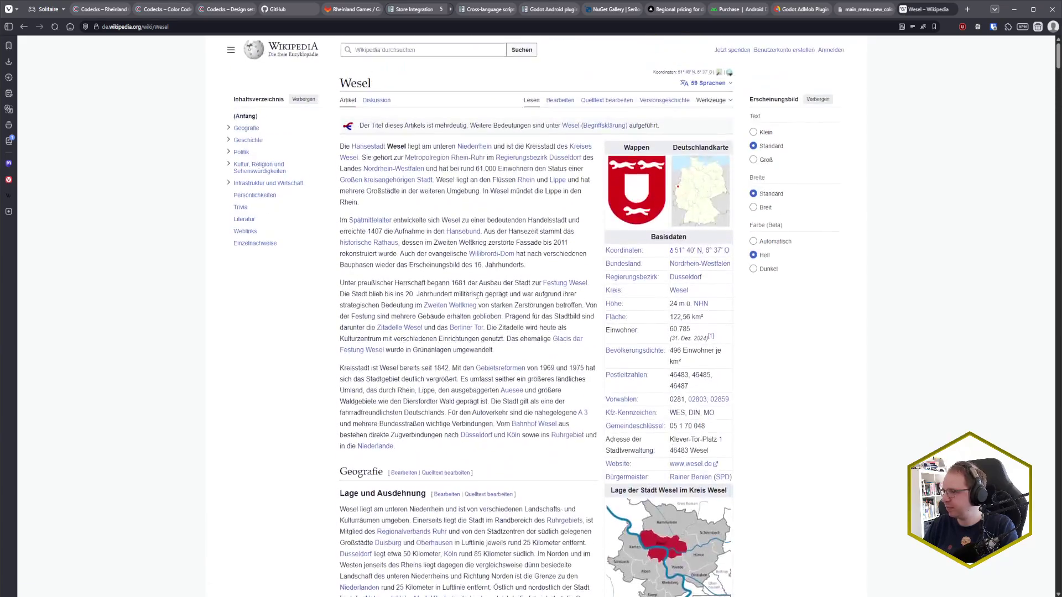
pyautogui.click(948, 9)
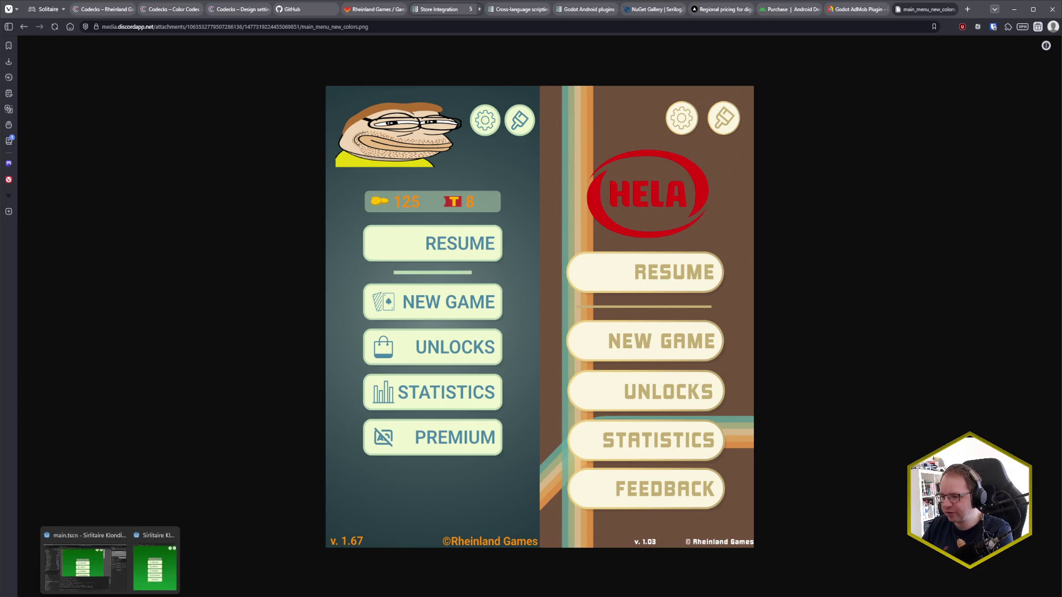
# Step: In the running Solitaire window, start a new game, play A♣ and 5♠, and open the pause menu
pyautogui.click(83, 558)
pyautogui.click(149, 558)
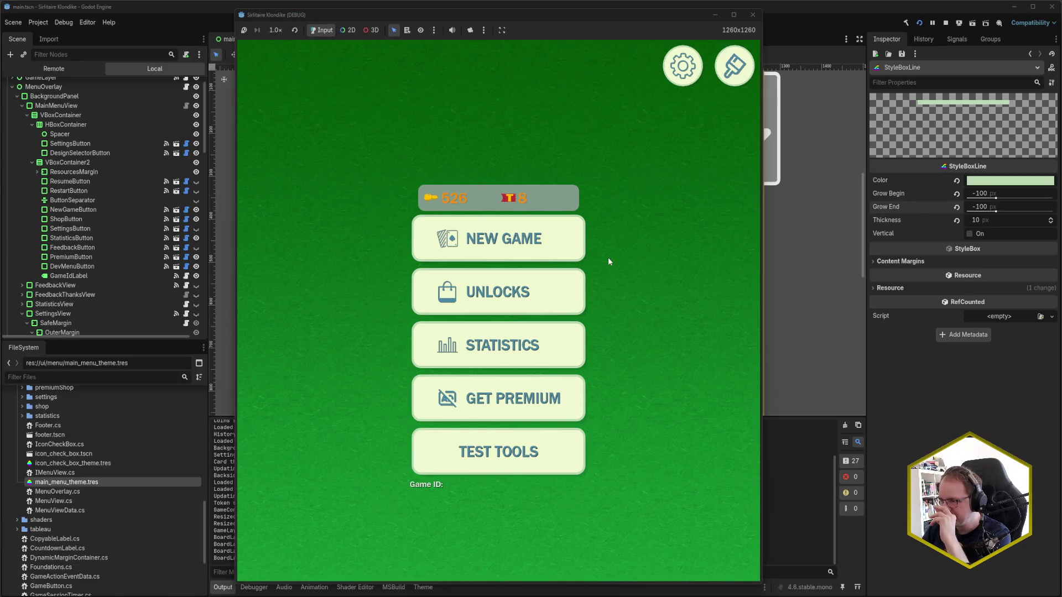
pyautogui.click(553, 249)
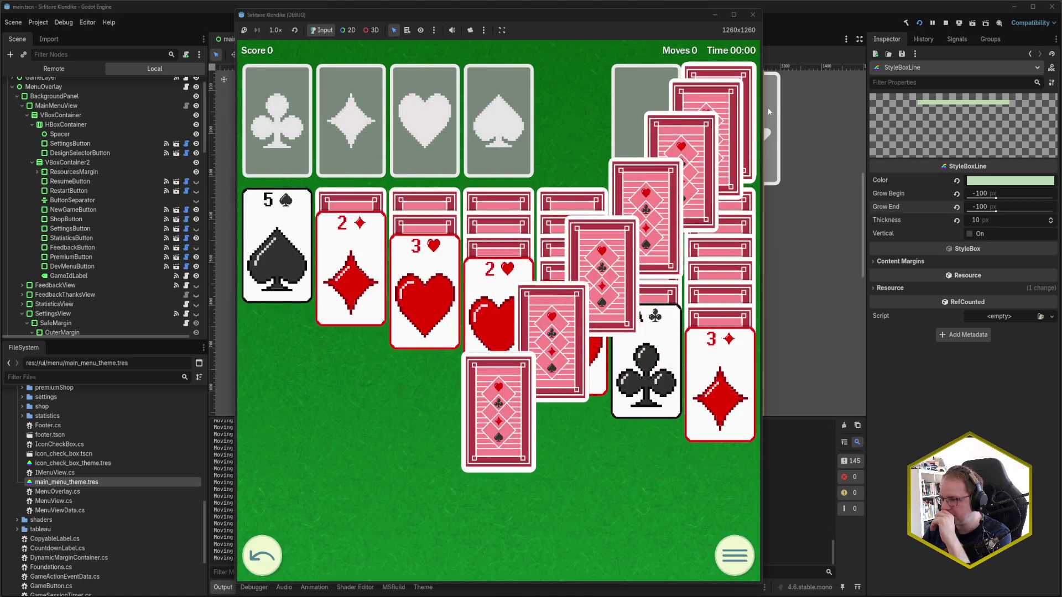
pyautogui.click(616, 357)
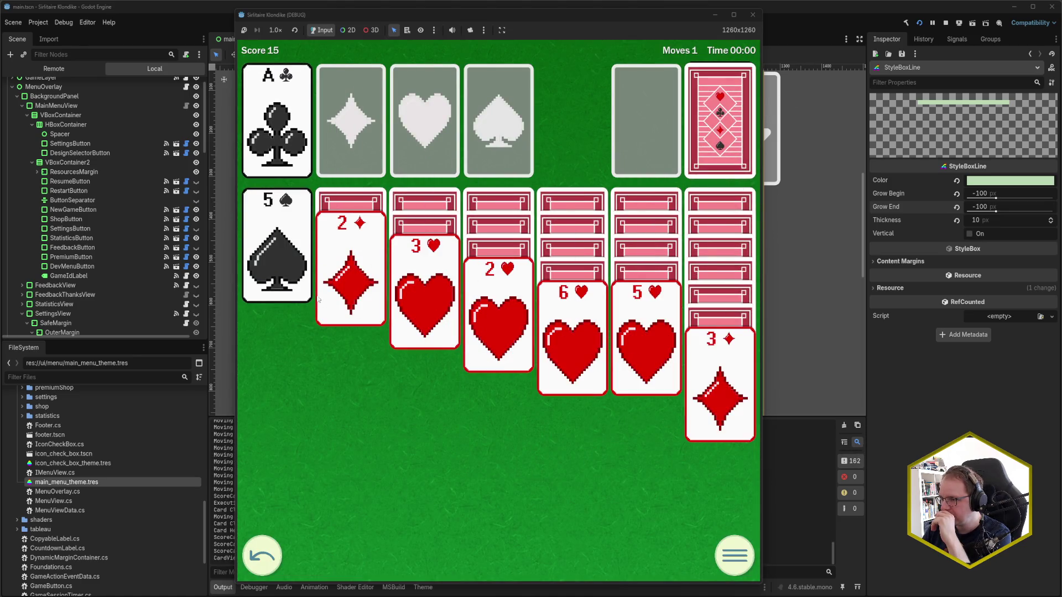
pyautogui.click(309, 296)
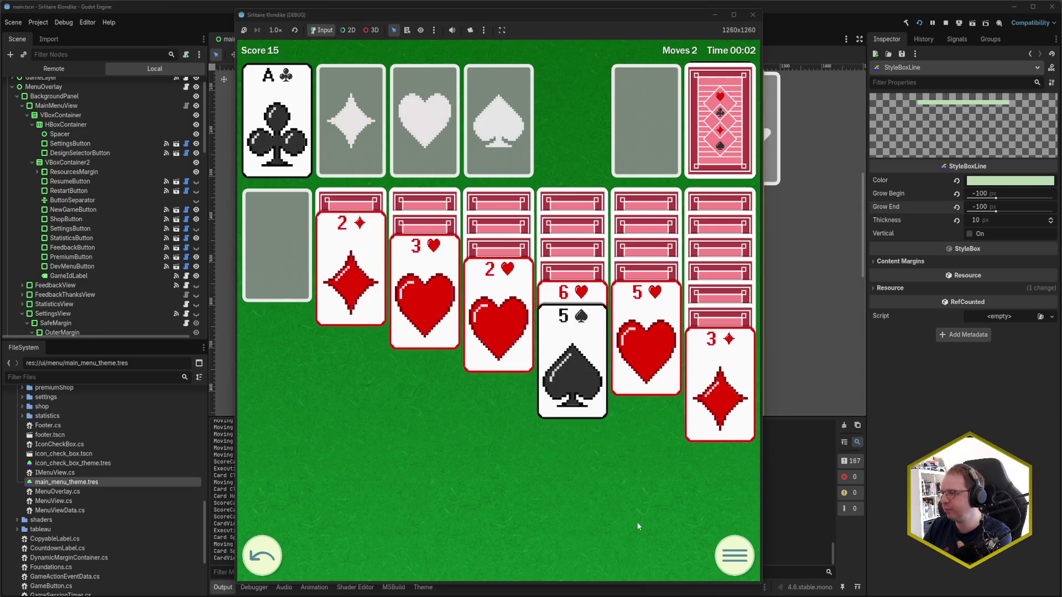
pyautogui.click(741, 560)
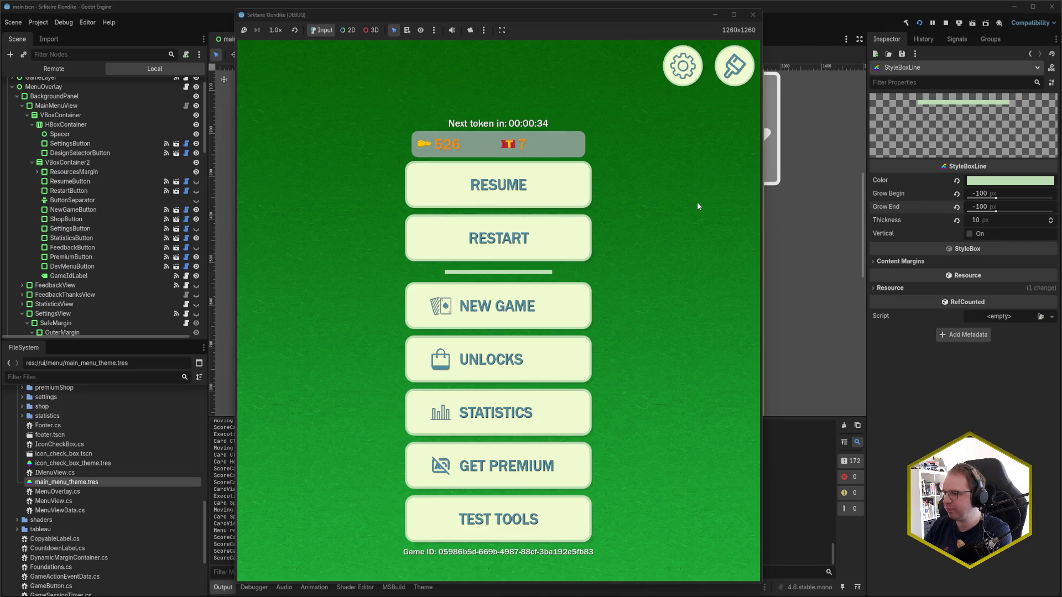
# Step: Restart and play: A♣ to foundation, 5♠ onto 6♥, 4♠ onto 5♥, 3♦ onto 4♠
pyautogui.click(549, 240)
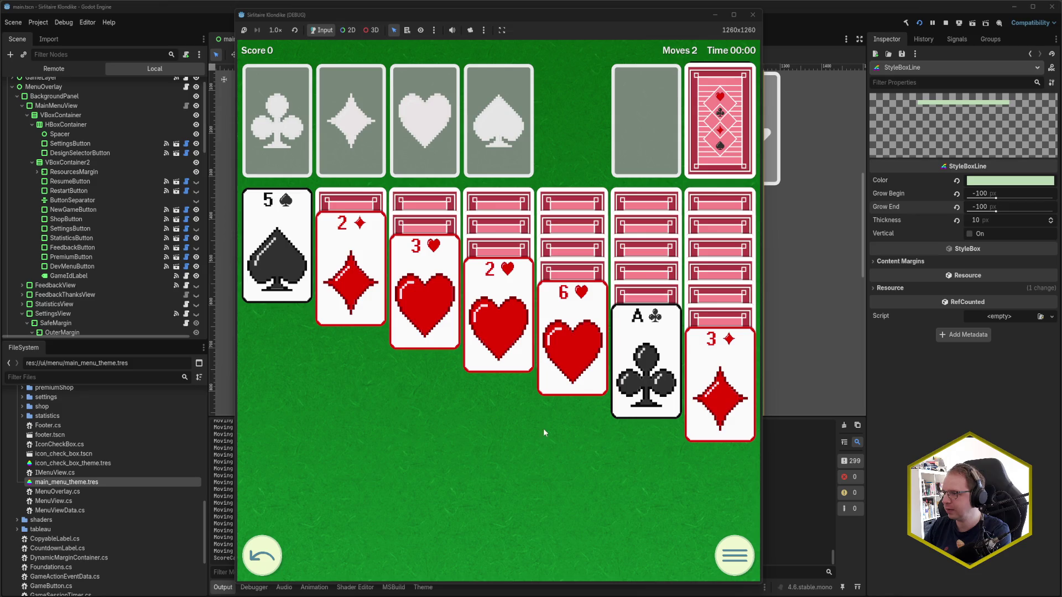
pyautogui.click(643, 375)
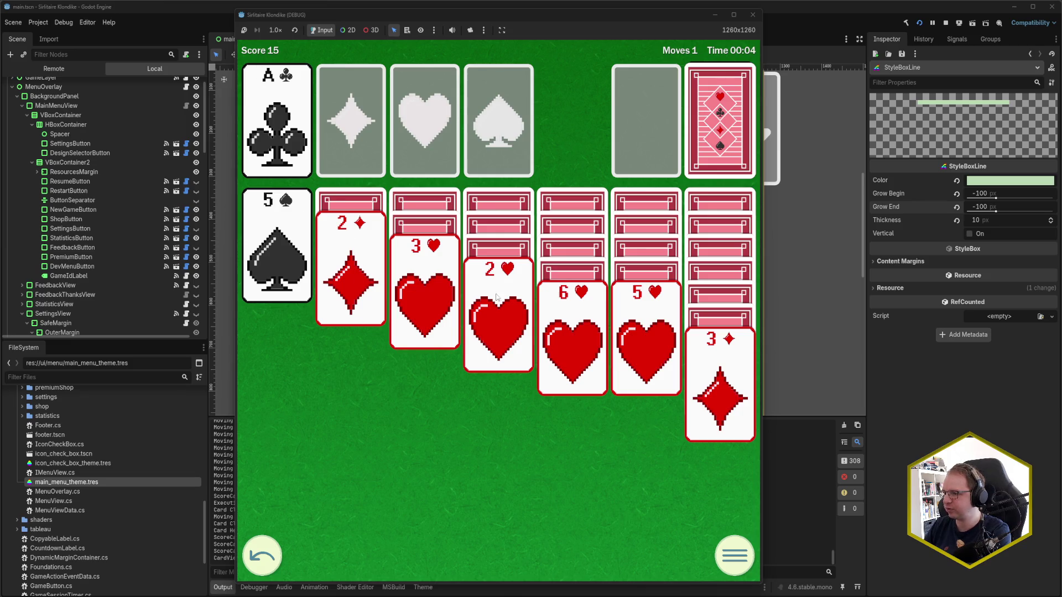
pyautogui.click(306, 273)
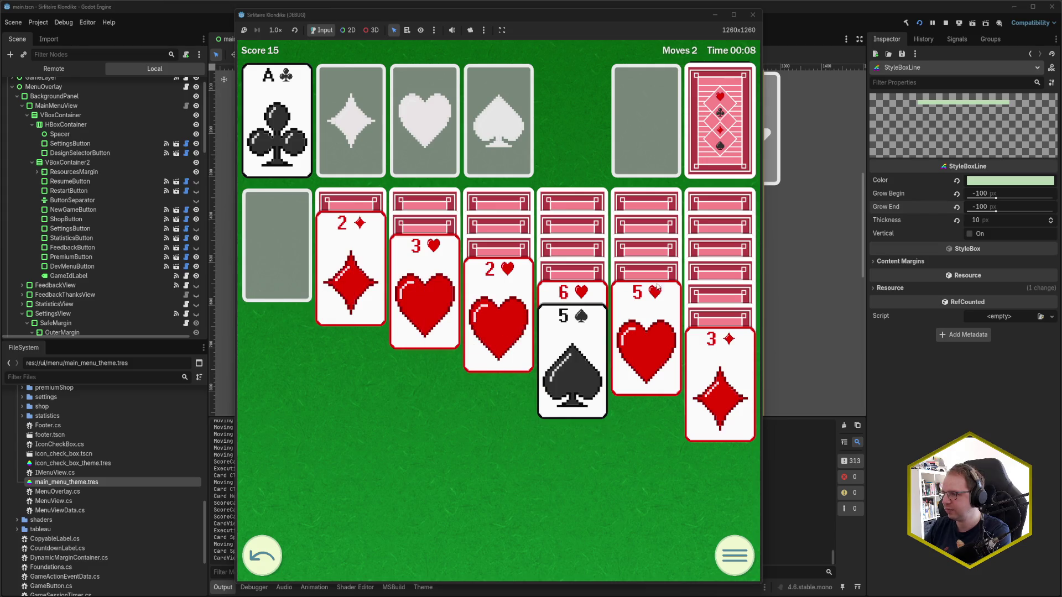
pyautogui.click(717, 140)
pyautogui.click(718, 140)
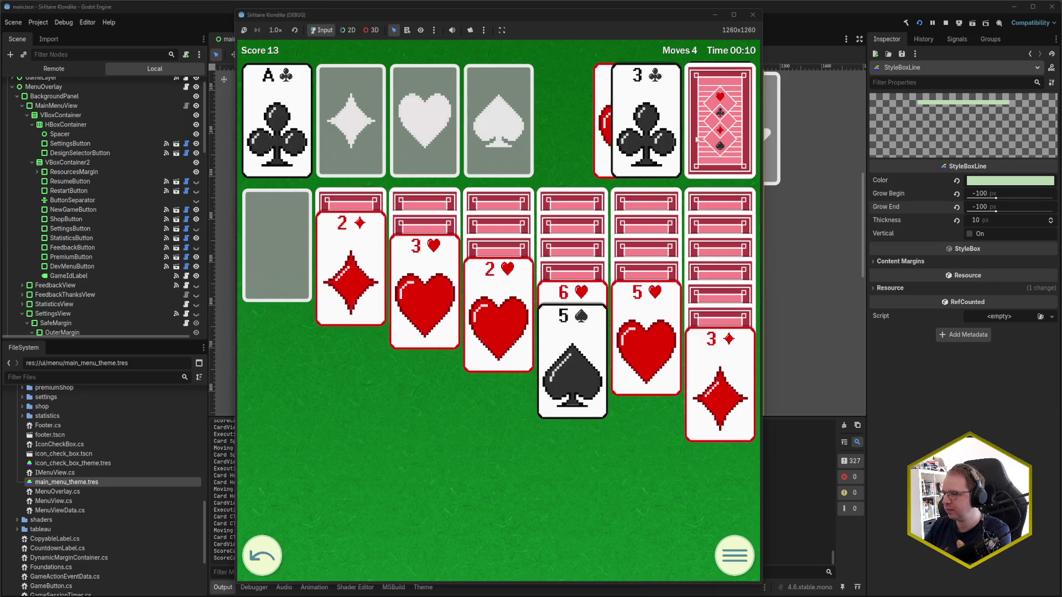
pyautogui.click(670, 141)
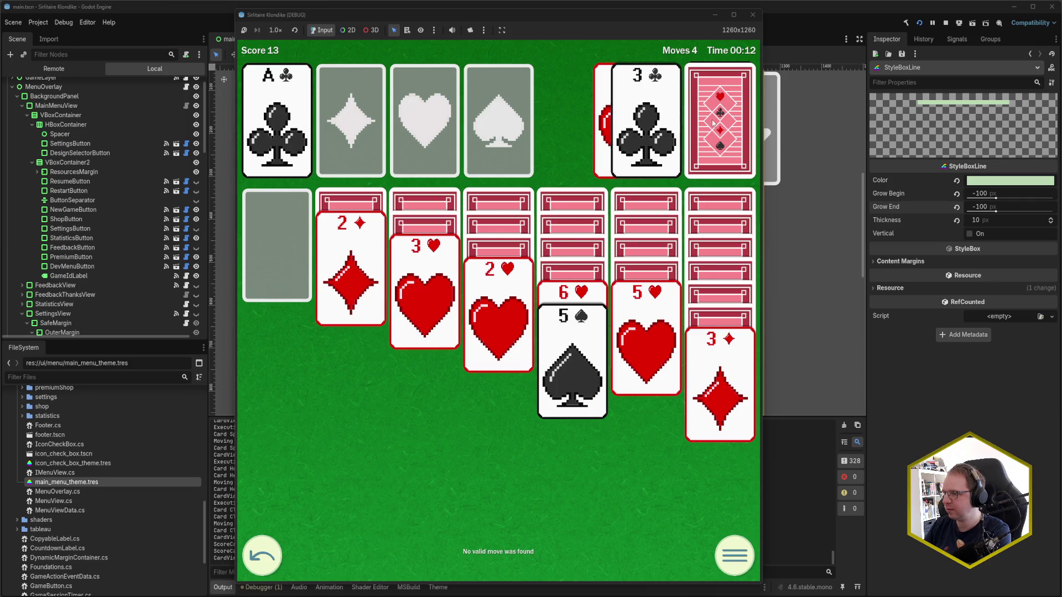
pyautogui.click(713, 123)
pyautogui.click(711, 128)
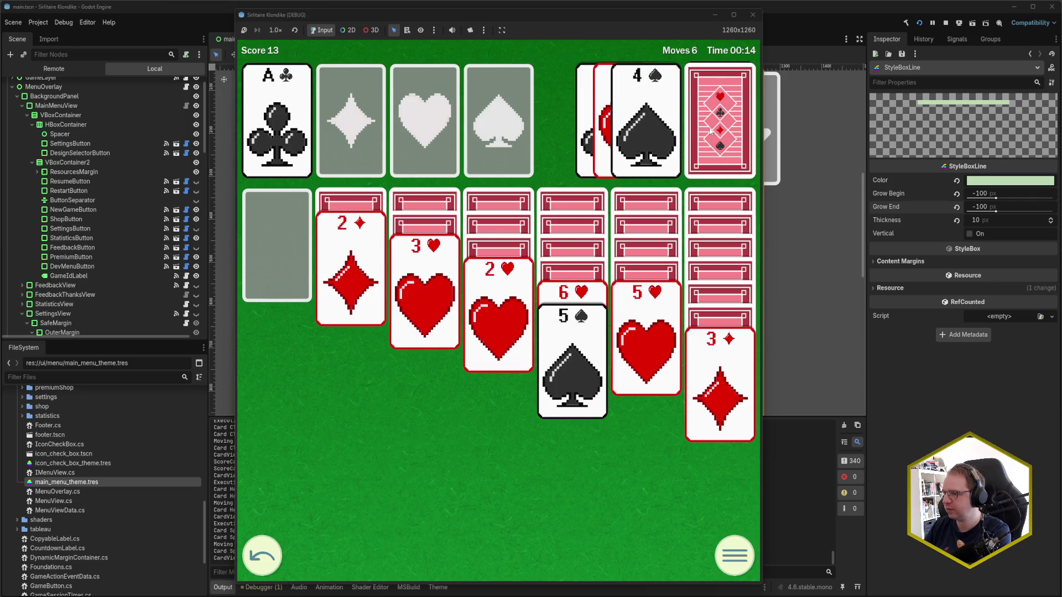
pyautogui.click(646, 133)
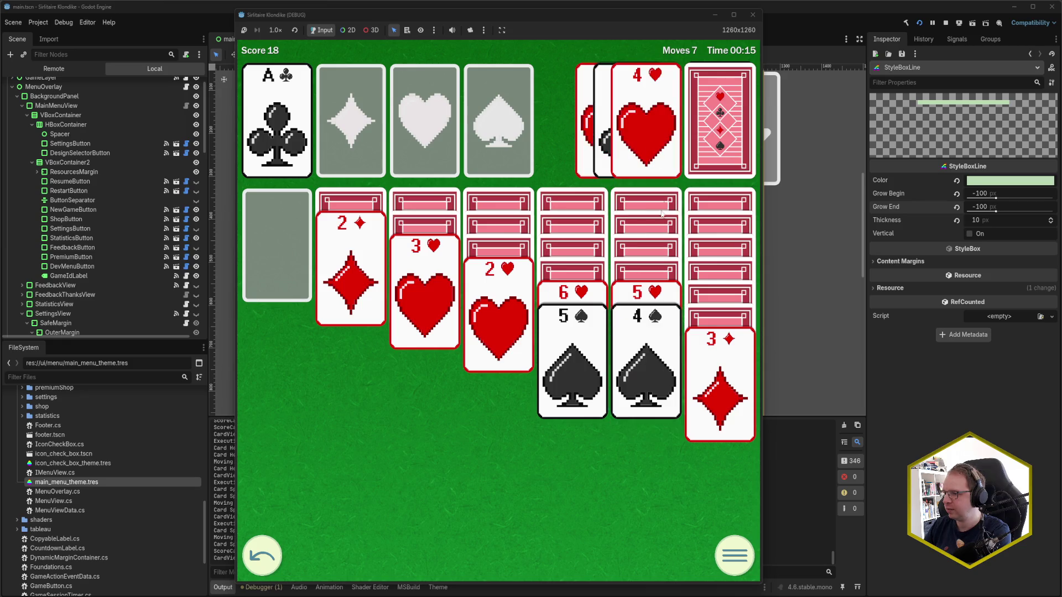
pyautogui.click(723, 391)
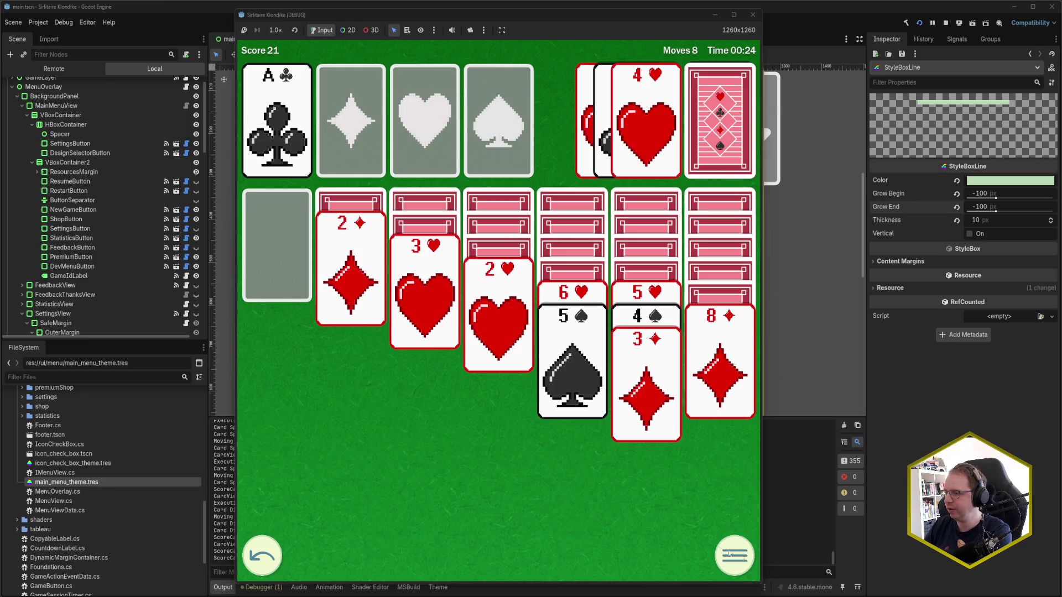
# Step: Restart again from the pause menu, play the ace of clubs, then close the game window
pyautogui.click(744, 570)
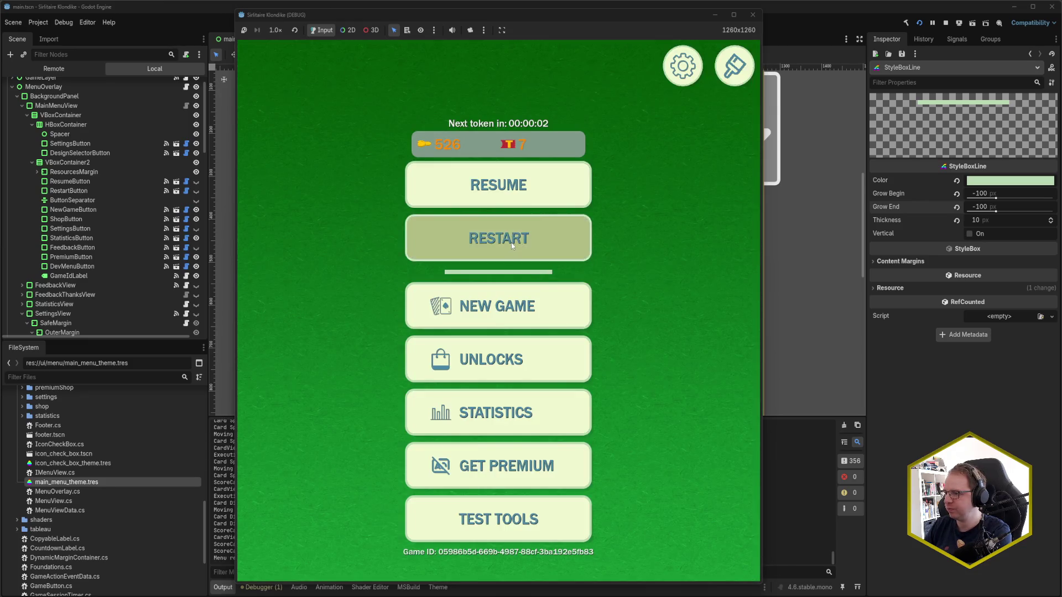
pyautogui.click(508, 232)
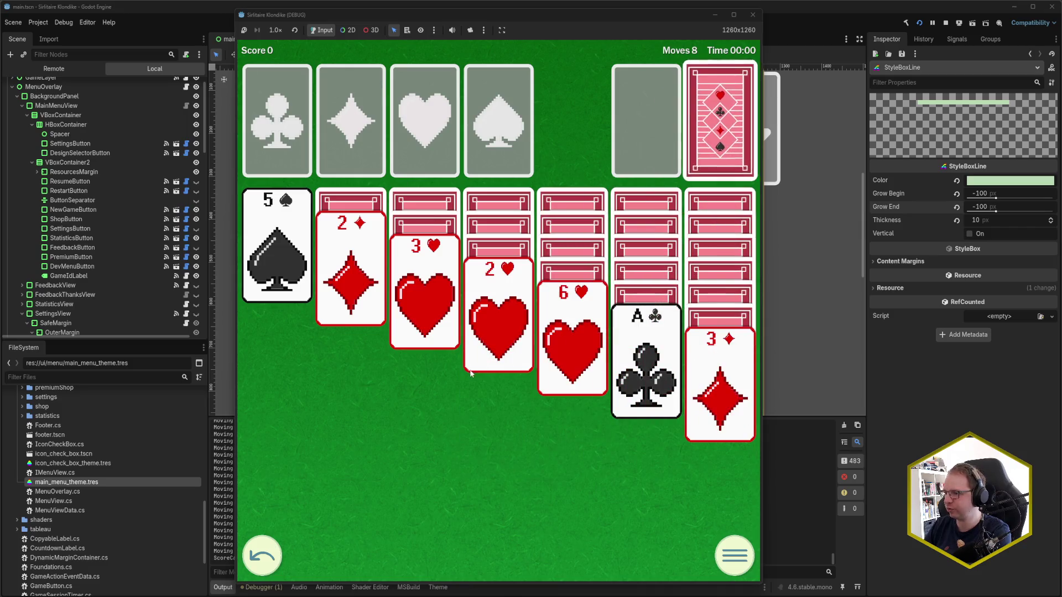
pyautogui.click(659, 358)
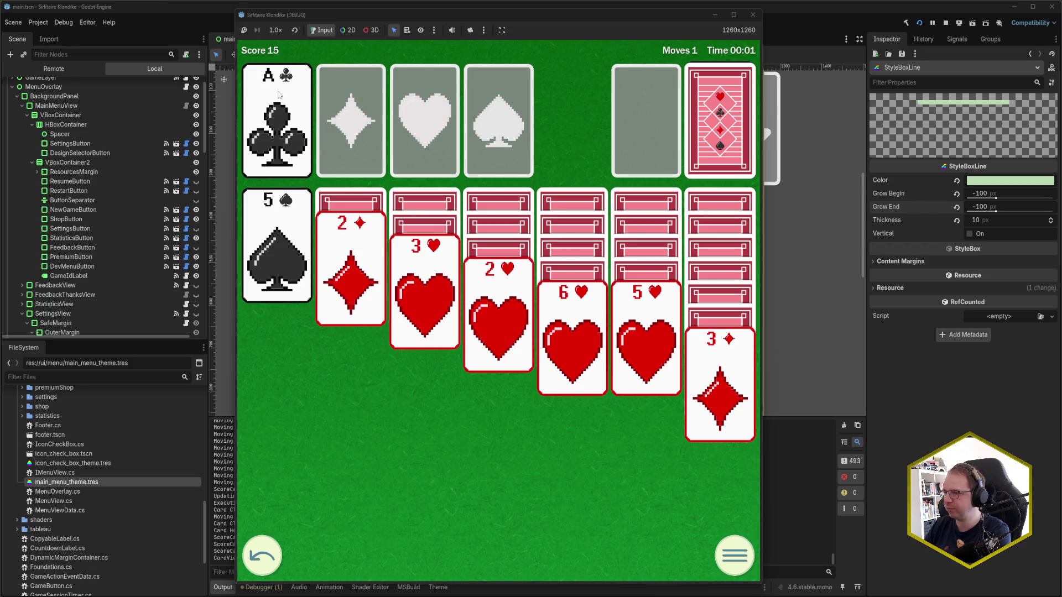
pyautogui.click(753, 15)
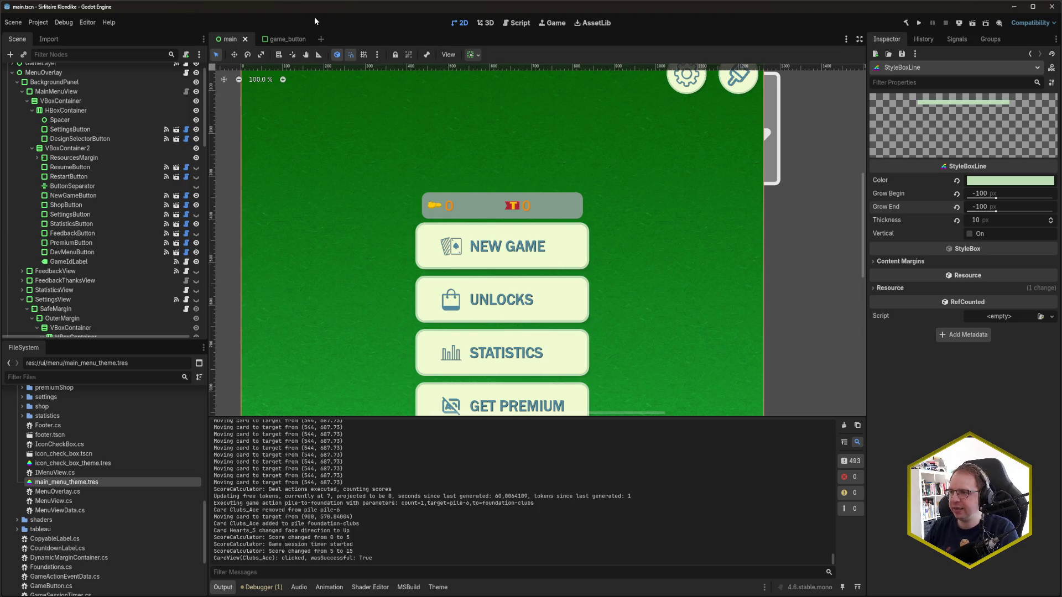
pyautogui.scroll(-3, 417, 252)
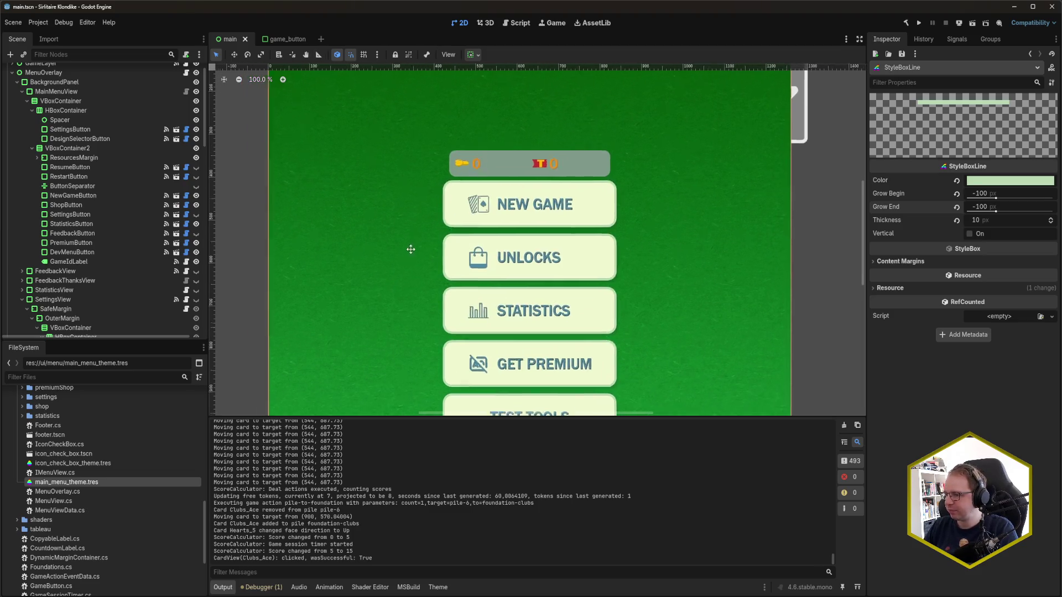
pyautogui.scroll(-1, 440, 268)
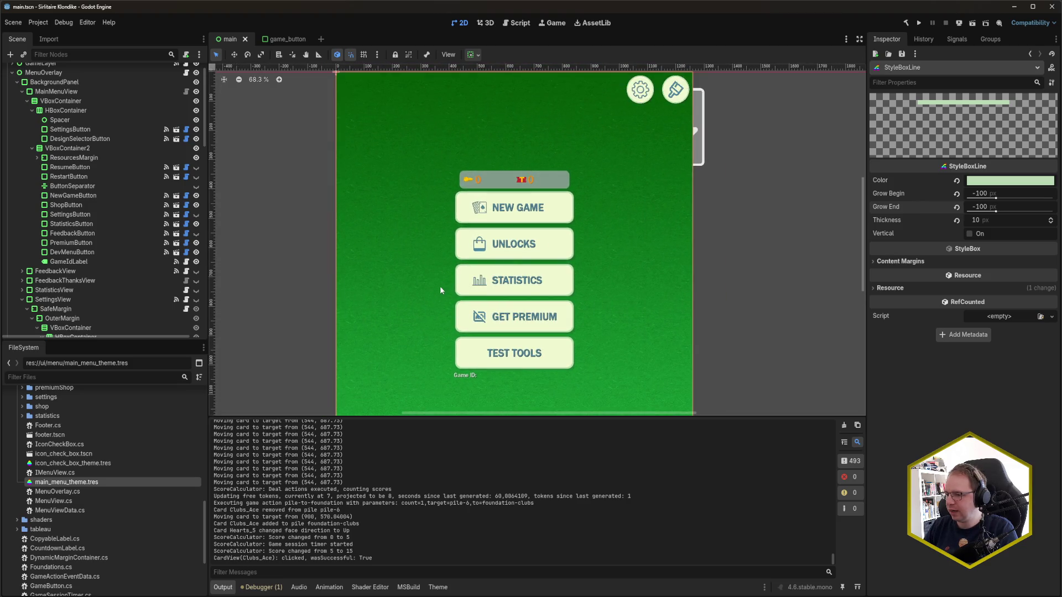
pyautogui.hotkey('alt', 'Tab')
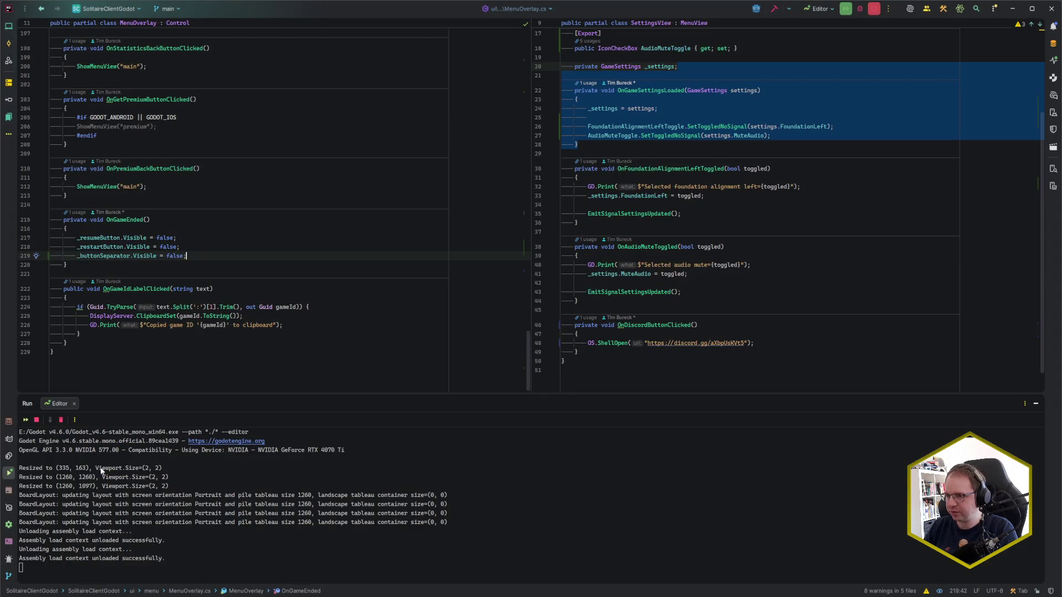
# Step: Show the Solution tree, collapse designSelector, and open SolitaireBoardLayout.cs from the ui folder
pyautogui.press('Down')
pyautogui.press('Down')
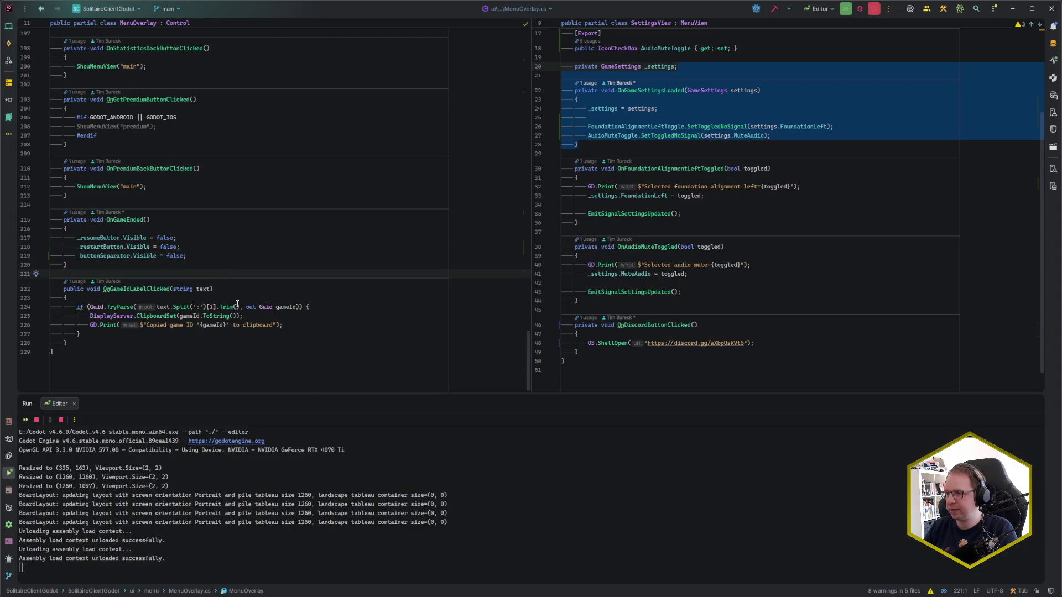
pyautogui.scroll(3, 229, 292)
pyautogui.click(785, 168)
pyautogui.click(220, 270)
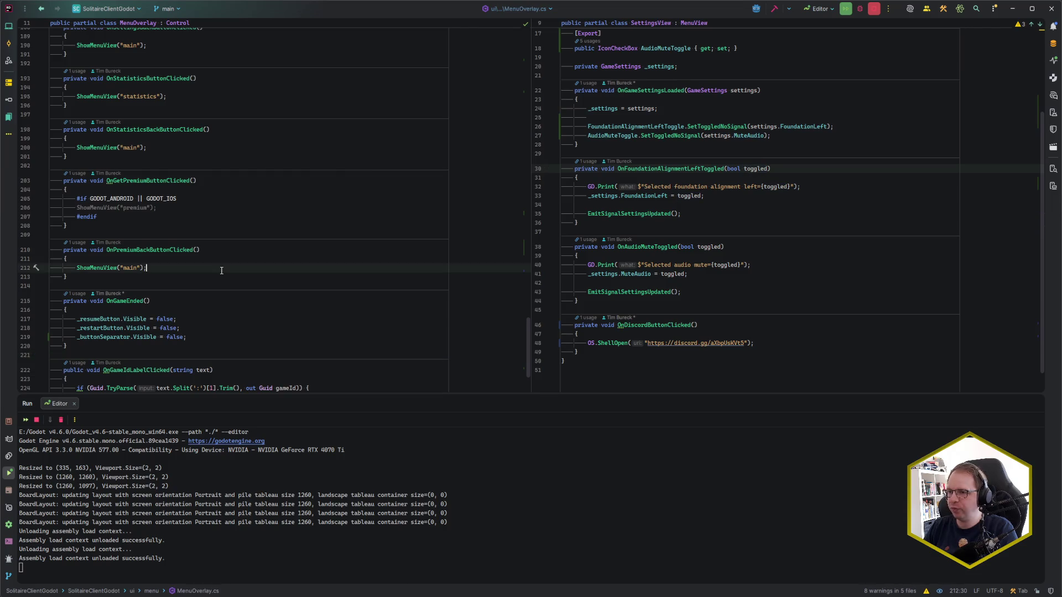
pyautogui.hotkey('alt', '1')
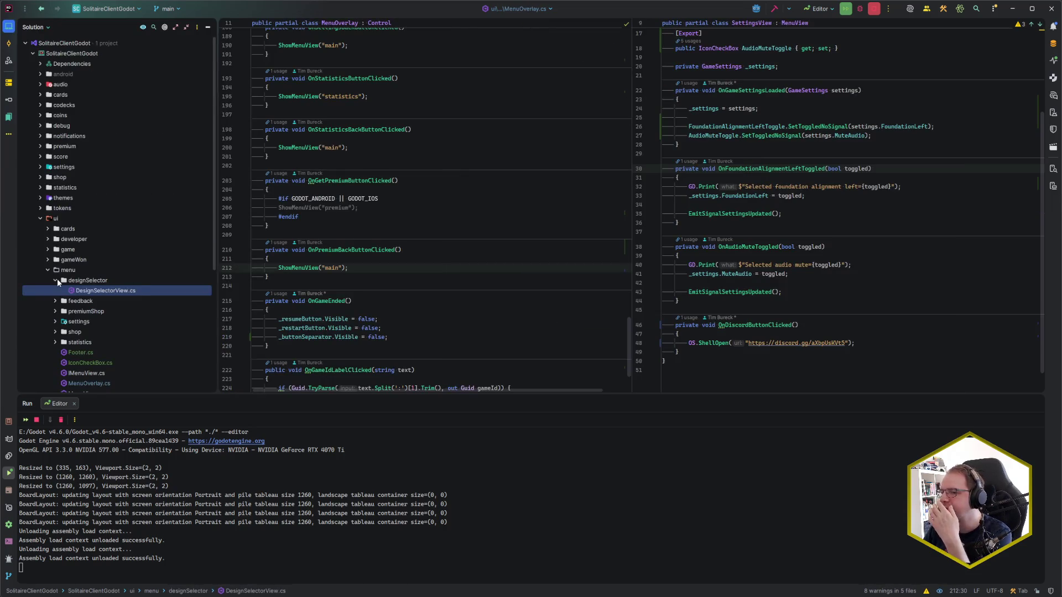
pyautogui.click(56, 280)
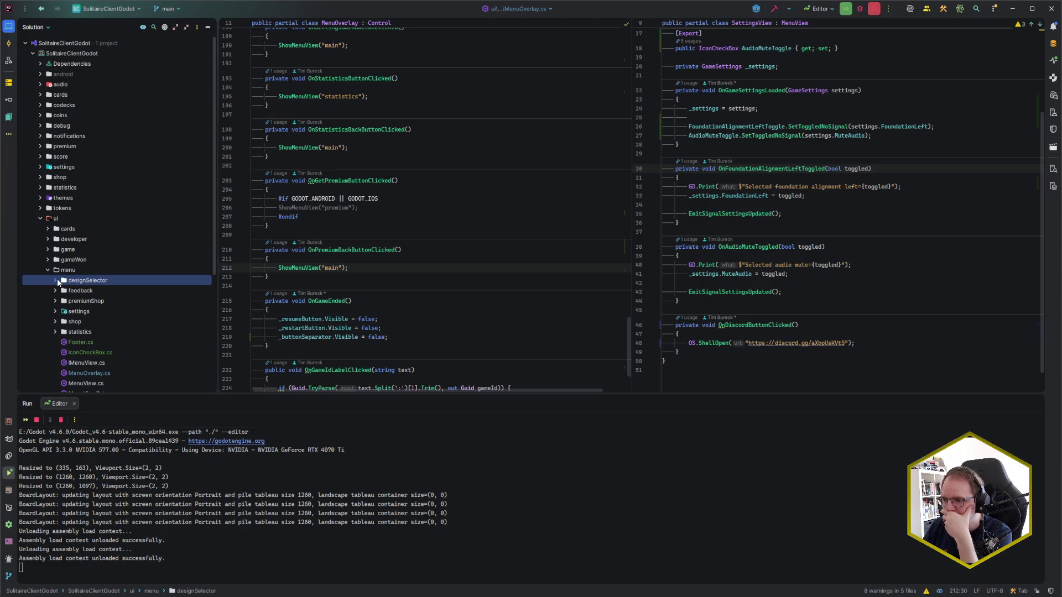
pyautogui.scroll(-5, 57, 283)
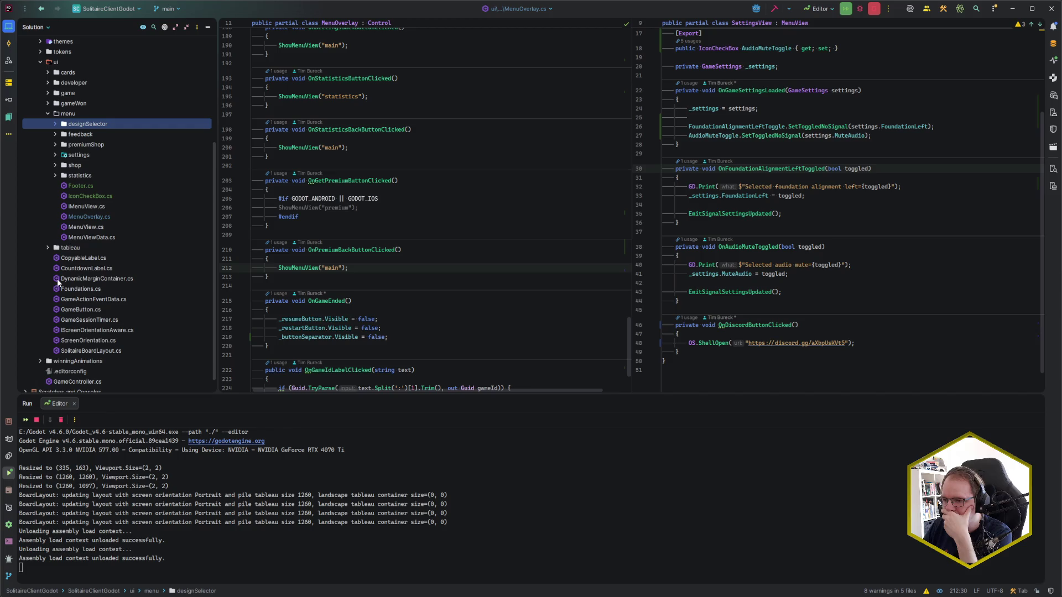
pyautogui.doubleClick(112, 351)
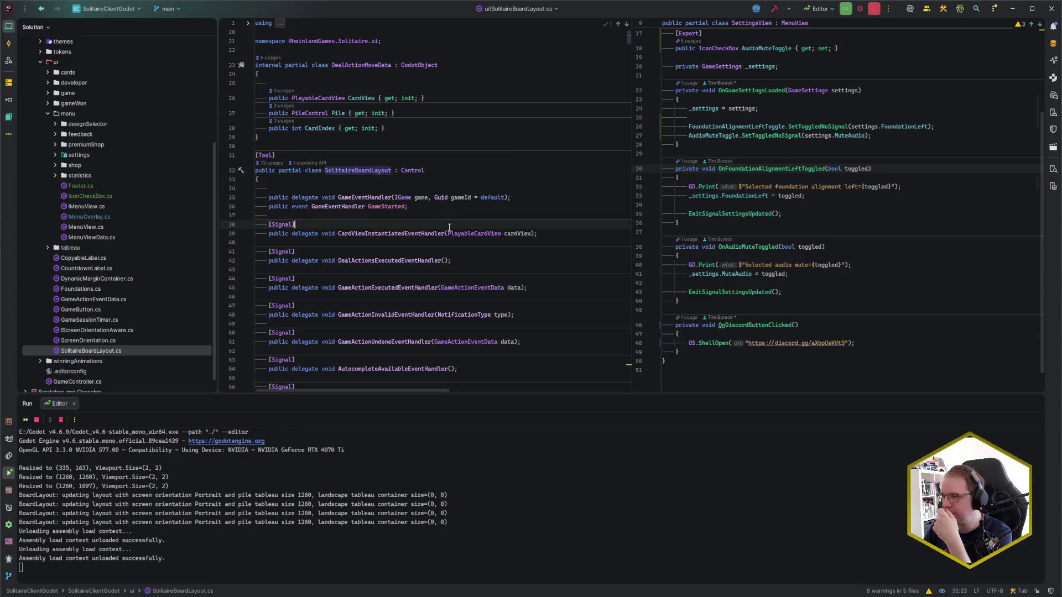
# Step: Scroll through SolitaireBoardLayout.cs, then expand the game folder and select GameLayer.cs
pyautogui.scroll(-10, 420, 240)
pyautogui.scroll(-4, 446, 239)
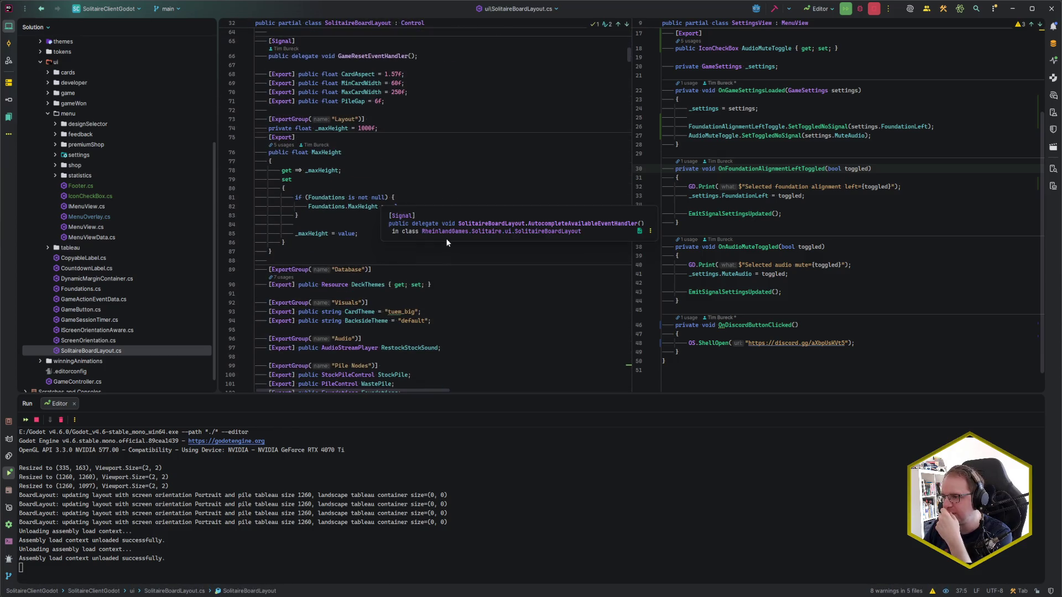
pyautogui.scroll(-4, 446, 242)
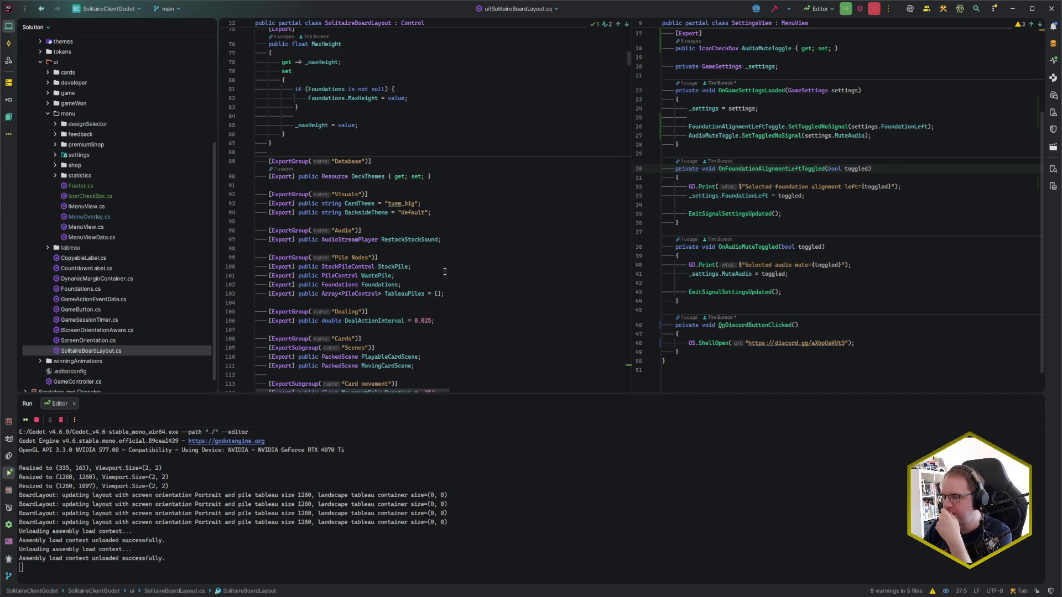
pyautogui.click(48, 93)
pyautogui.click(86, 104)
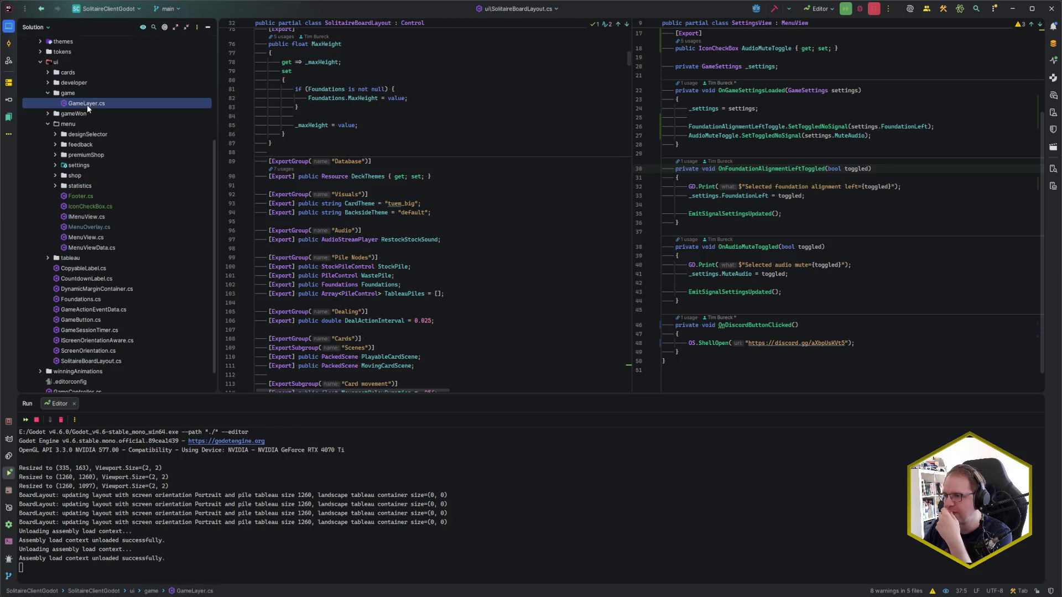
# Step: Open GameLayer.cs, jump to where _topBarContainer is assigned, and review up to ScreenOrientation
pyautogui.doubleClick(88, 105)
pyautogui.click(446, 223)
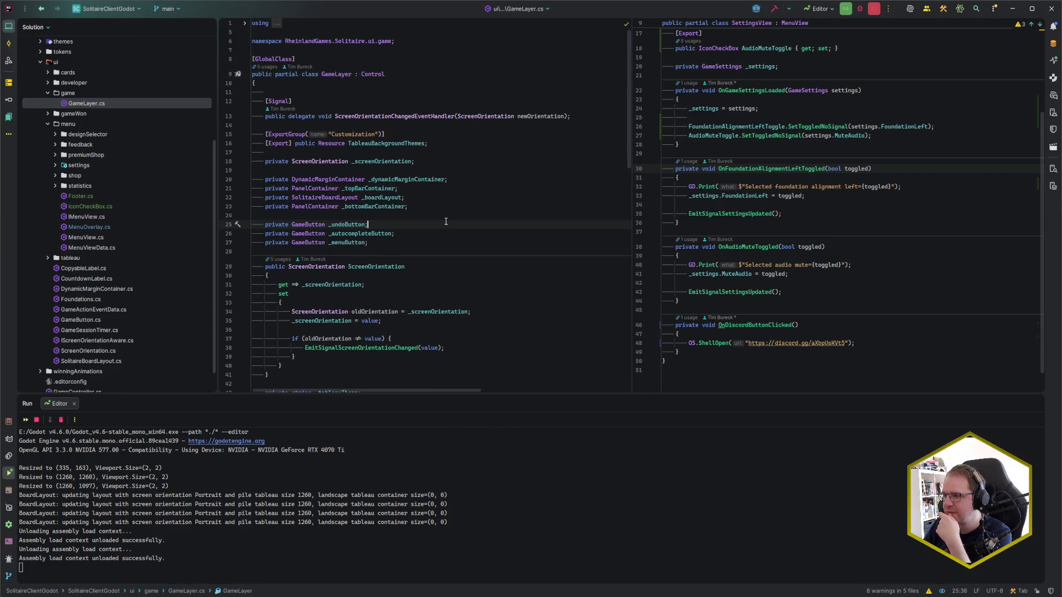
pyautogui.click(378, 188)
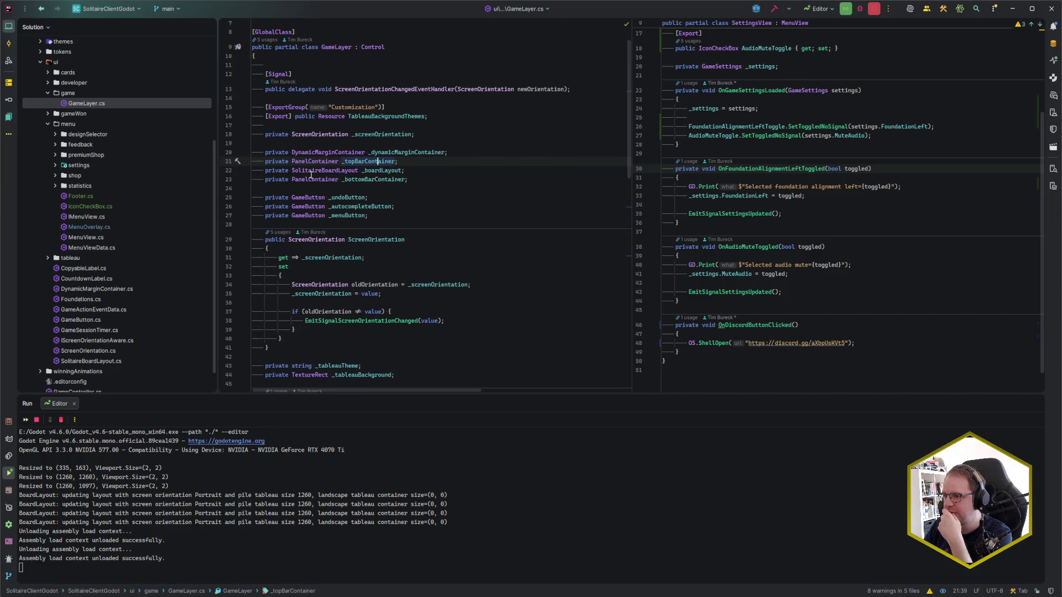
pyautogui.hotkey('ctrl', 'b')
pyautogui.press('Return')
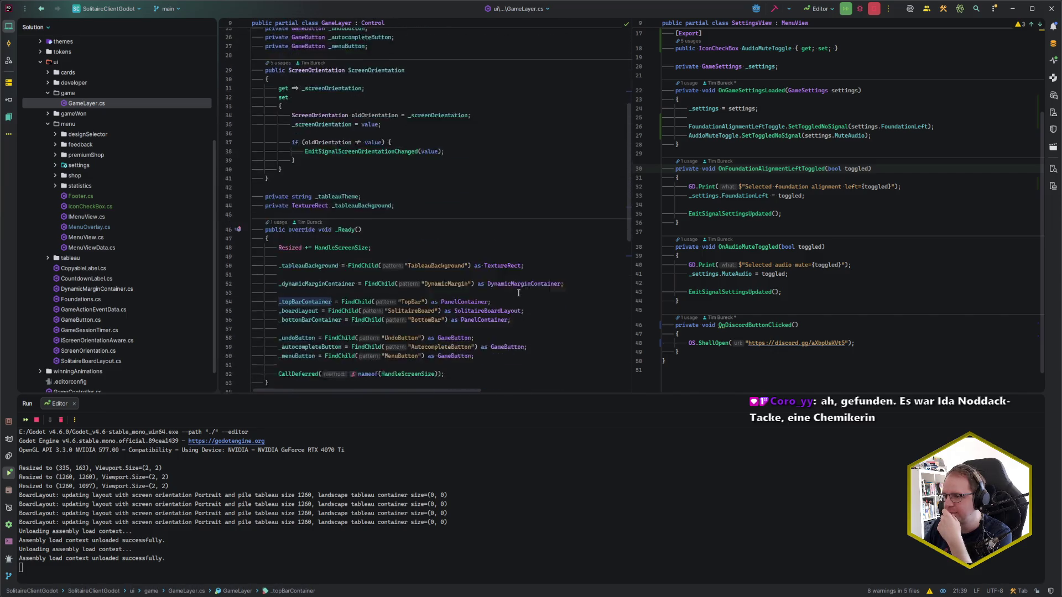
pyautogui.scroll(-3, 518, 292)
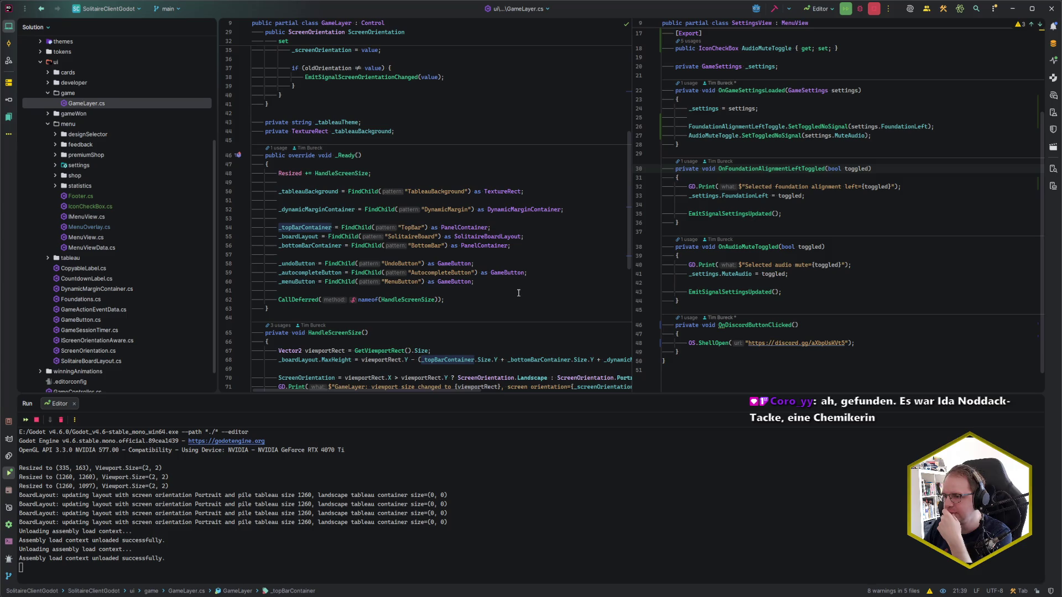
pyautogui.scroll(-7, 515, 296)
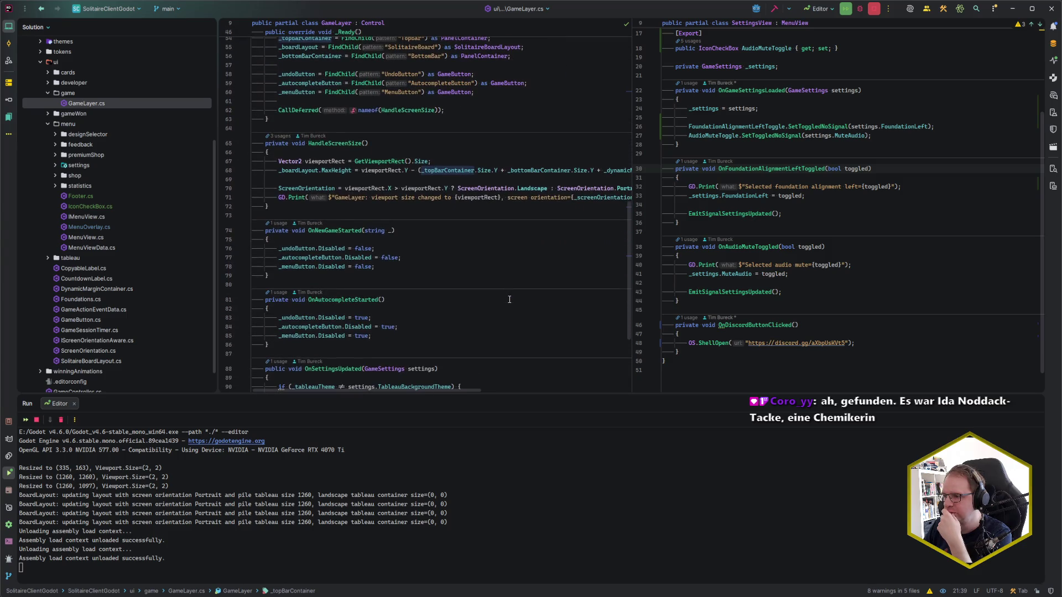
pyautogui.scroll(-5, 510, 299)
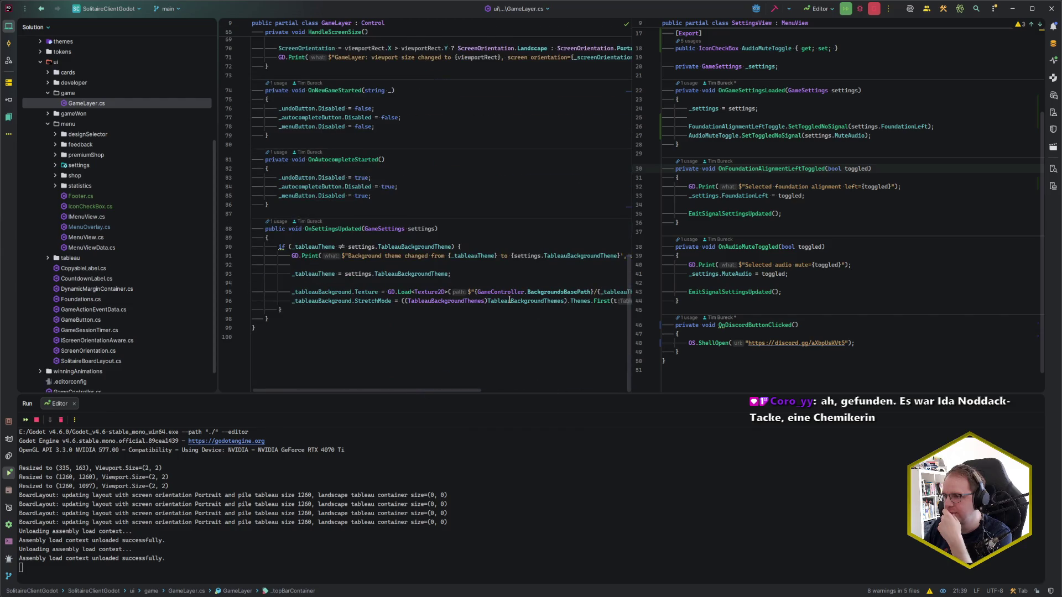
pyautogui.scroll(9, 509, 299)
pyautogui.scroll(14, 510, 299)
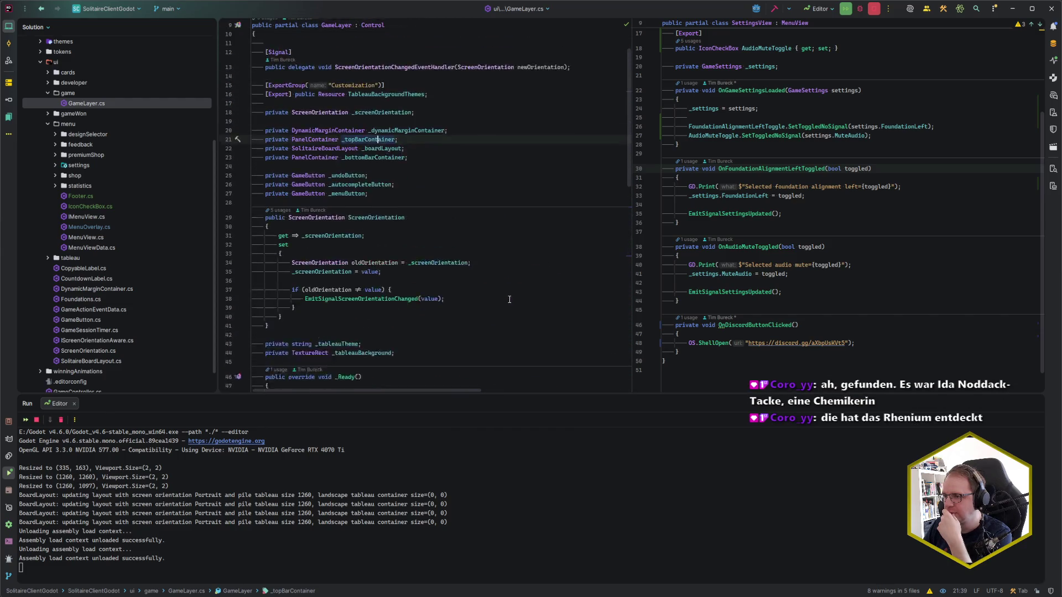
pyautogui.click(405, 267)
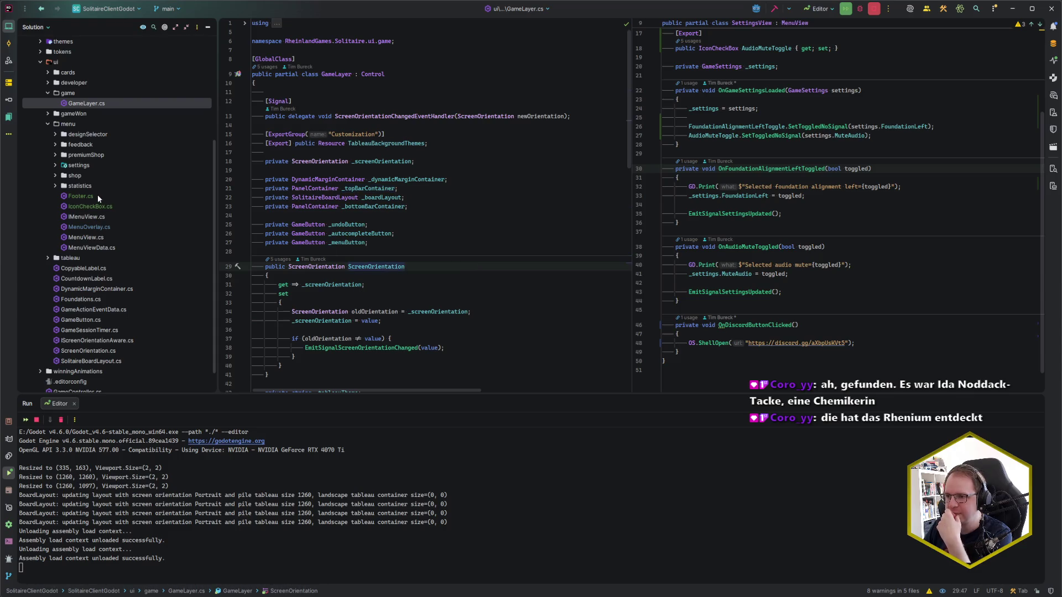